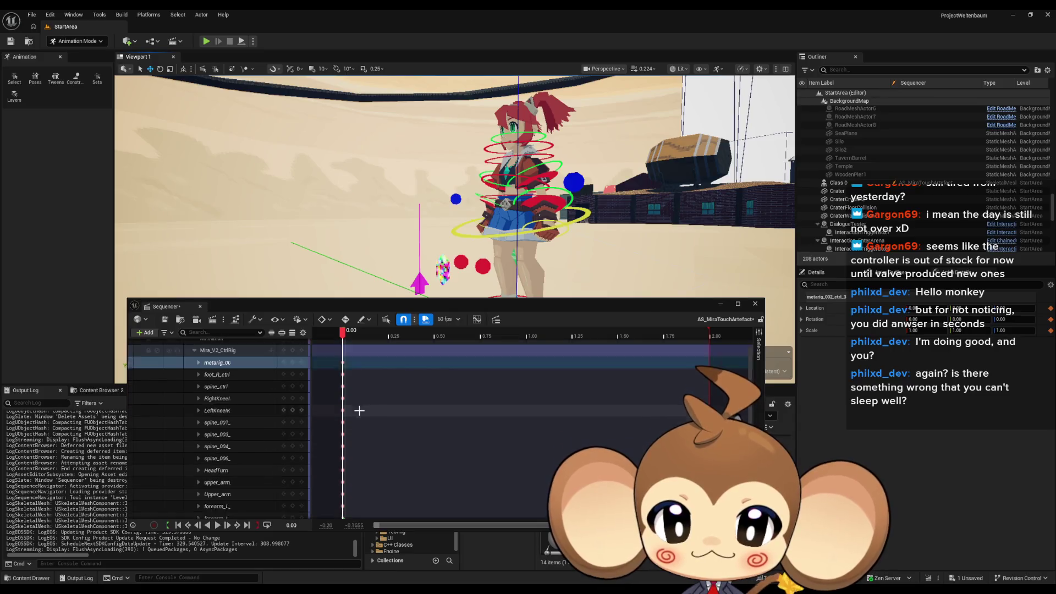
# Step: Select the metarig_00 track, frame Mira in the viewport, and move the playhead to 0.50
pyautogui.click(297, 379)
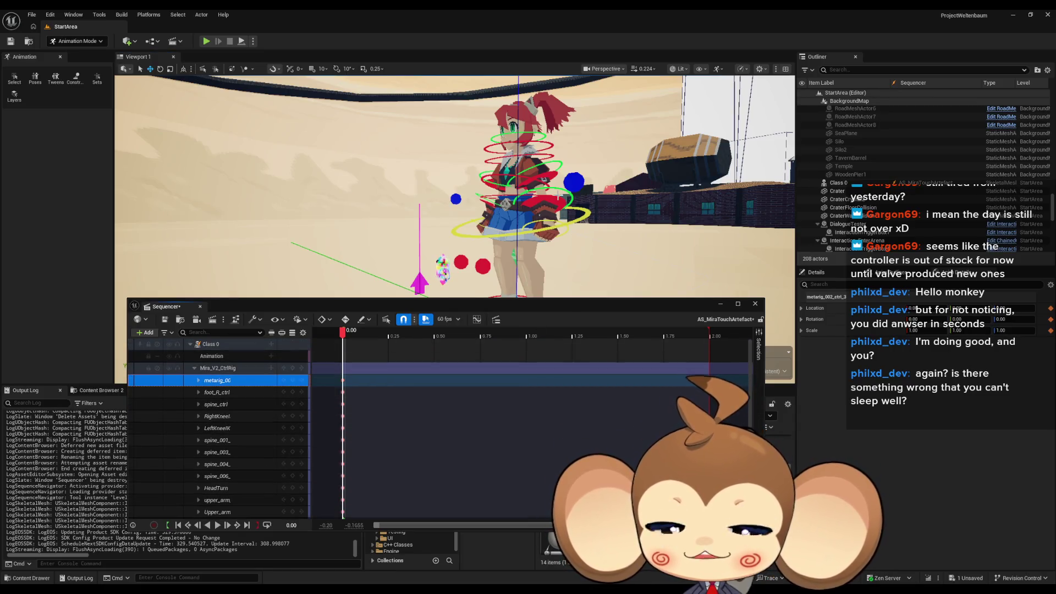
pyautogui.moveTo(556, 206)
pyautogui.mouseDown()
pyautogui.moveTo(555, 220)
pyautogui.moveTo(555, 205)
pyautogui.mouseUp()
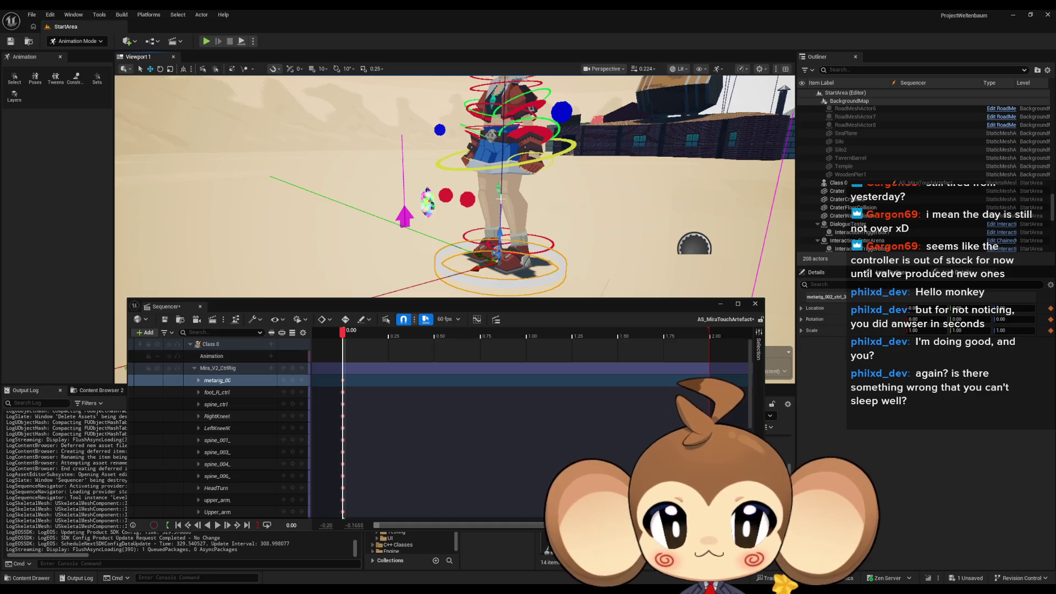
pyautogui.moveTo(556, 206); pyautogui.dragTo(615, 195)
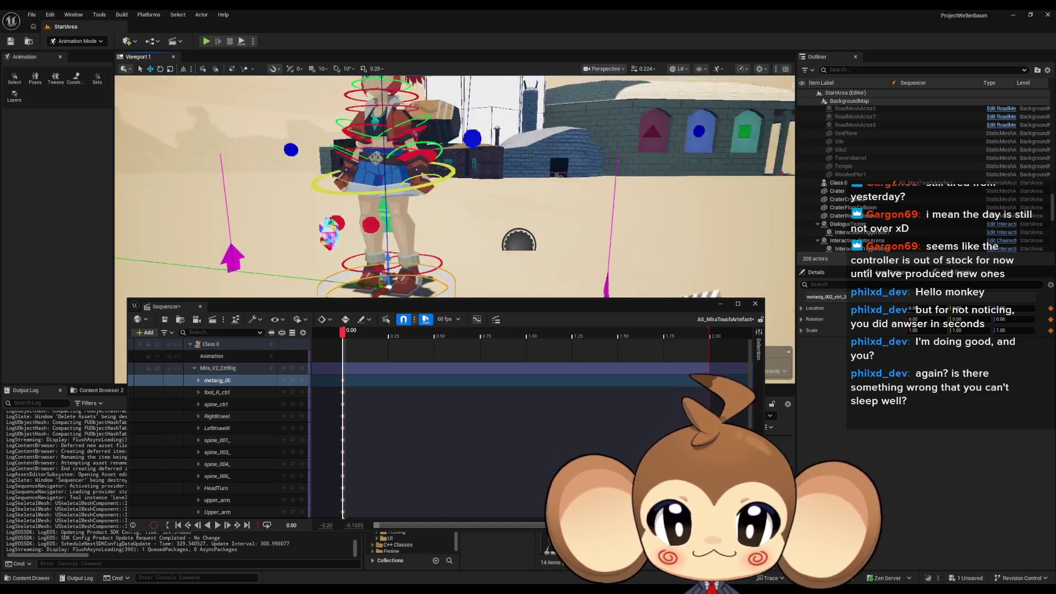
pyautogui.press('f')
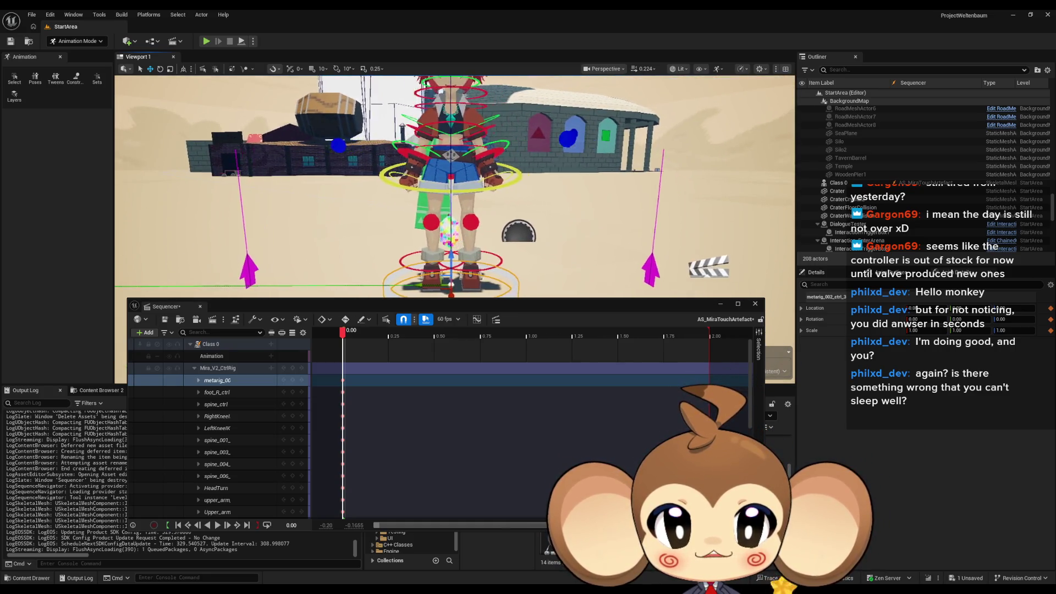
pyautogui.moveTo(455, 186)
pyautogui.mouseDown()
pyautogui.moveTo(462, 236)
pyautogui.moveTo(478, 236)
pyautogui.moveTo(506, 195)
pyautogui.moveTo(512, 211)
pyautogui.mouseUp()
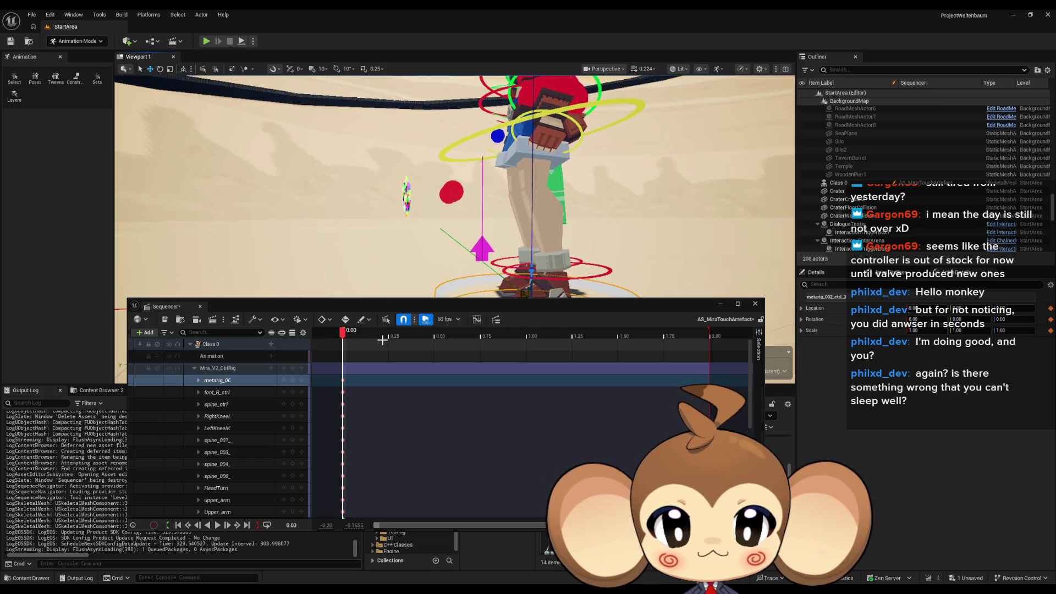
pyautogui.moveTo(401, 334); pyautogui.dragTo(437, 334)
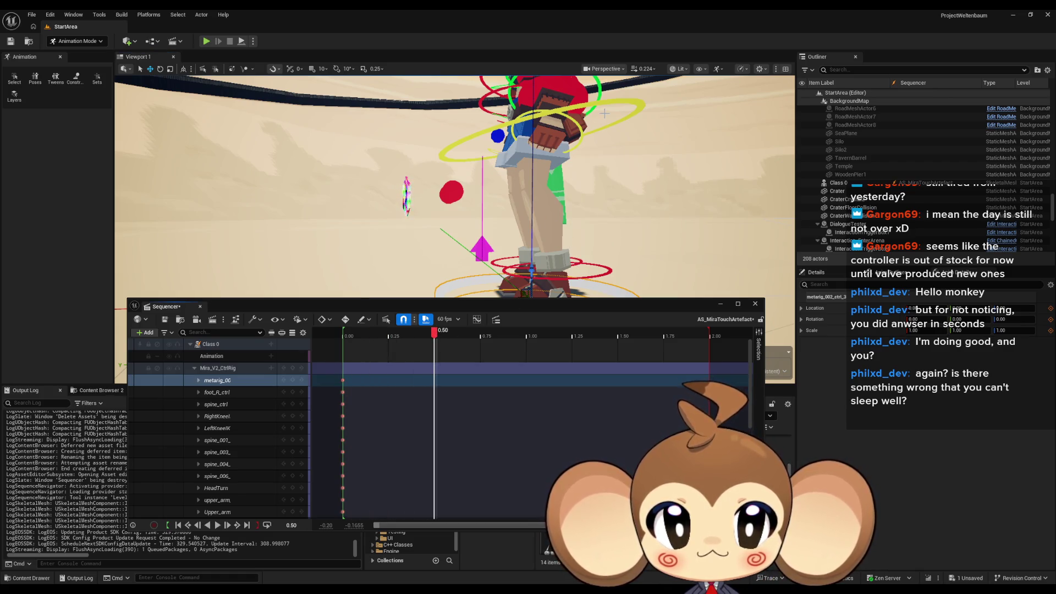
# Step: Rotate spine_ctrl to bend the upper body forward and push LeftKneeIK outward along X
pyautogui.click(216, 404)
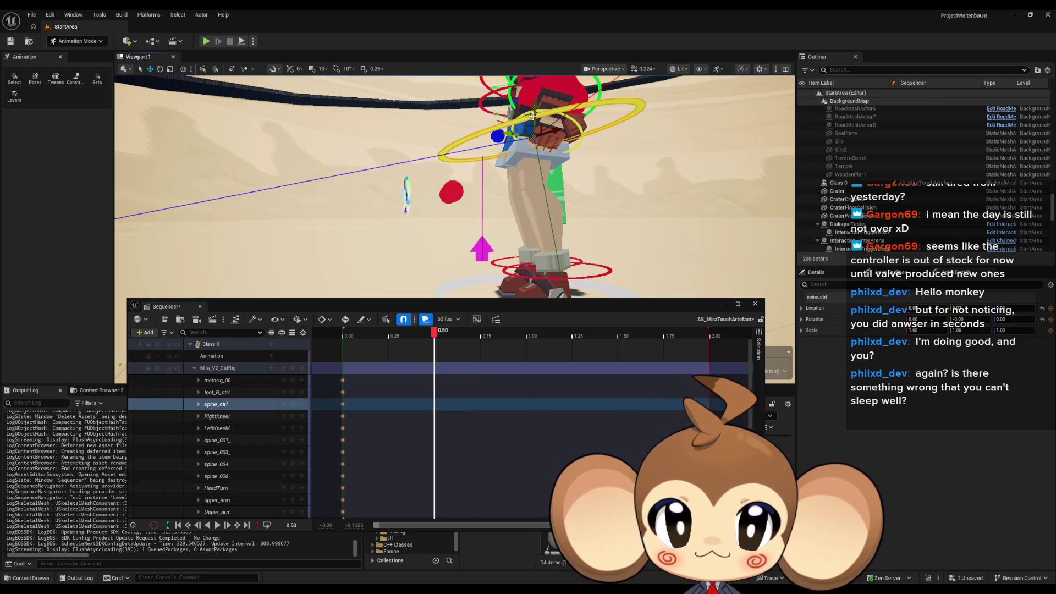
pyautogui.moveTo(532, 117)
pyautogui.mouseDown()
pyautogui.moveTo(525, 196)
pyautogui.moveTo(439, 197)
pyautogui.moveTo(445, 165)
pyautogui.moveTo(483, 165)
pyautogui.mouseUp()
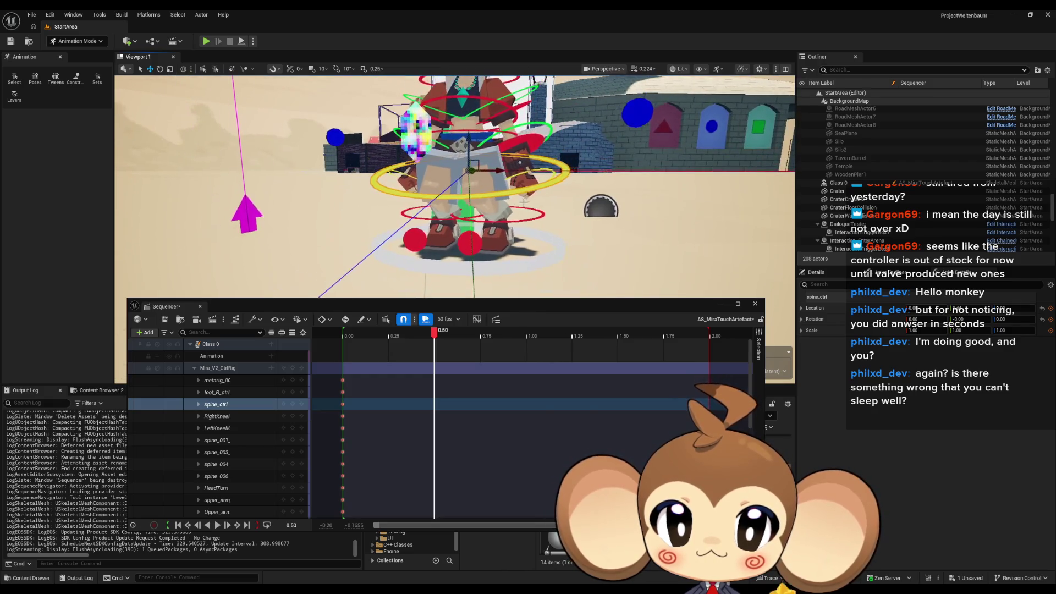
pyautogui.click(217, 428)
pyautogui.moveTo(460, 132)
pyautogui.mouseDown()
pyautogui.moveTo(495, 132)
pyautogui.moveTo(492, 178)
pyautogui.mouseUp()
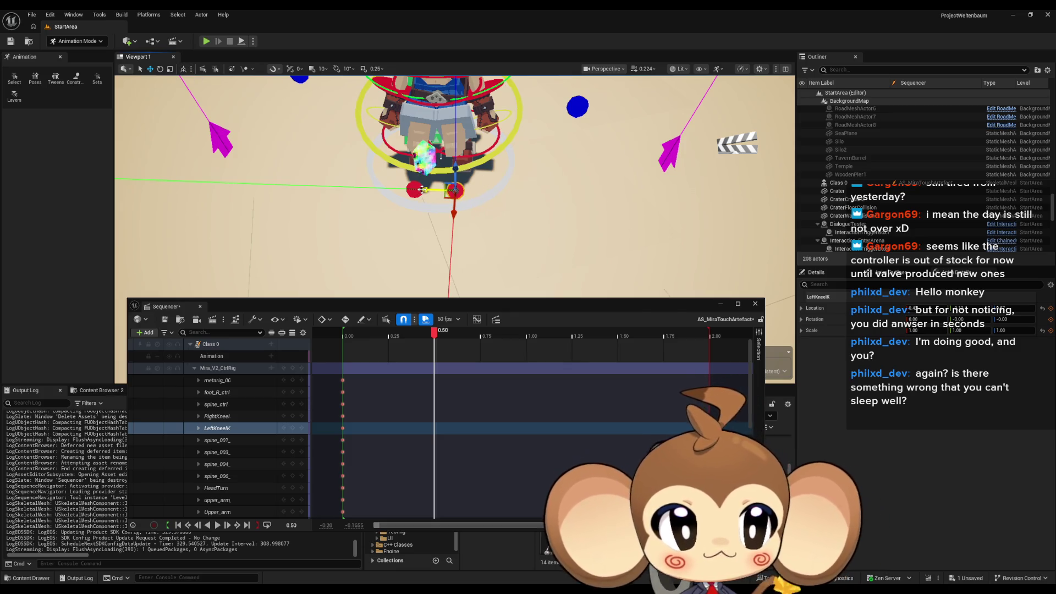
pyautogui.moveTo(422, 190); pyautogui.dragTo(444, 194)
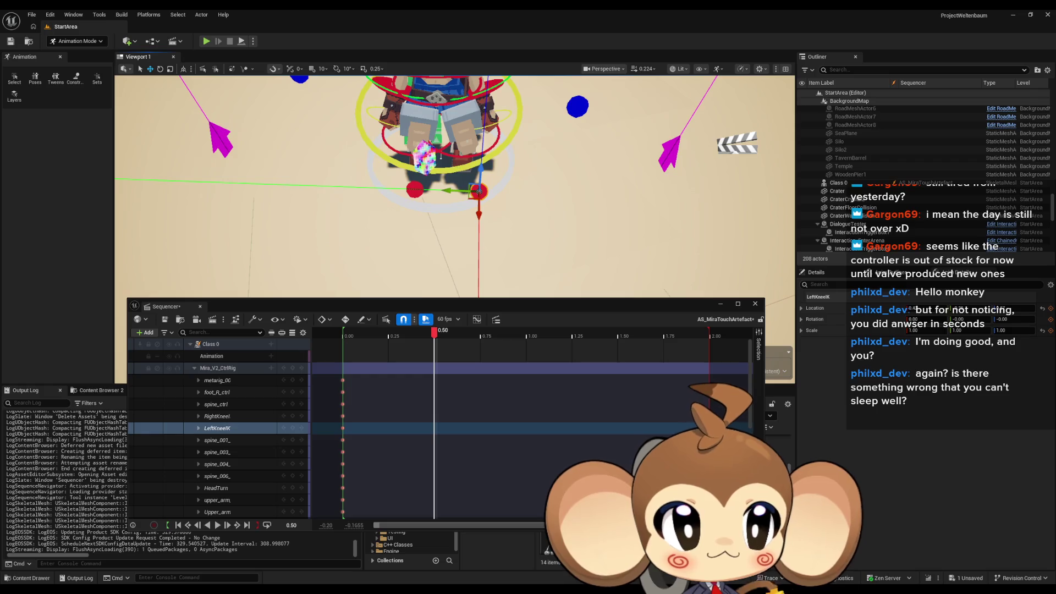
pyautogui.click(456, 168)
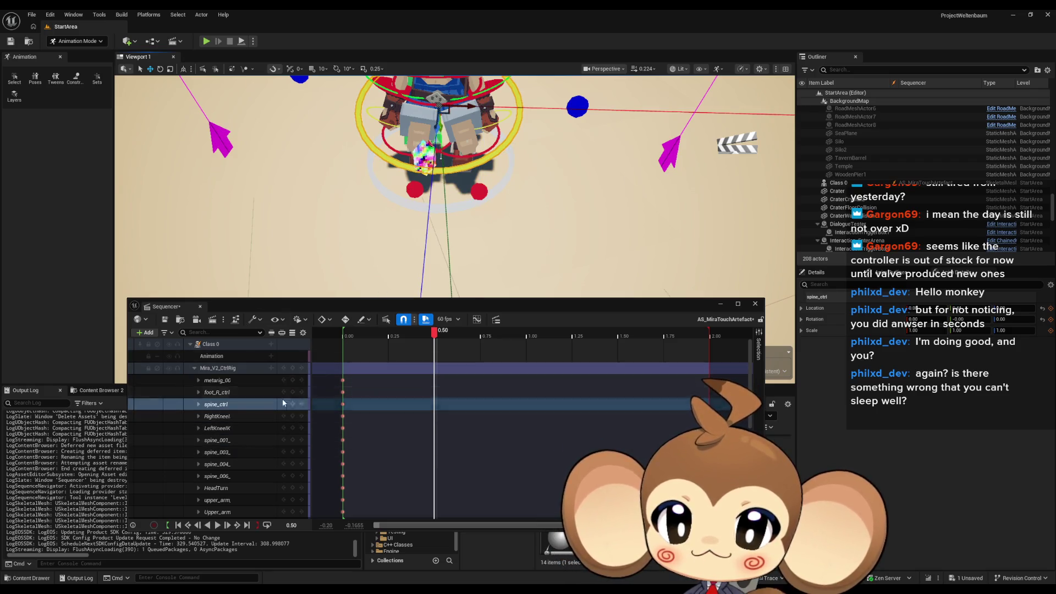
# Step: Key the bent spine_ctrl pose at 0.50 from a front view
pyautogui.scroll(-1, 283, 398)
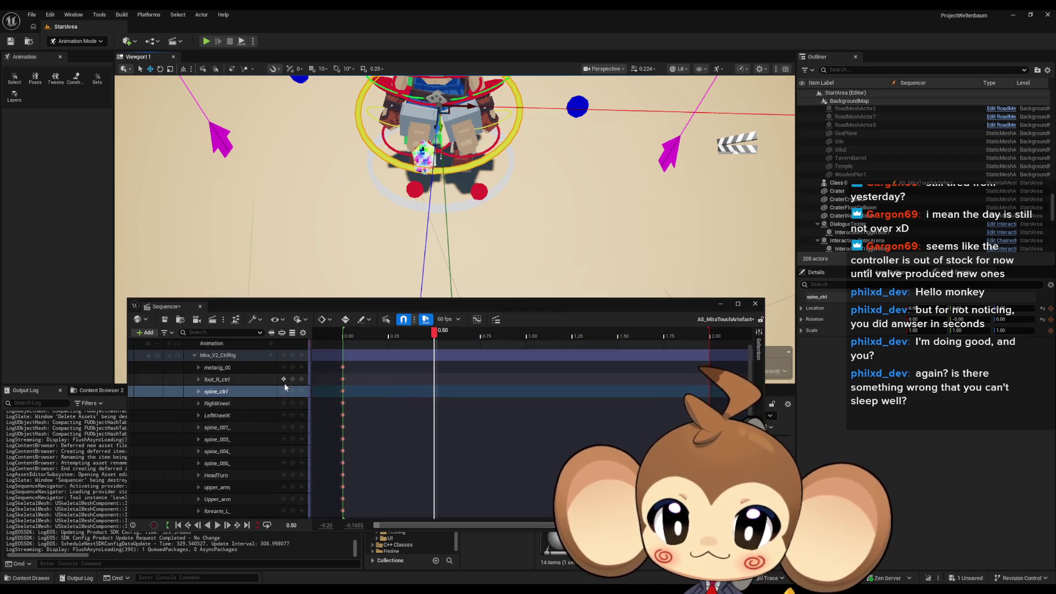
pyautogui.moveTo(451, 231)
pyautogui.keyDown('alt'); pyautogui.mouseDown()
pyautogui.moveTo(451, 187)
pyautogui.moveTo(412, 181)
pyautogui.mouseUp(); pyautogui.keyUp('alt')
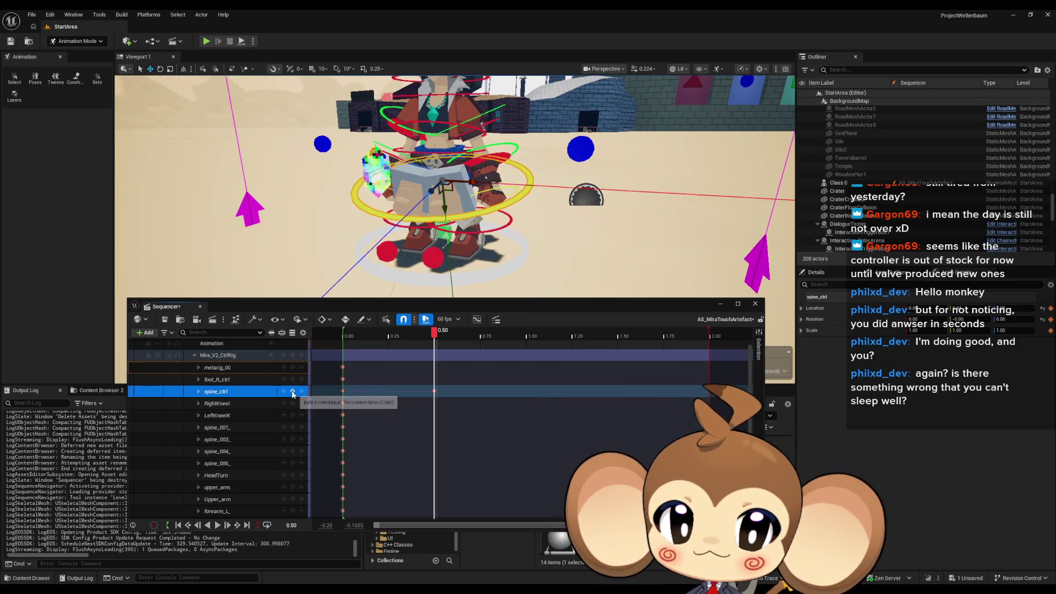
pyautogui.click(292, 391)
# Step: Spread RightKneeIK left and LeftKneeIK right, keying both knees at 0.50
pyautogui.click(446, 257)
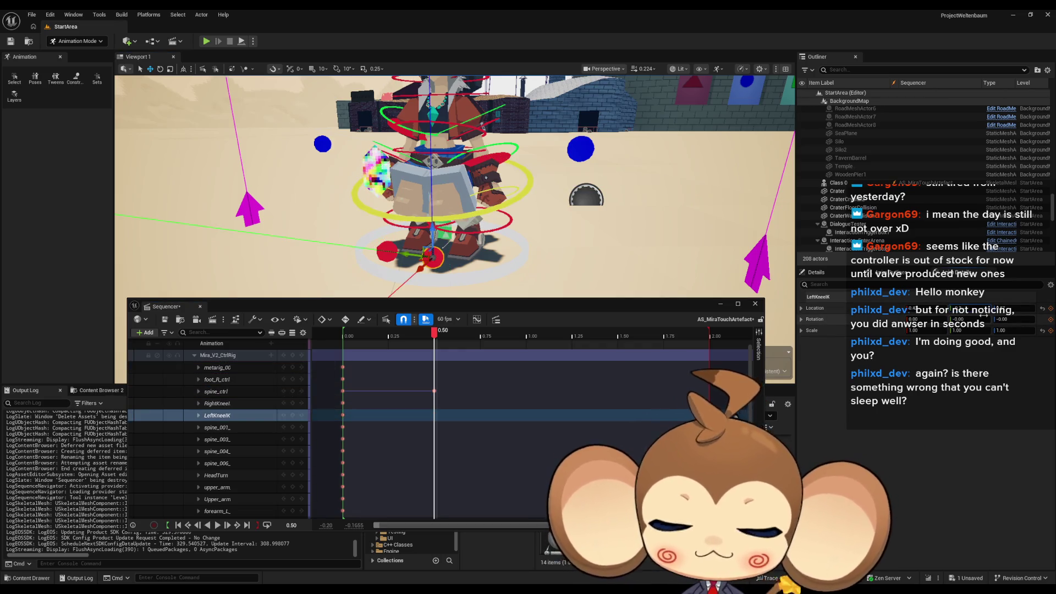
pyautogui.moveTo(433, 256); pyautogui.dragTo(461, 261)
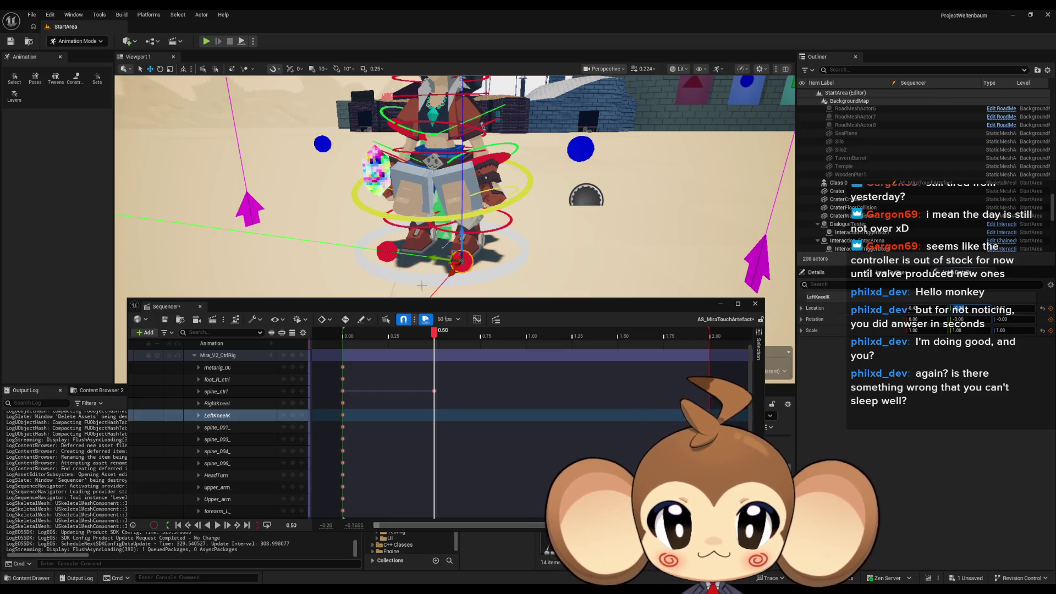
pyautogui.click(387, 255)
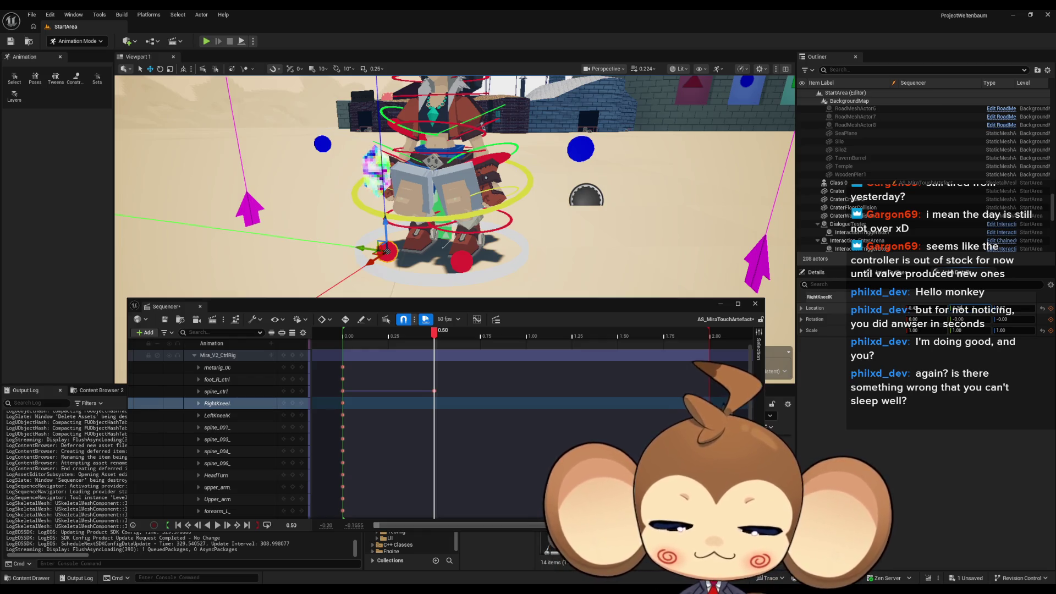
pyautogui.moveTo(387, 252); pyautogui.dragTo(362, 248)
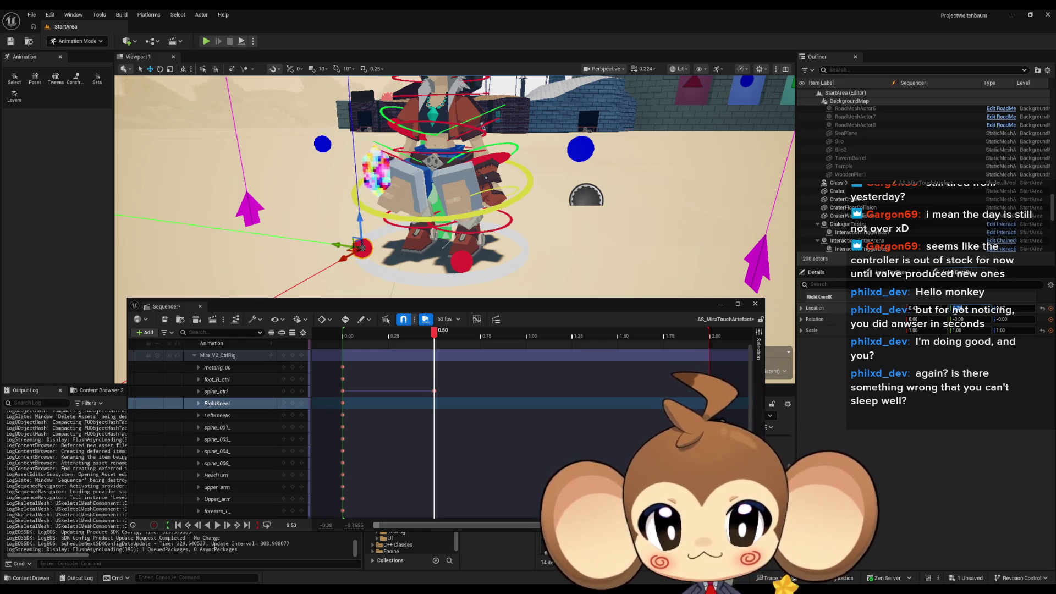
pyautogui.click(292, 403)
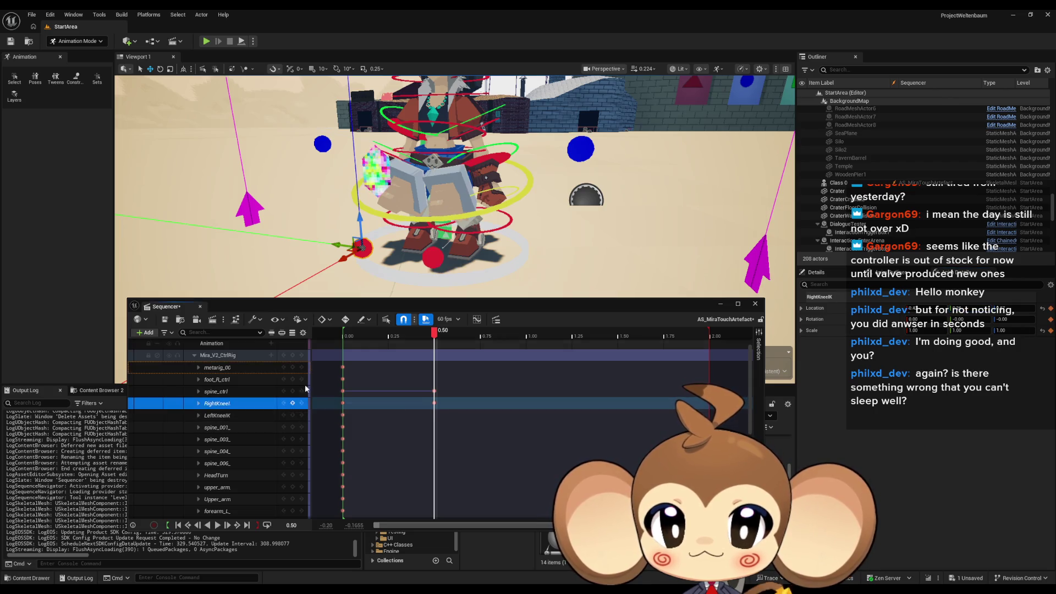
pyautogui.click(434, 259)
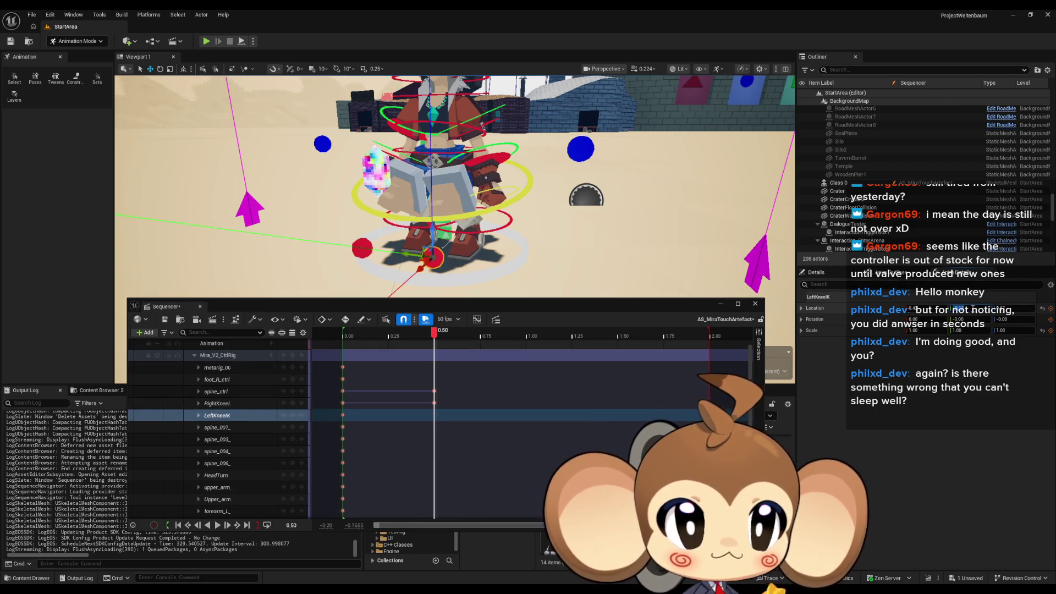
pyautogui.moveTo(432, 257); pyautogui.dragTo(461, 262)
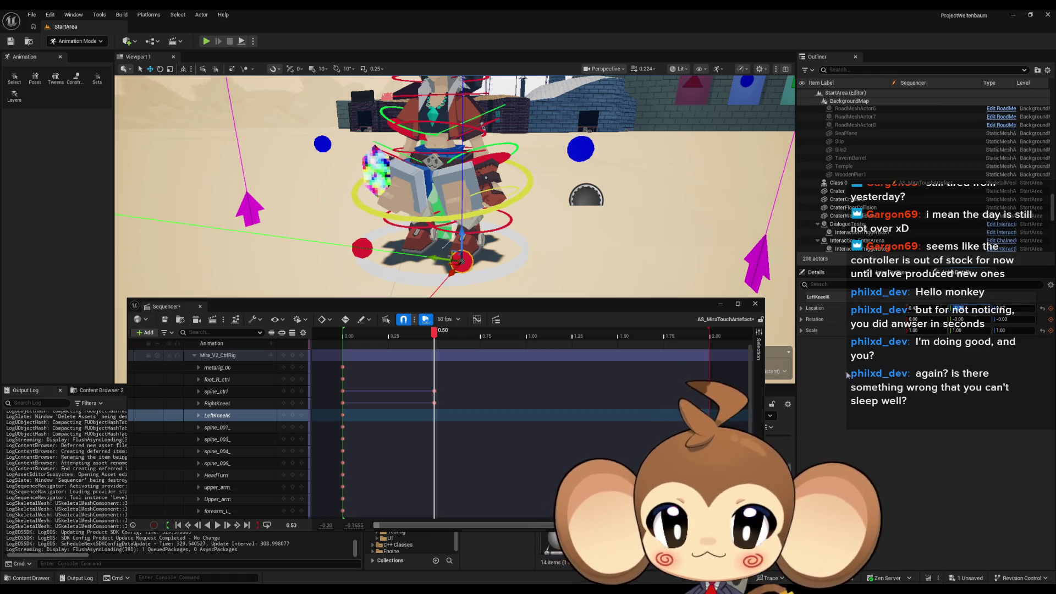
pyautogui.click(293, 415)
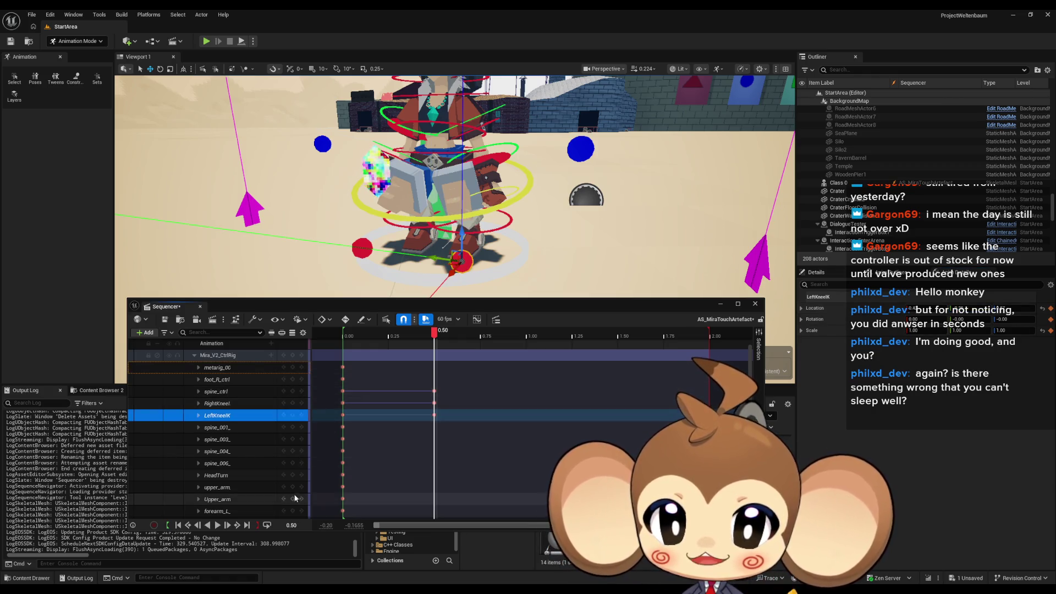
# Step: Shorten the playback range end to about 1.5 seconds and start playback
pyautogui.moveTo(709, 334)
pyautogui.mouseDown()
pyautogui.moveTo(435, 334)
pyautogui.moveTo(654, 340)
pyautogui.mouseUp()
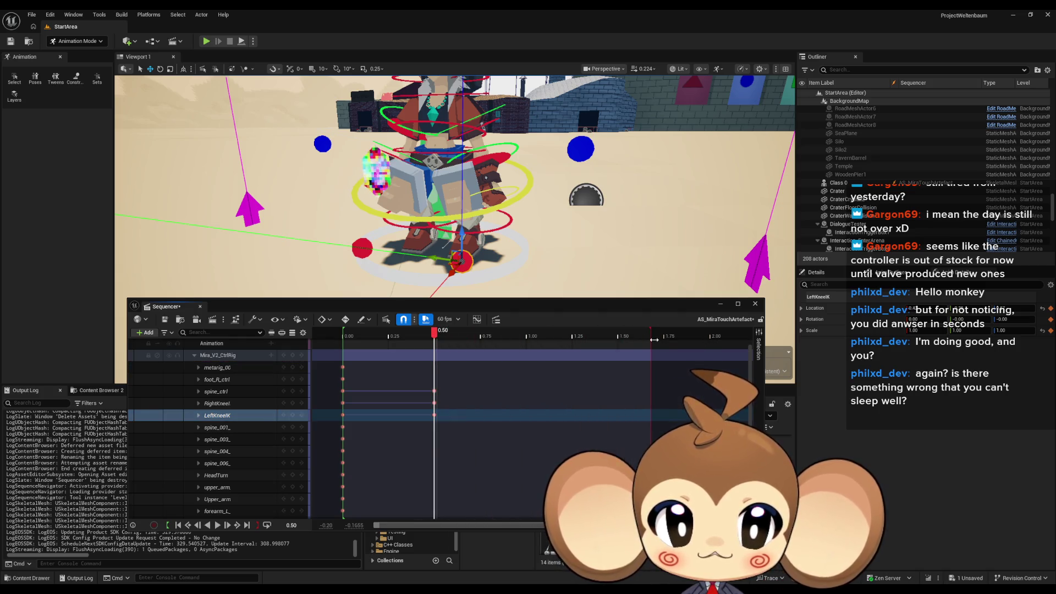
pyautogui.moveTo(617, 375)
pyautogui.mouseDown()
pyautogui.moveTo(441, 388)
pyautogui.moveTo(435, 408)
pyautogui.moveTo(617, 416)
pyautogui.mouseUp()
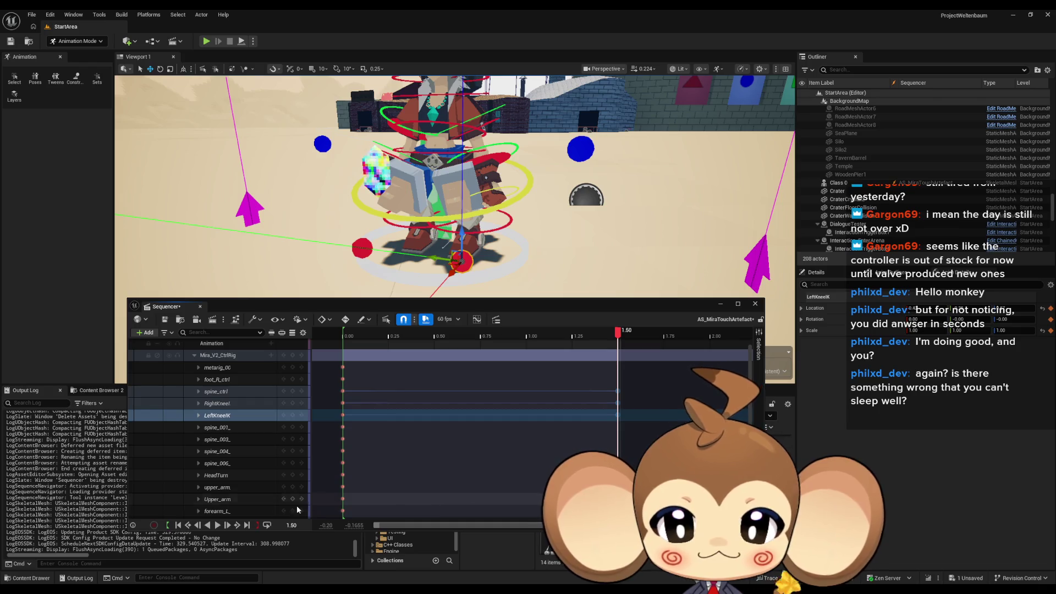
pyautogui.click(218, 525)
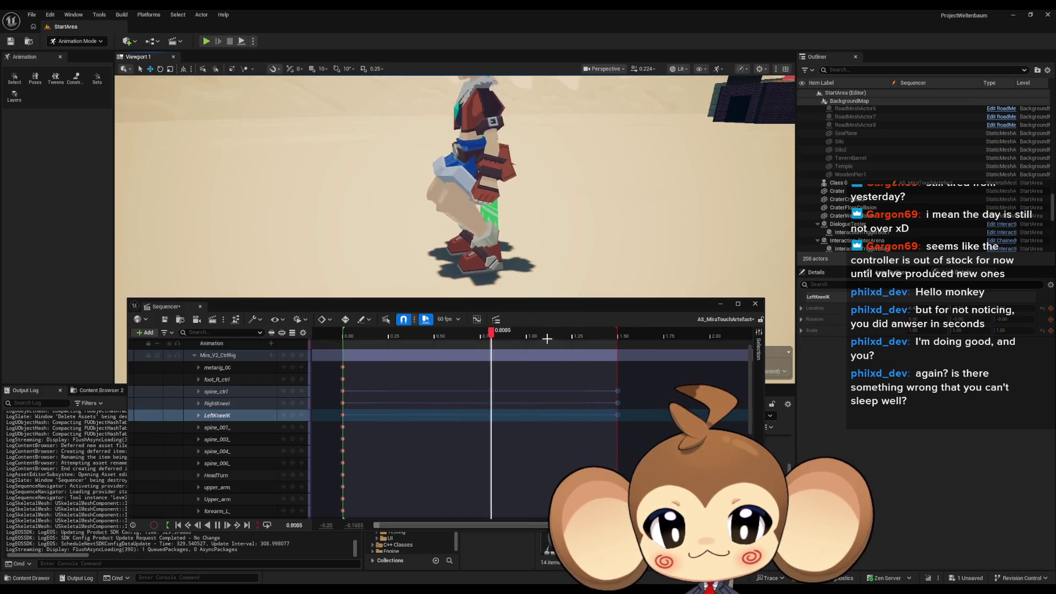
# Step: Let the crouch animation loop to preview Mira's motion from standing into the crouch
pyautogui.scroll(-3, 539, 373)
pyautogui.scroll(-2, 538, 373)
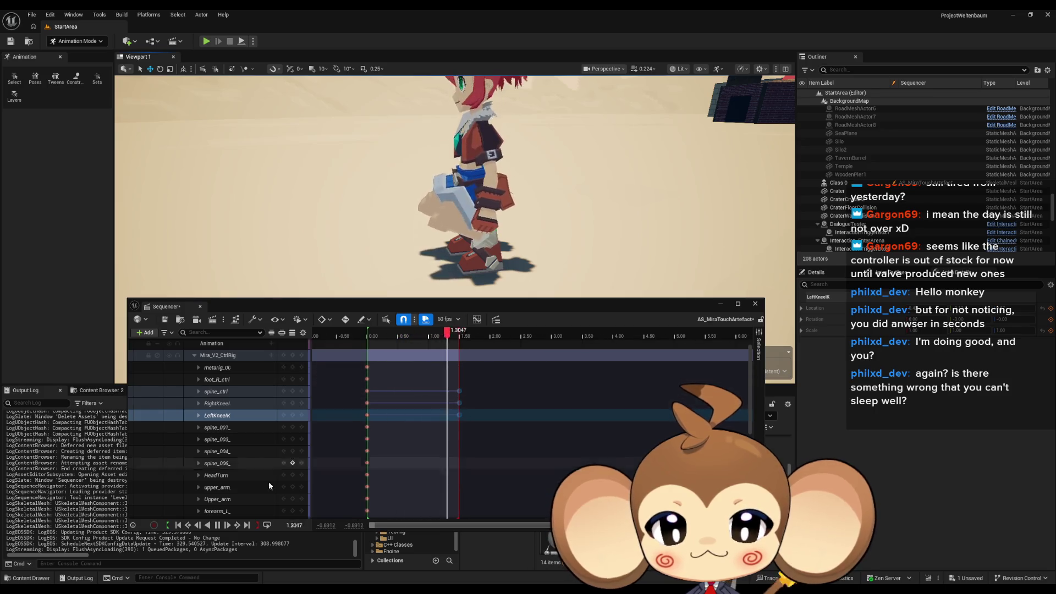
pyautogui.press('space')
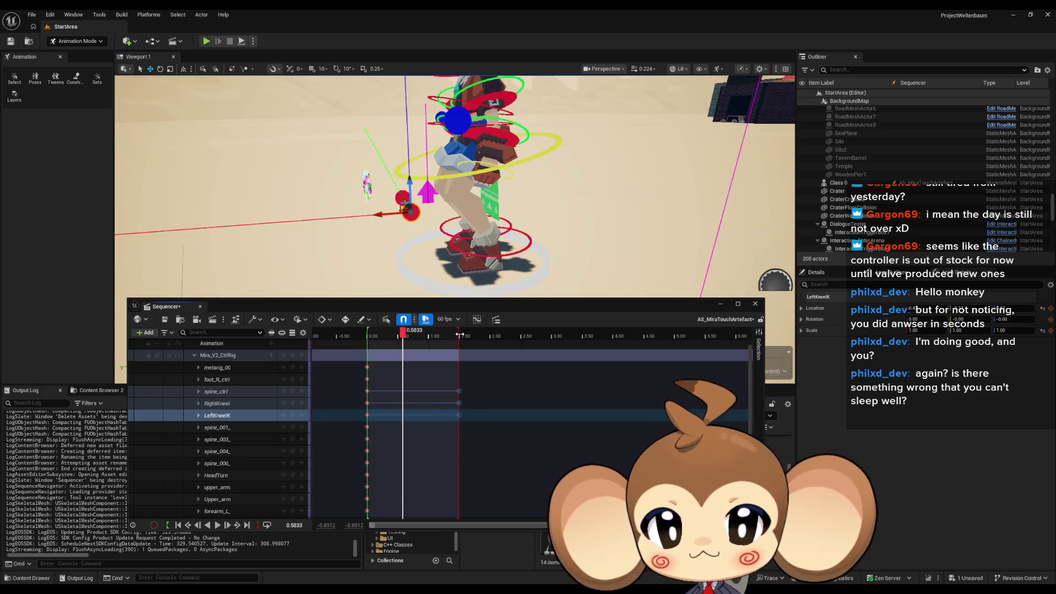
pyautogui.moveTo(459, 334); pyautogui.dragTo(598, 347)
pyautogui.moveTo(402, 333); pyautogui.dragTo(529, 337)
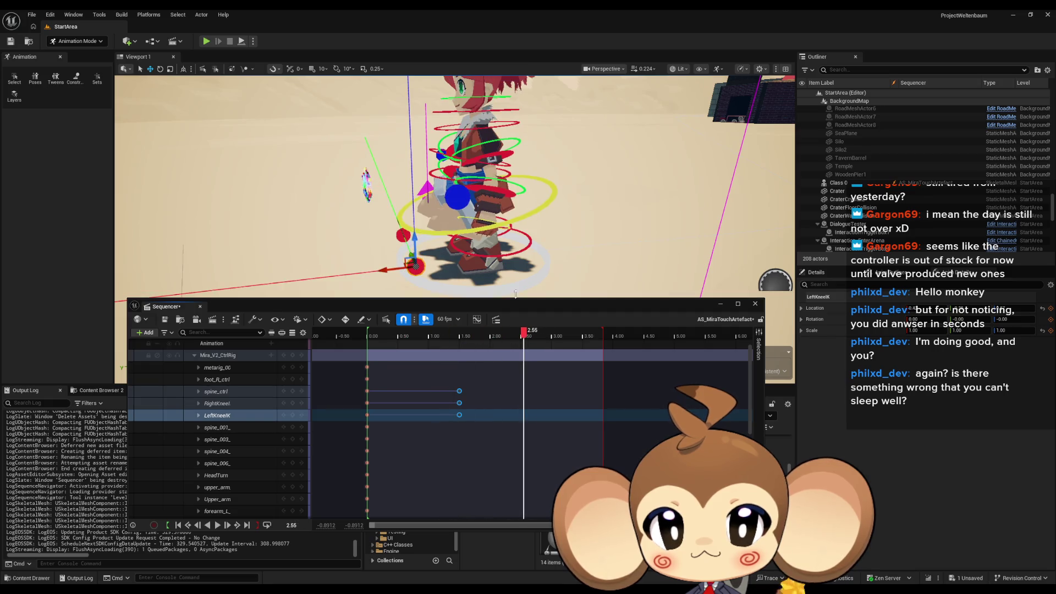
pyautogui.click(512, 221)
pyautogui.moveTo(512, 221); pyautogui.dragTo(283, 91)
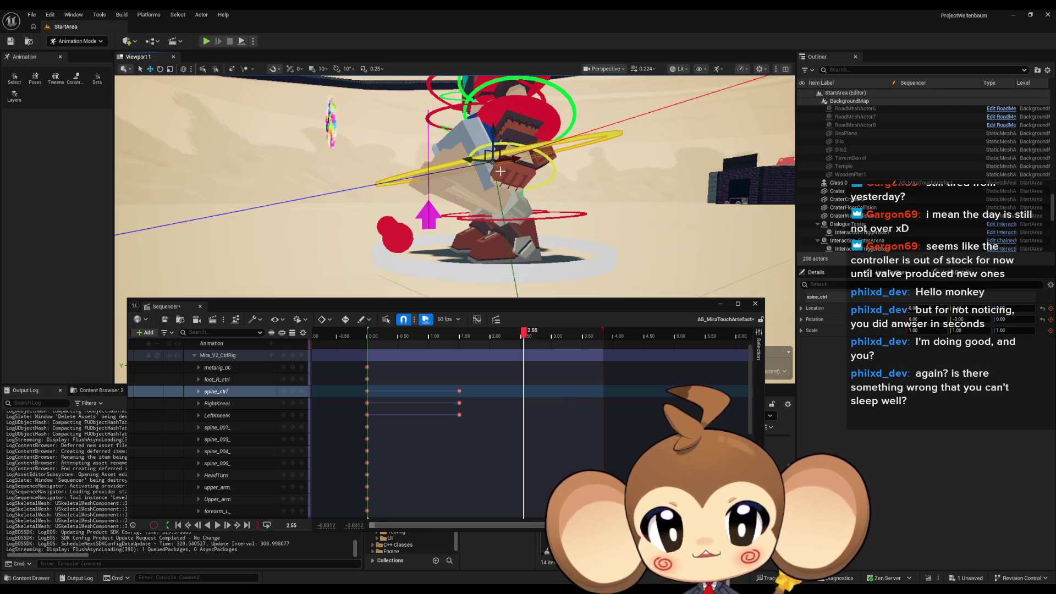
pyautogui.moveTo(494, 186)
pyautogui.mouseDown()
pyautogui.moveTo(445, 159)
pyautogui.moveTo(445, 174)
pyautogui.mouseUp()
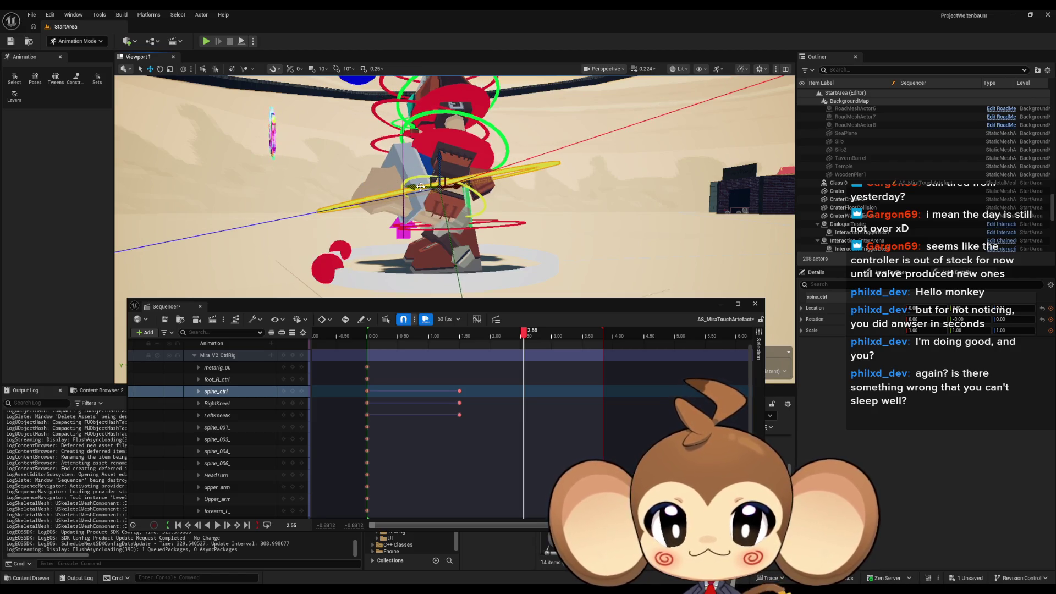
pyautogui.moveTo(420, 187); pyautogui.dragTo(379, 165)
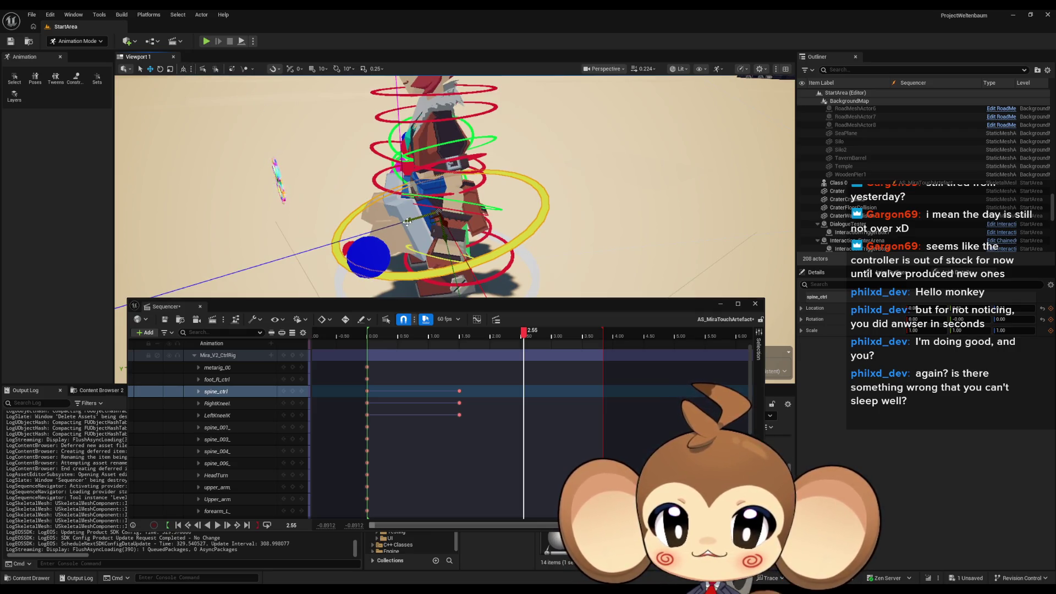
pyautogui.moveTo(407, 222)
pyautogui.mouseDown()
pyautogui.moveTo(358, 219)
pyautogui.moveTo(426, 187)
pyautogui.moveTo(411, 197)
pyautogui.moveTo(303, 153)
pyautogui.mouseUp()
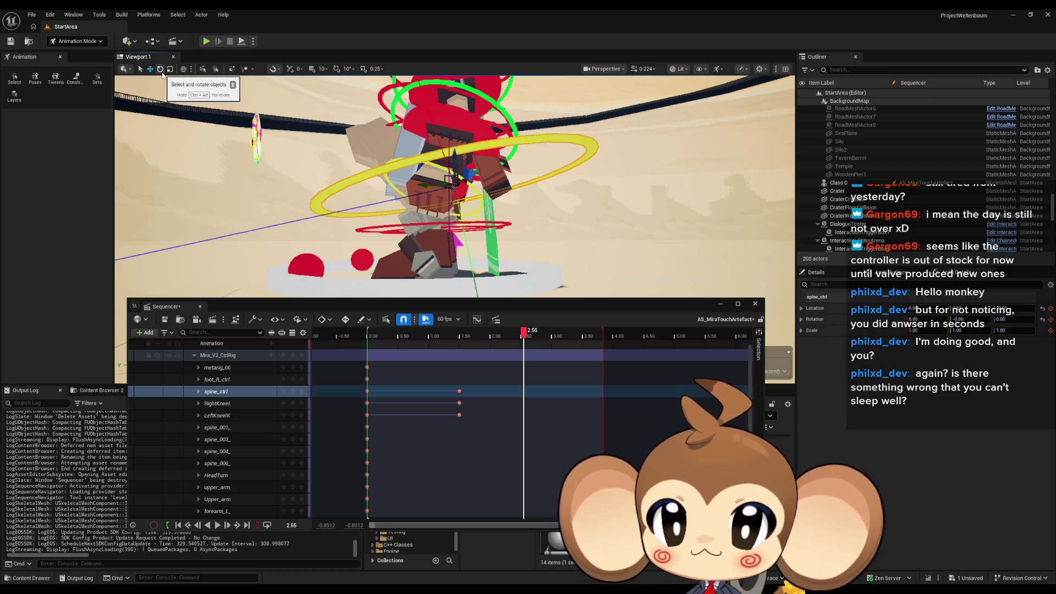
# Step: Tilt spine_ctrl further forward to about 5.36 degrees with the Rotate tool
pyautogui.click(160, 69)
pyautogui.moveTo(491, 216); pyautogui.dragTo(498, 209)
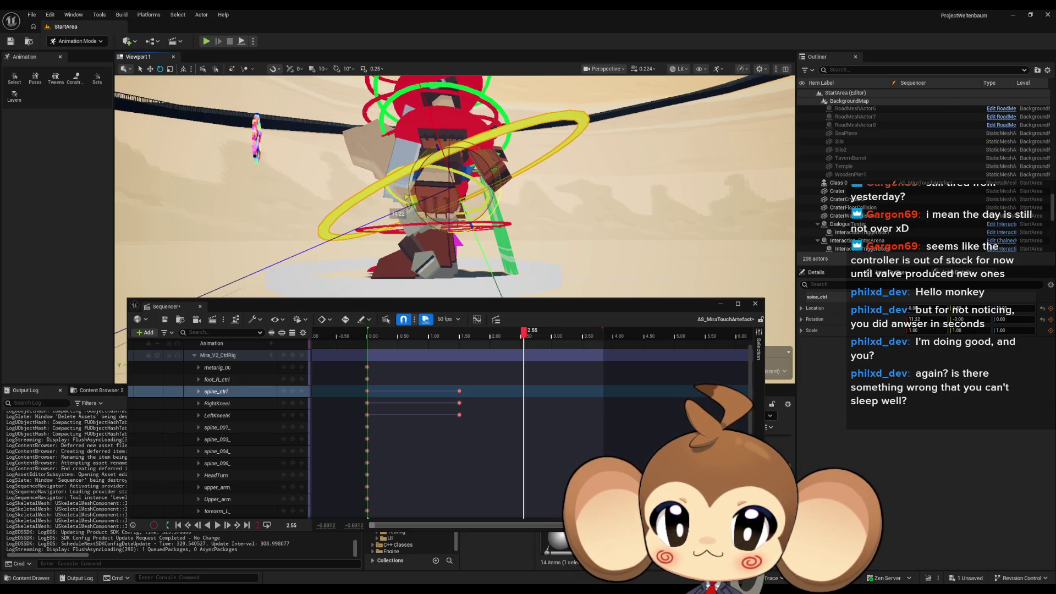
pyautogui.click(489, 211)
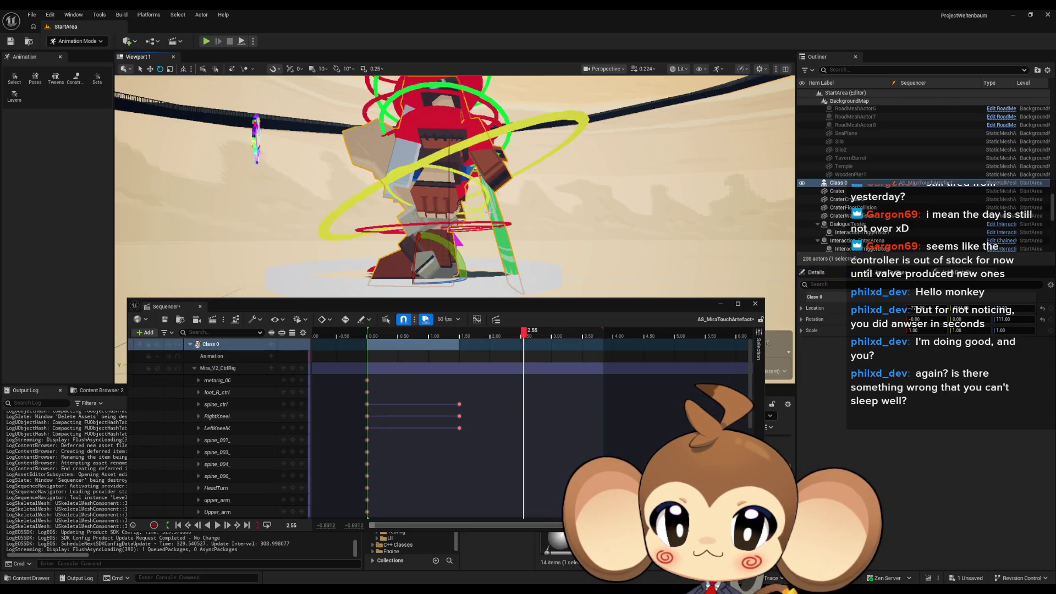
pyautogui.click(515, 129)
pyautogui.press('f')
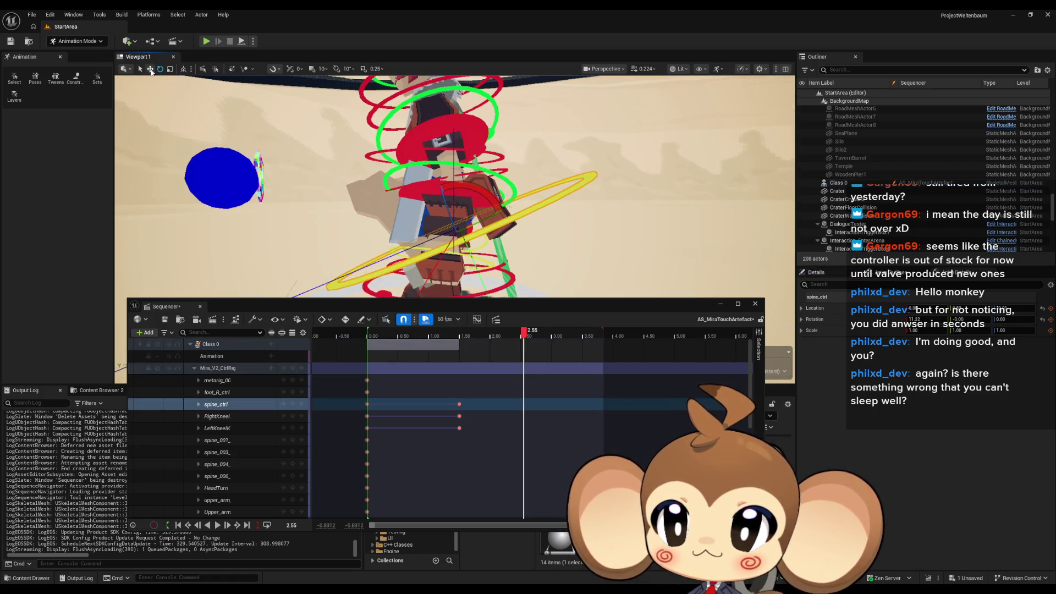
pyautogui.moveTo(394, 204)
pyautogui.mouseDown()
pyautogui.moveTo(423, 228)
pyautogui.moveTo(496, 234)
pyautogui.mouseUp()
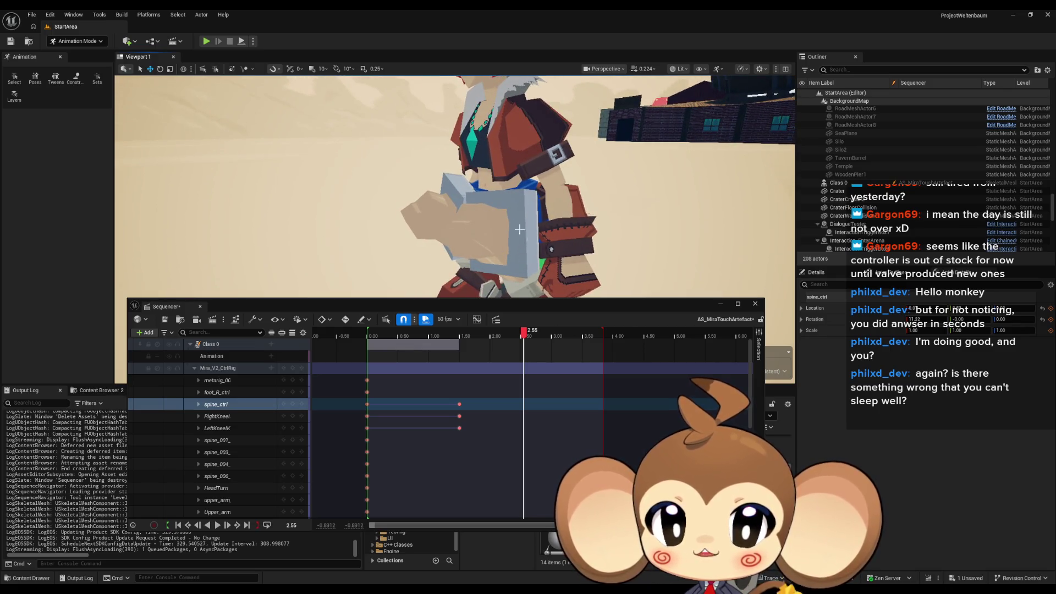
pyautogui.moveTo(569, 244); pyautogui.dragTo(526, 240)
pyautogui.click(526, 240)
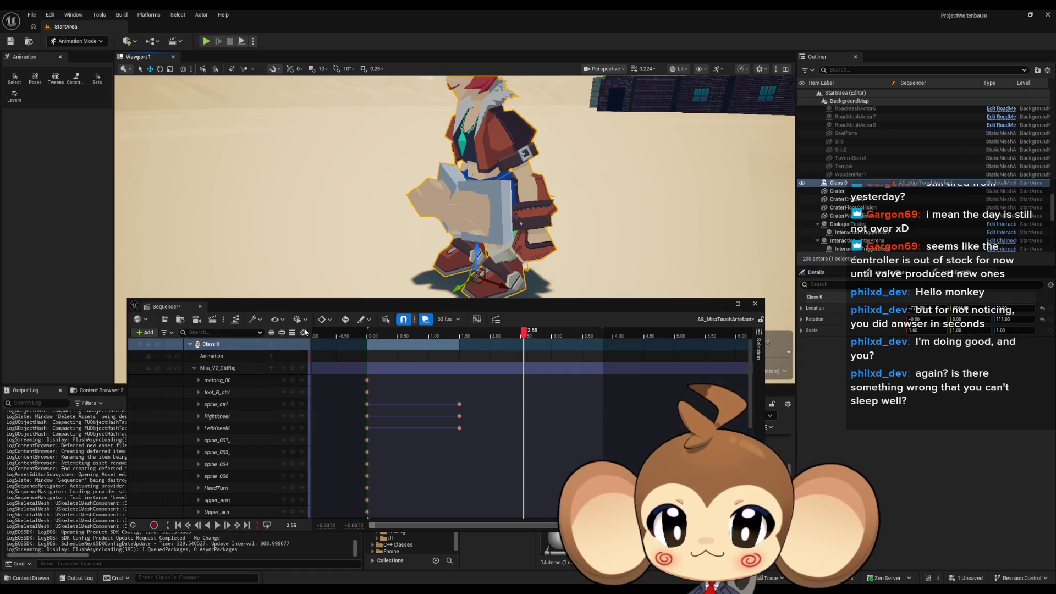
pyautogui.moveTo(544, 230); pyautogui.dragTo(484, 202)
# Step: Raise the LeftIKBlend control, keying the new left-arm pose
pyautogui.click(438, 273)
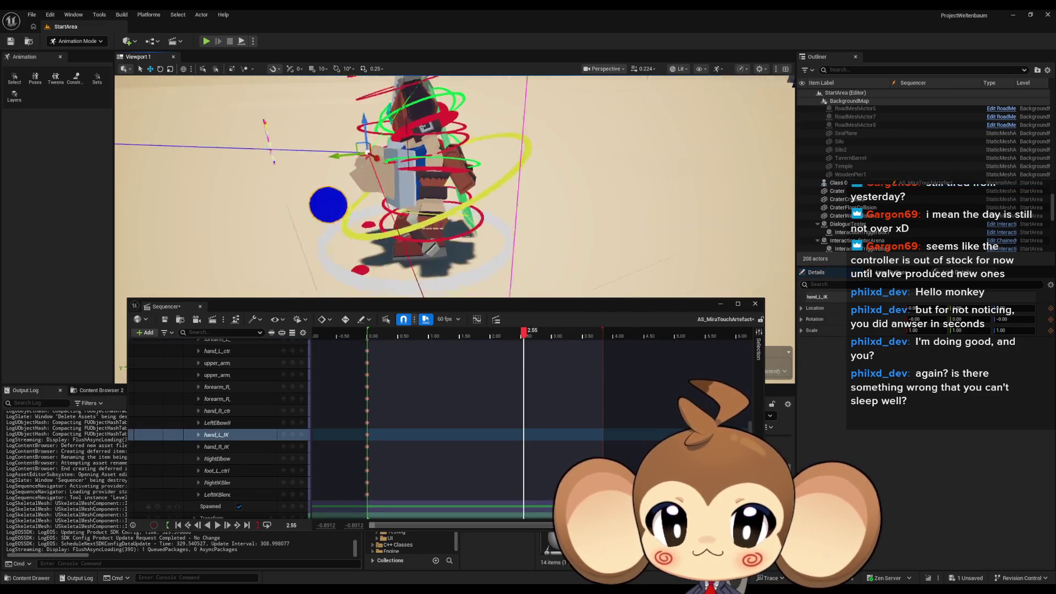
pyautogui.press('f')
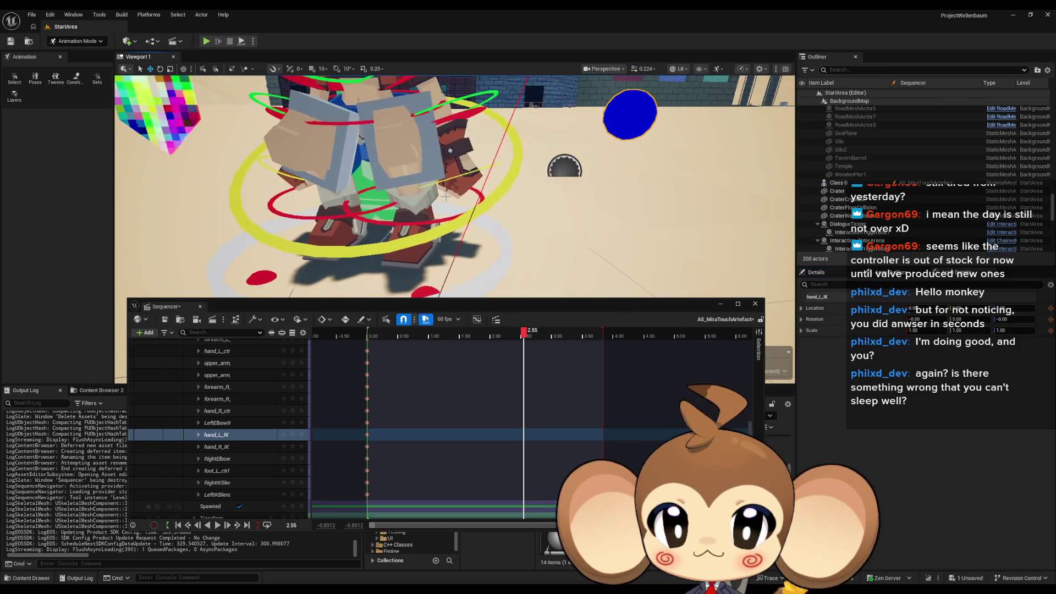
pyautogui.click(838, 182)
pyautogui.press('f')
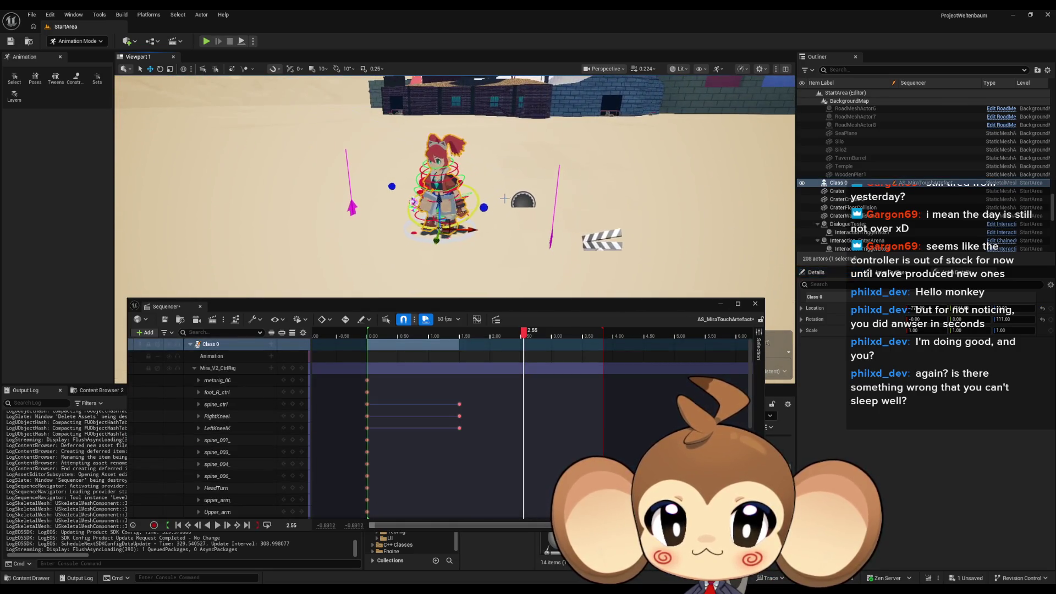
pyautogui.click(483, 207)
pyautogui.press('f')
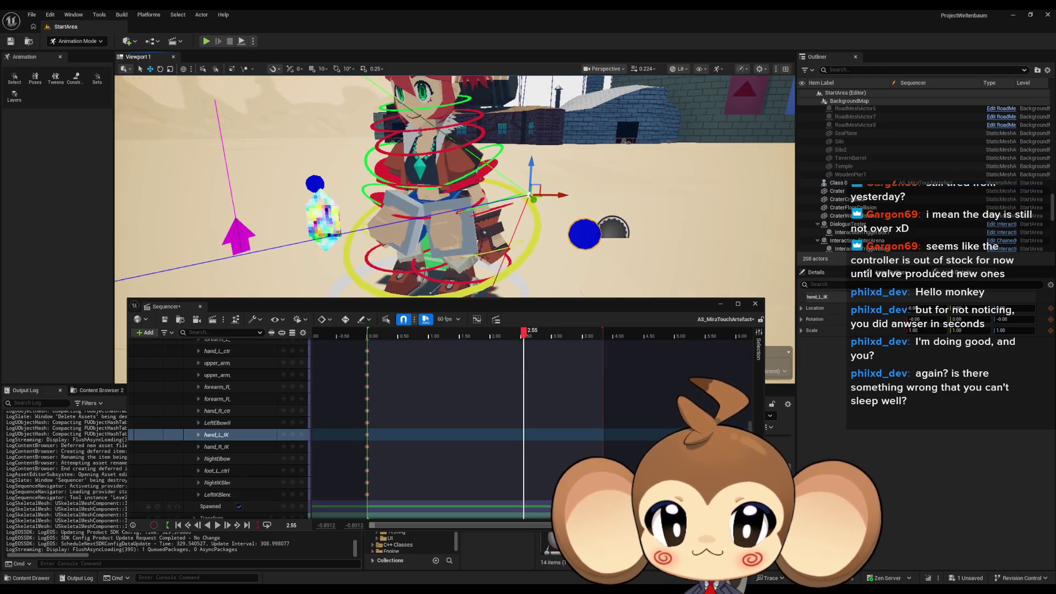
pyautogui.moveTo(492, 181); pyautogui.dragTo(597, 185)
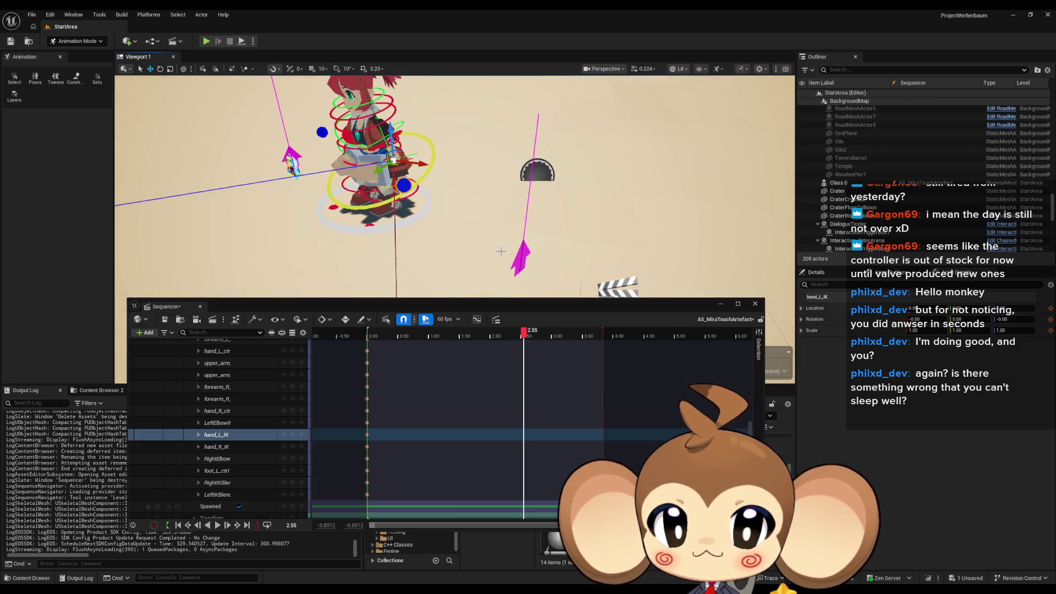
pyautogui.click(519, 259)
pyautogui.moveTo(519, 258); pyautogui.dragTo(539, 115)
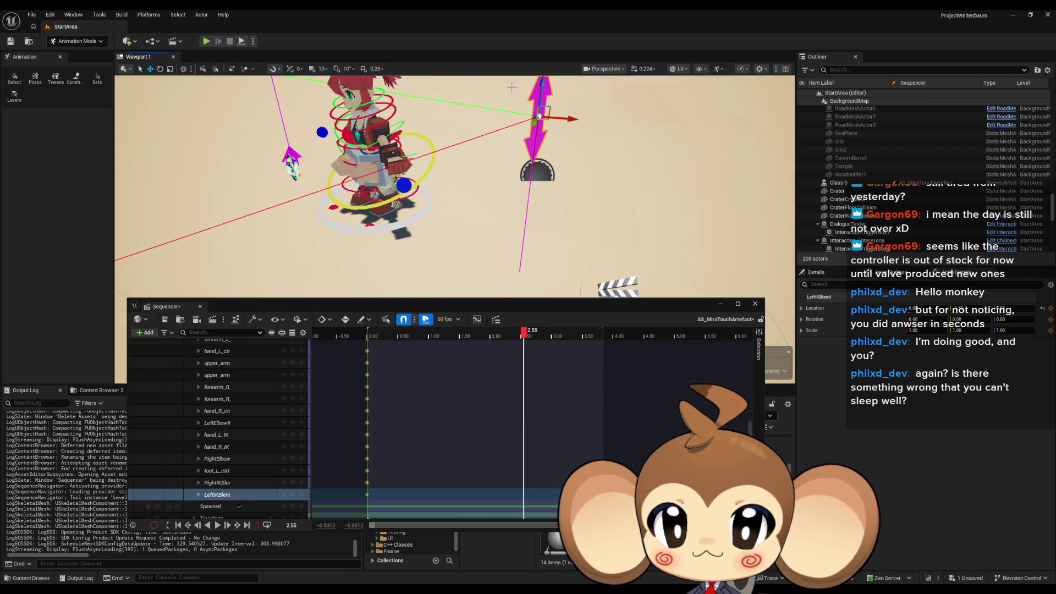
# Step: Slide the hand_L_IK control sideways along the green axis
pyautogui.click(407, 186)
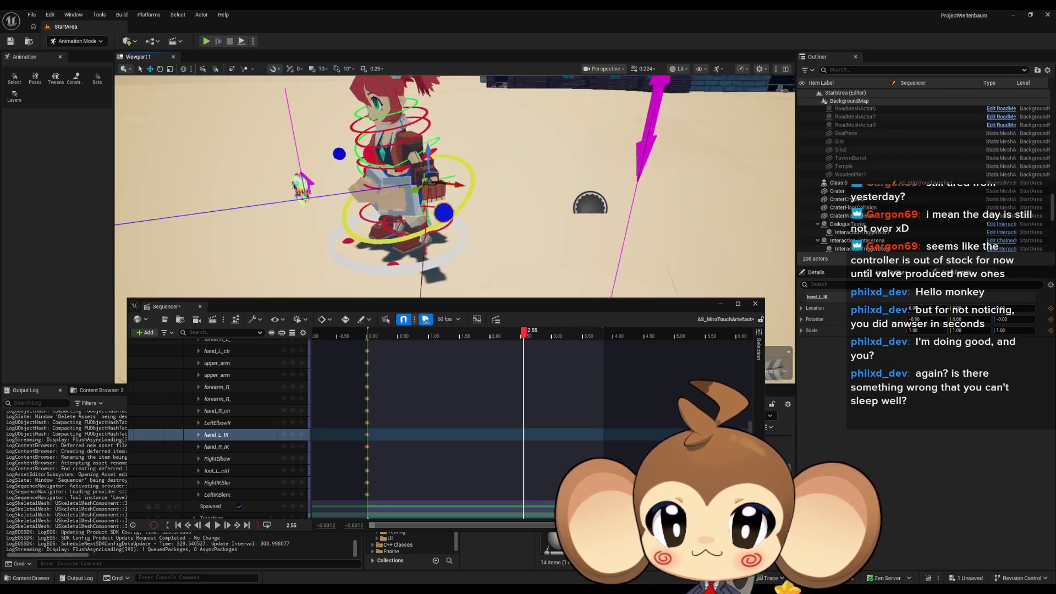
pyautogui.scroll(2, 458, 197)
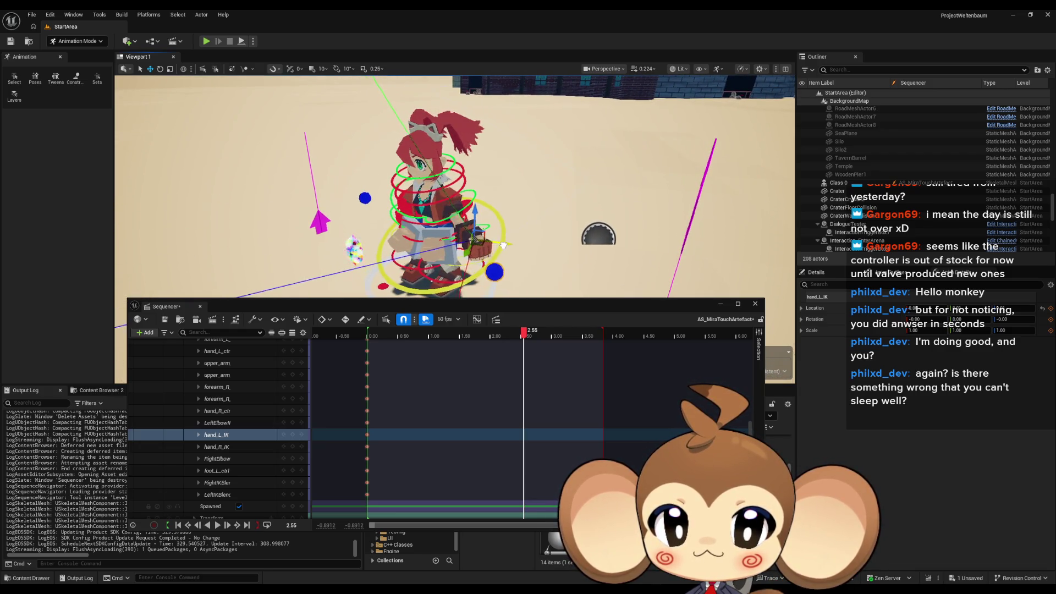
pyautogui.moveTo(502, 245); pyautogui.dragTo(455, 235)
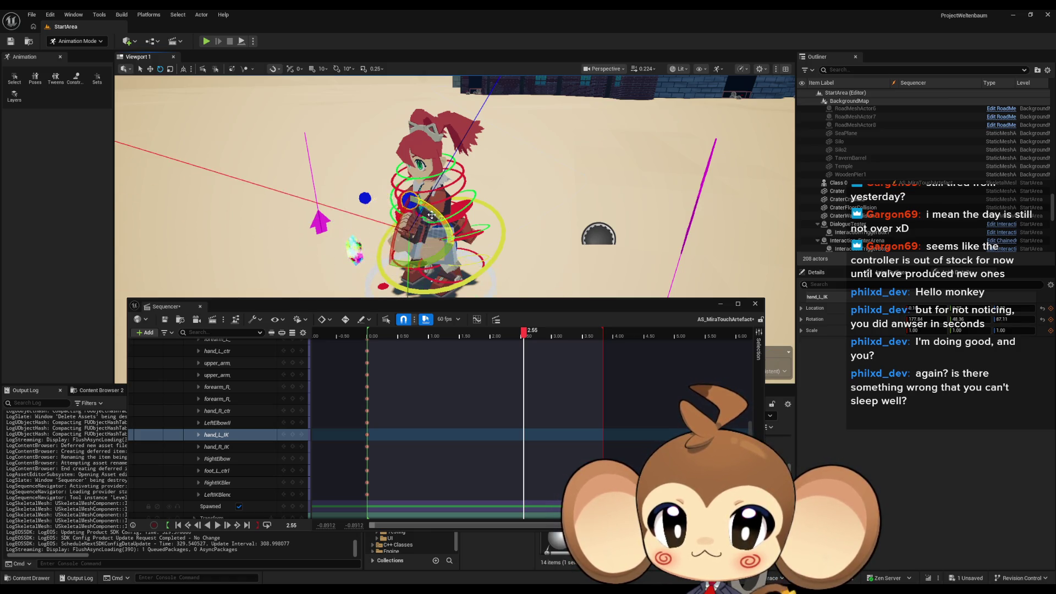
pyautogui.moveTo(431, 215); pyautogui.dragTo(411, 209)
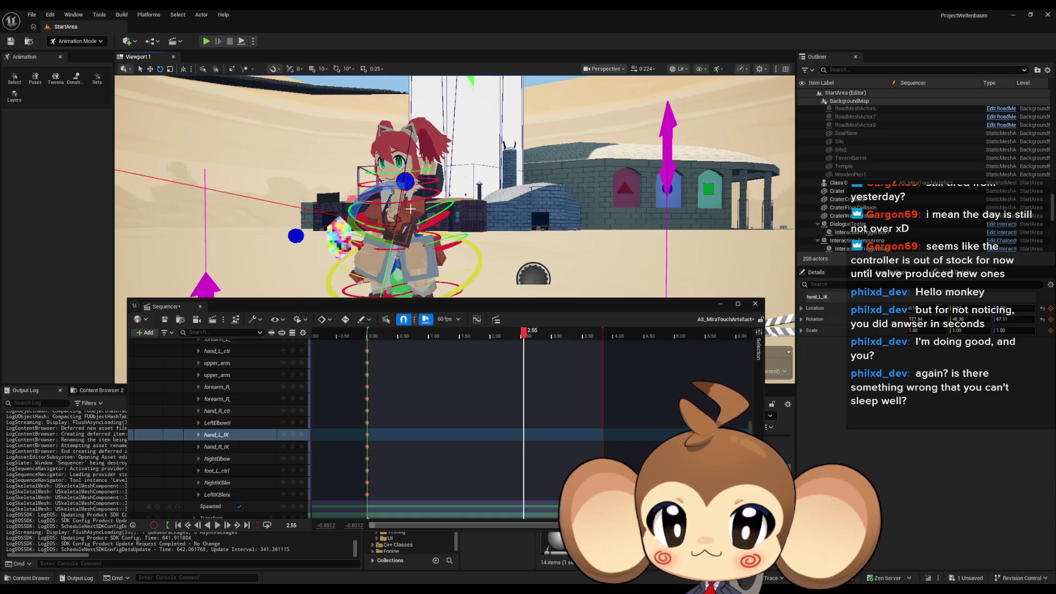
pyautogui.moveTo(440, 174)
pyautogui.mouseDown()
pyautogui.moveTo(405, 159)
pyautogui.moveTo(388, 170)
pyautogui.moveTo(420, 141)
pyautogui.mouseUp()
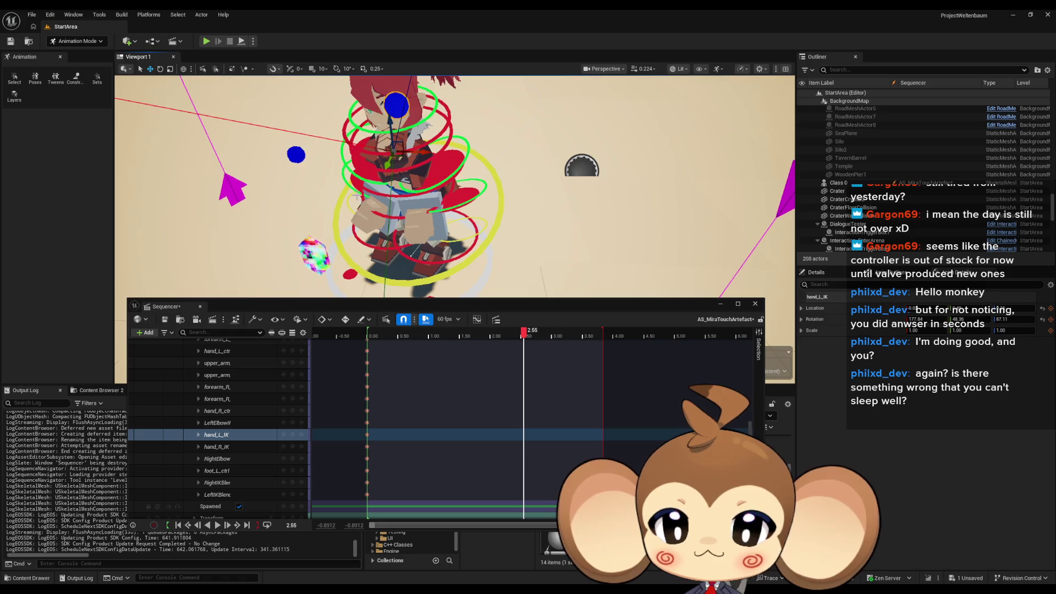
pyautogui.scroll(-1, 259, 407)
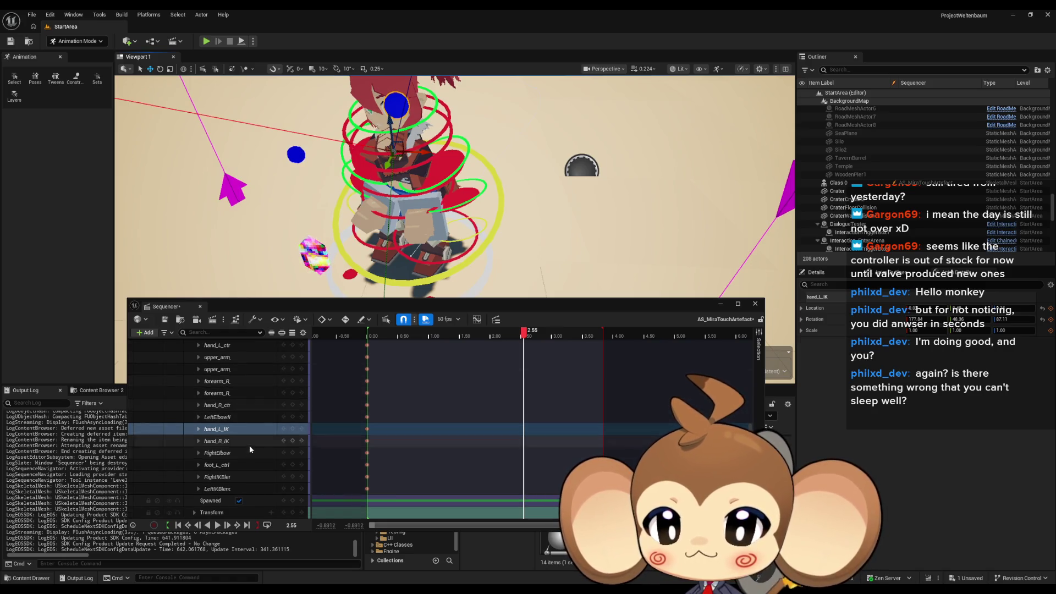
# Step: Drag the LeftElbowIK control out and then further left to reshape the left arm
pyautogui.scroll(5, 247, 463)
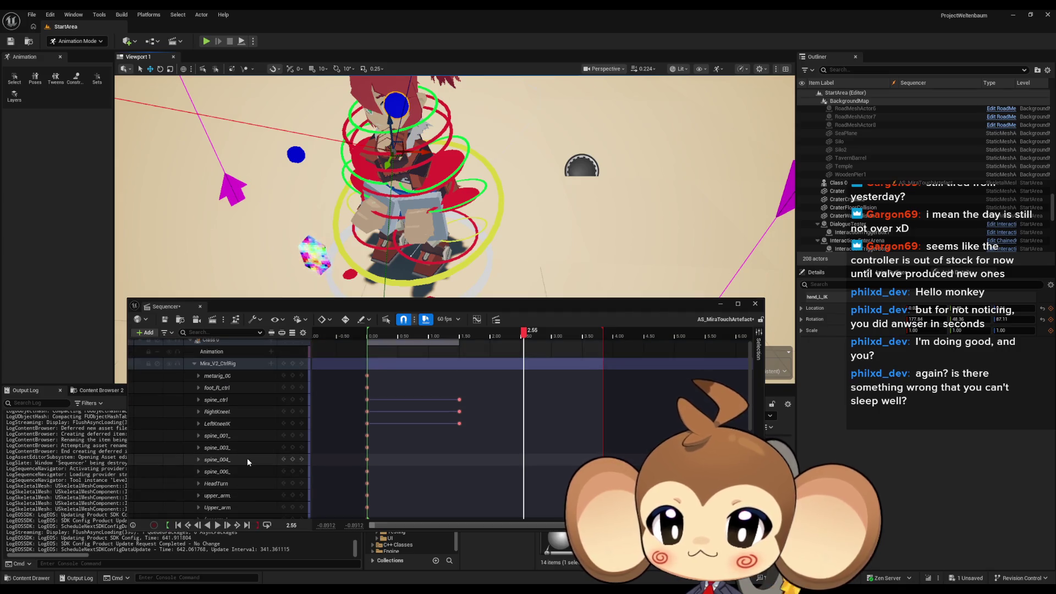
pyautogui.scroll(-4, 247, 458)
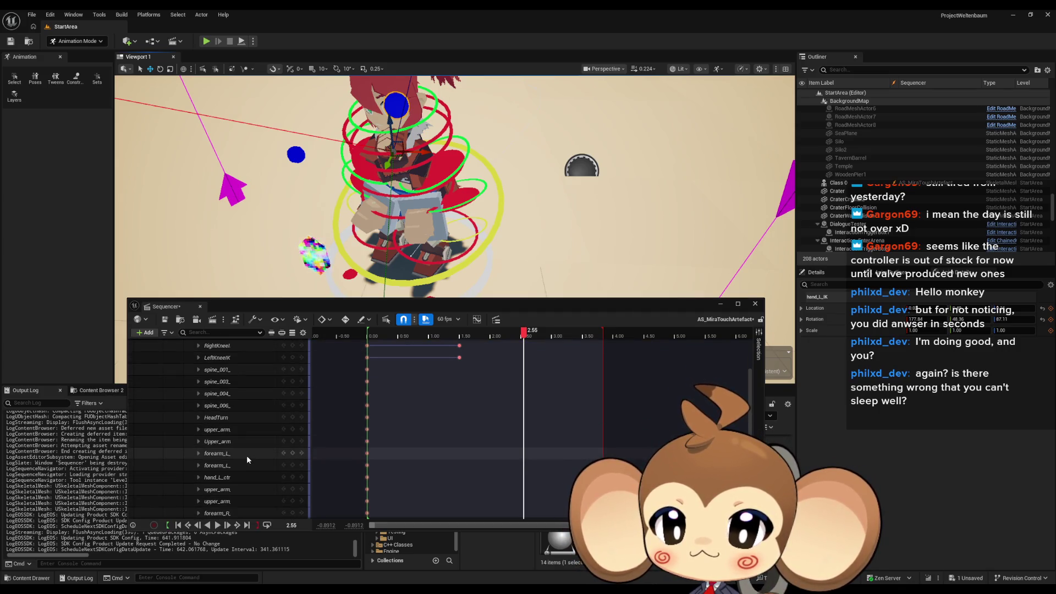
pyautogui.scroll(-3, 246, 459)
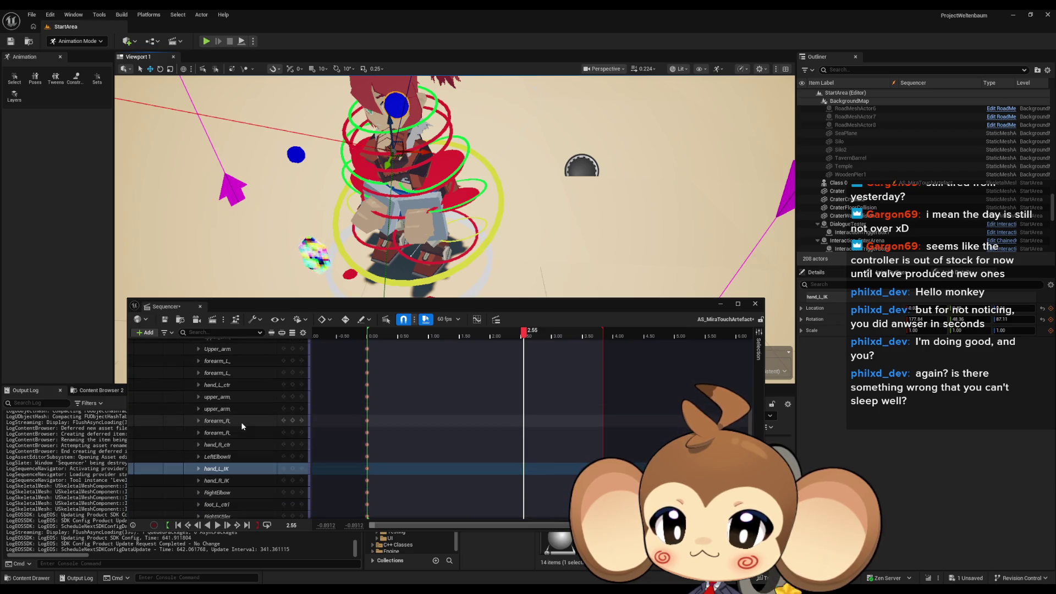
pyautogui.scroll(-1, 241, 421)
pyautogui.click(230, 431)
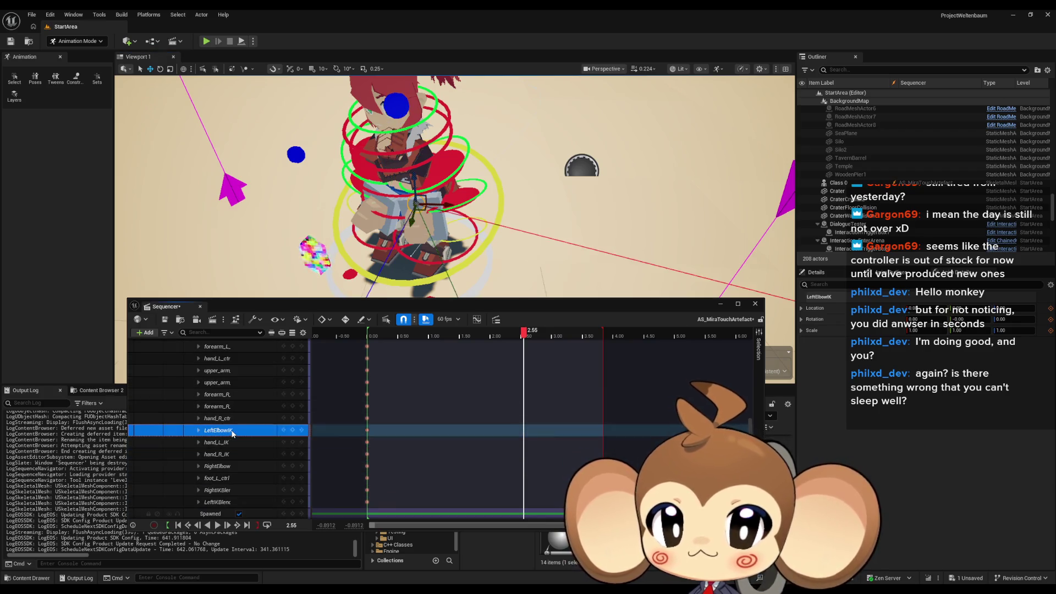
pyautogui.moveTo(423, 210)
pyautogui.mouseDown()
pyautogui.moveTo(499, 288)
pyautogui.moveTo(460, 242)
pyautogui.moveTo(496, 235)
pyautogui.moveTo(513, 134)
pyautogui.moveTo(502, 187)
pyautogui.mouseUp()
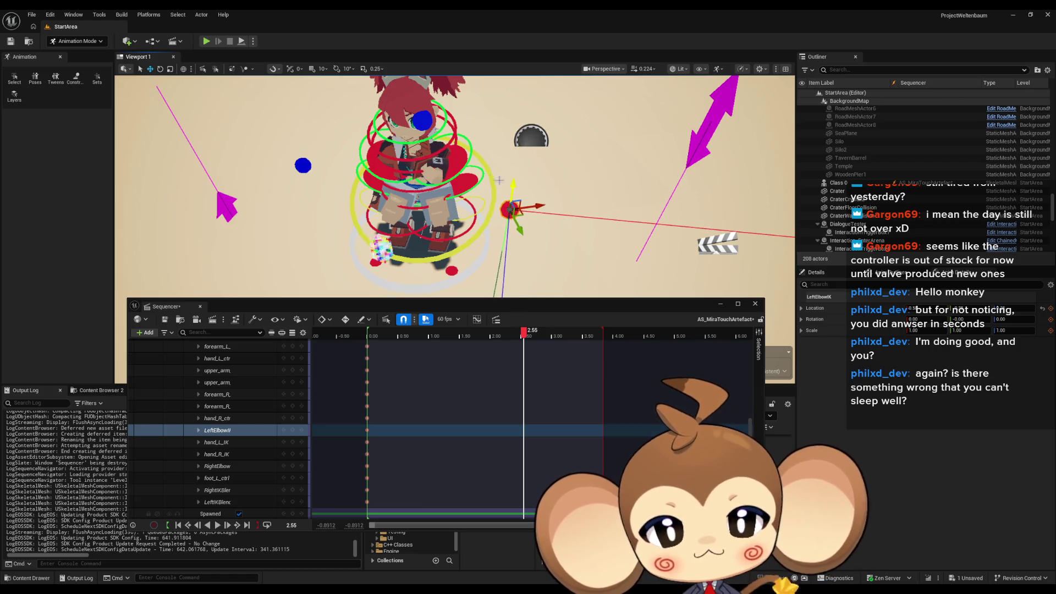
pyautogui.moveTo(526, 214)
pyautogui.mouseDown()
pyautogui.moveTo(407, 205)
pyautogui.moveTo(461, 222)
pyautogui.moveTo(395, 227)
pyautogui.mouseUp()
pyautogui.scroll(6, 396, 227)
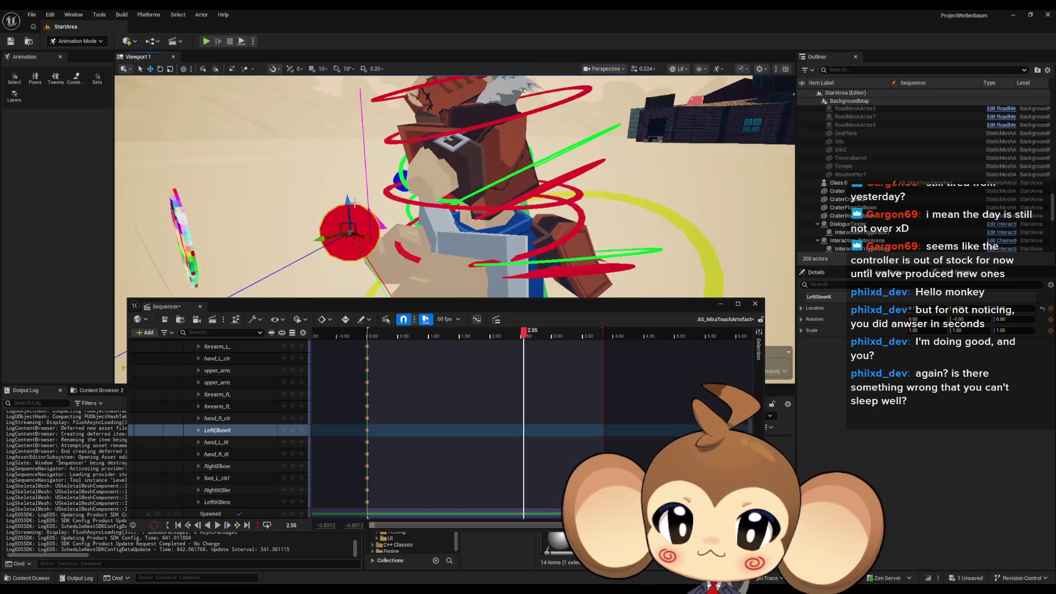
pyautogui.scroll(-5, 435, 237)
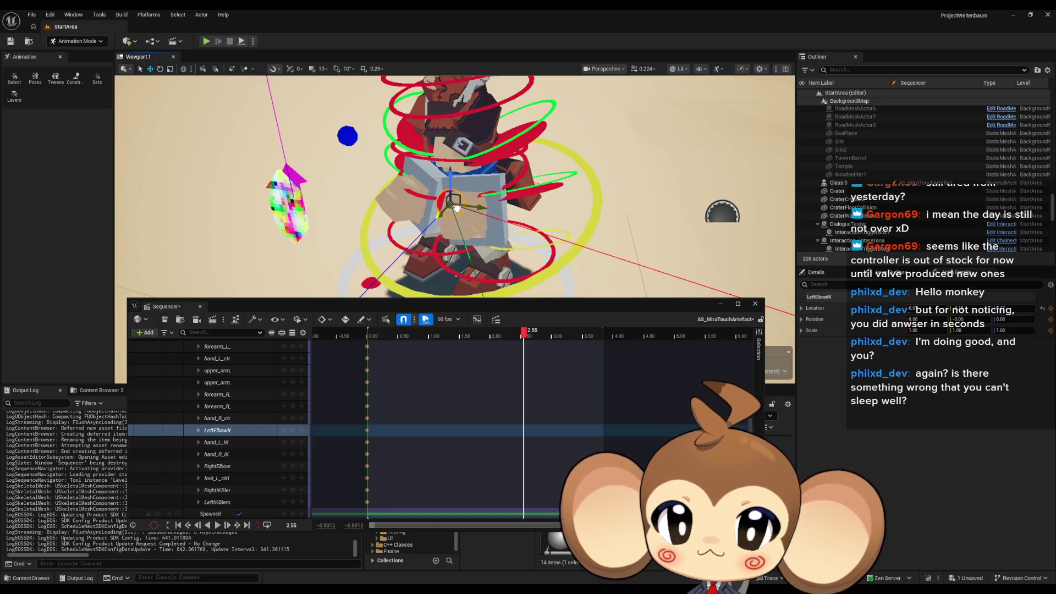
pyautogui.moveTo(434, 237)
pyautogui.mouseDown()
pyautogui.moveTo(402, 219)
pyautogui.moveTo(418, 222)
pyautogui.moveTo(455, 181)
pyautogui.mouseUp()
# Step: Rotate the hand_L_IK control near her chest to about 199.98, 31.57, 86.69 degrees
pyautogui.click(217, 442)
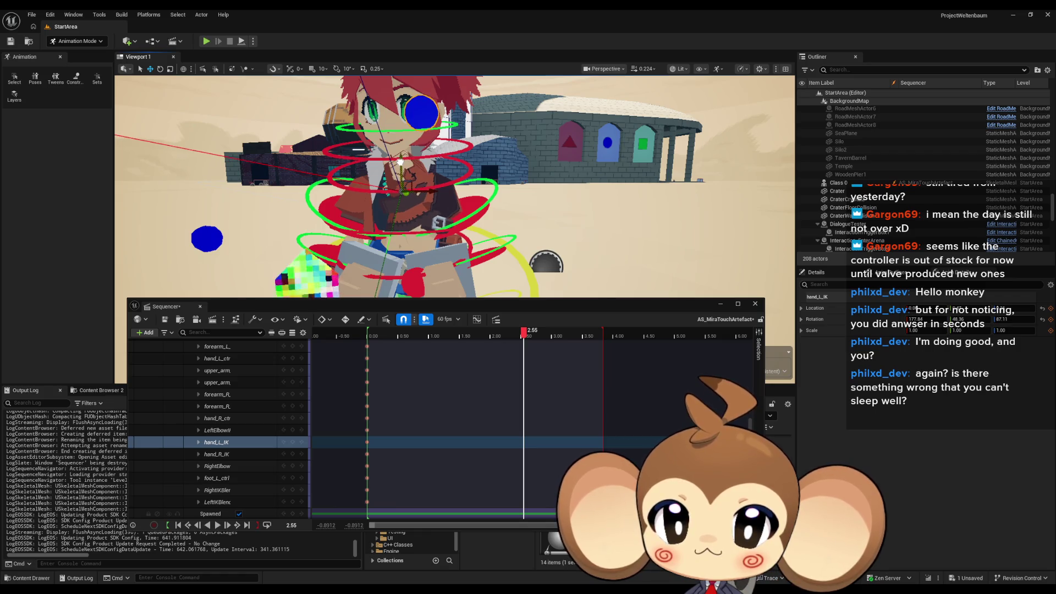
pyautogui.moveTo(436, 165); pyautogui.dragTo(436, 164)
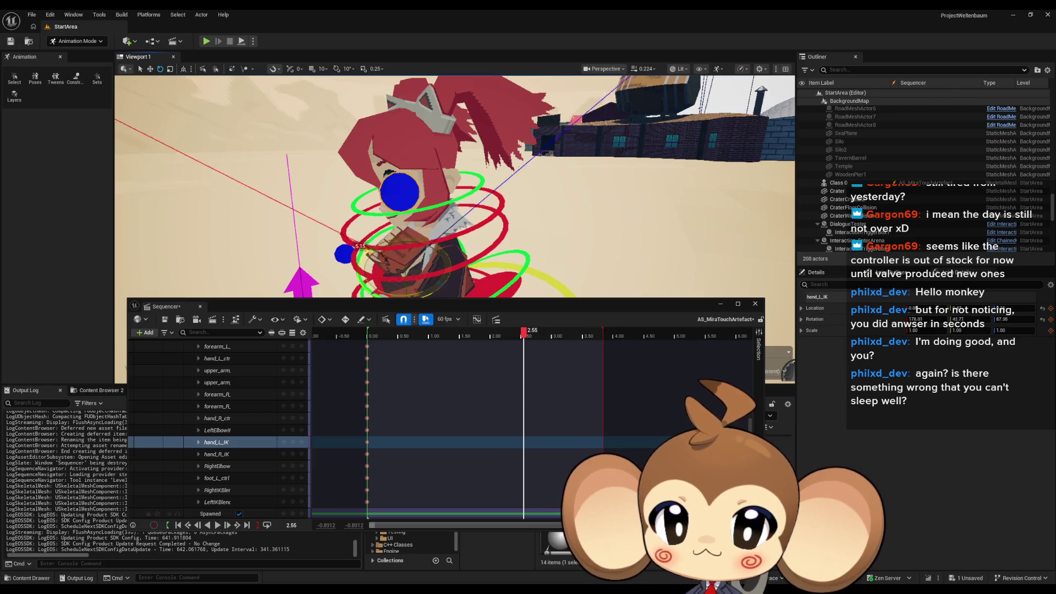
pyautogui.moveTo(410, 261); pyautogui.dragTo(430, 285)
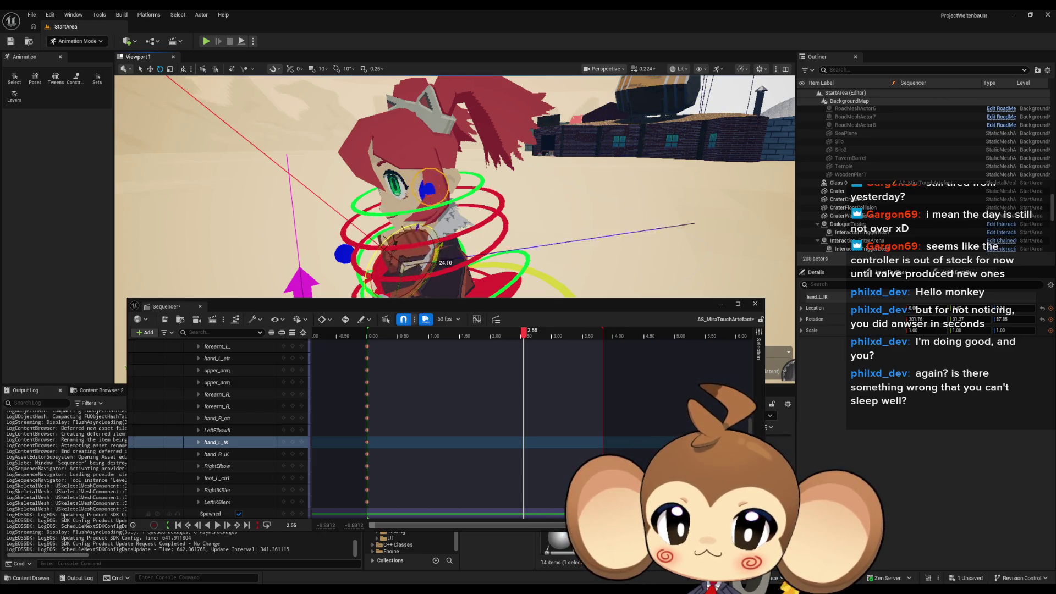
pyautogui.moveTo(476, 161); pyautogui.dragTo(476, 161)
pyautogui.moveTo(410, 200); pyautogui.dragTo(316, 245)
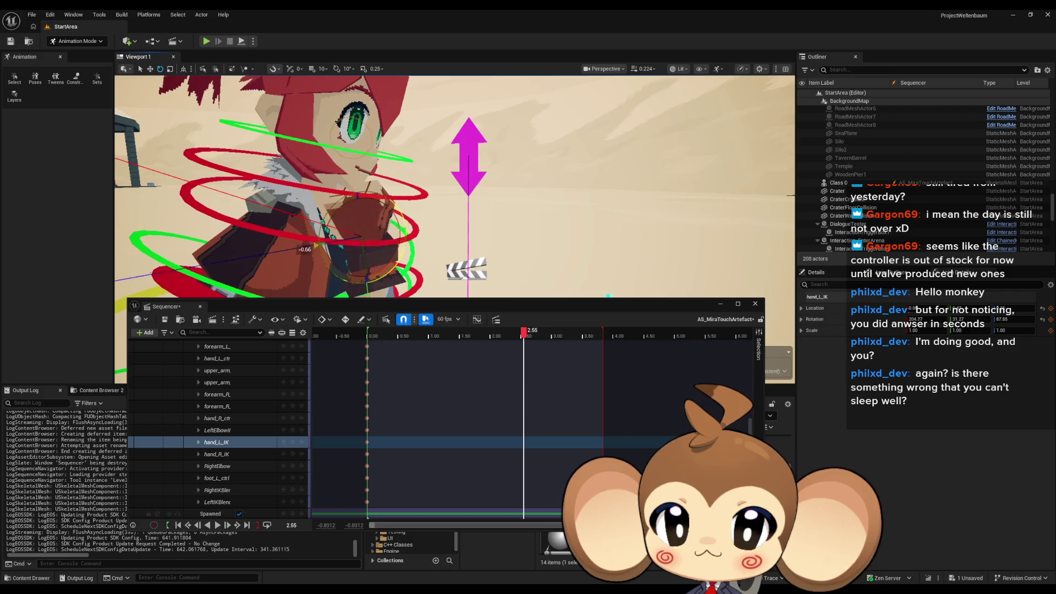
pyautogui.moveTo(406, 223); pyautogui.dragTo(407, 223)
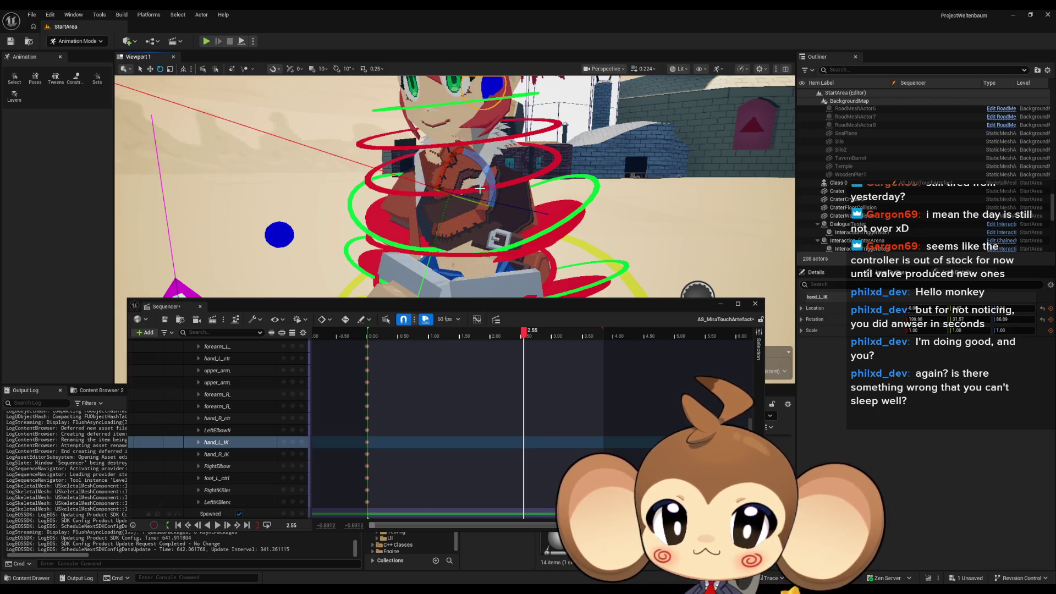
# Step: Switch to the Move gizmo, reframe on her face and chest, and select LeftElbowIK
pyautogui.click(150, 69)
pyautogui.moveTo(419, 207); pyautogui.dragTo(419, 206)
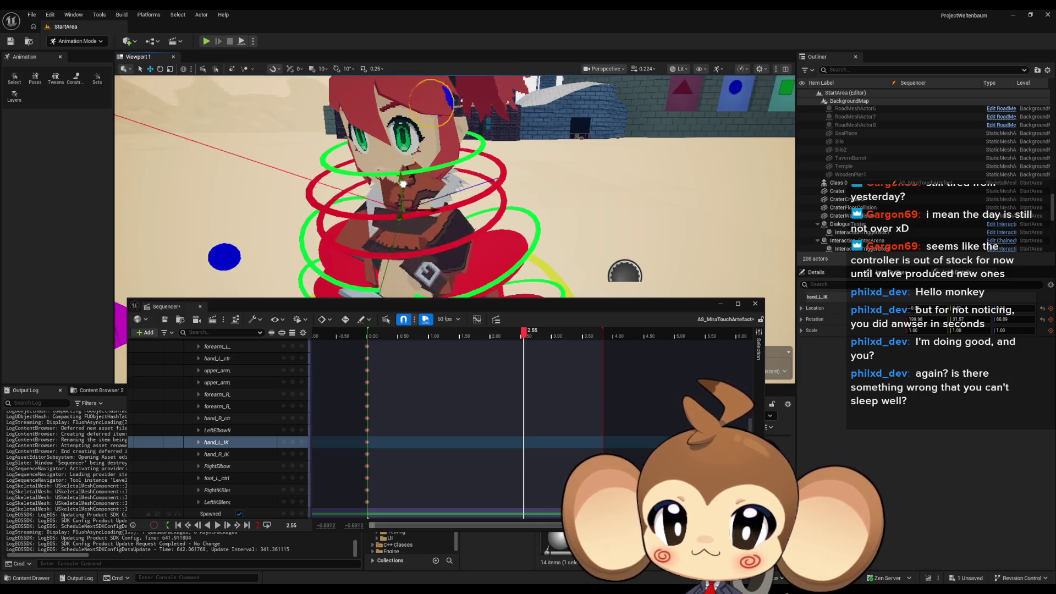
pyautogui.moveTo(411, 214)
pyautogui.mouseDown()
pyautogui.moveTo(466, 226)
pyautogui.moveTo(505, 215)
pyautogui.moveTo(496, 216)
pyautogui.mouseUp()
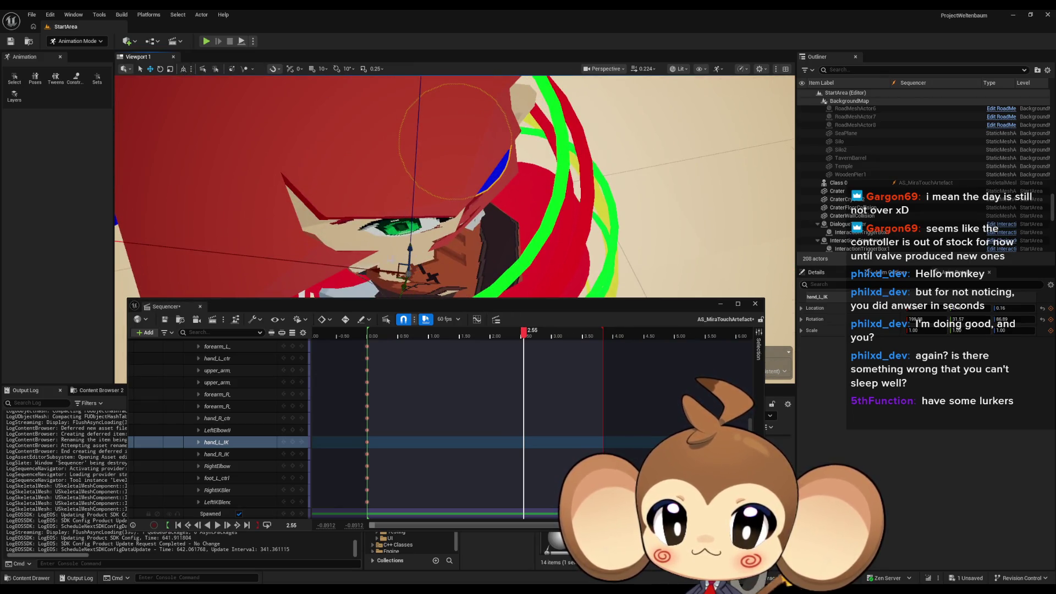
pyautogui.moveTo(376, 271); pyautogui.dragTo(376, 271)
pyautogui.moveTo(444, 195); pyautogui.dragTo(498, 136)
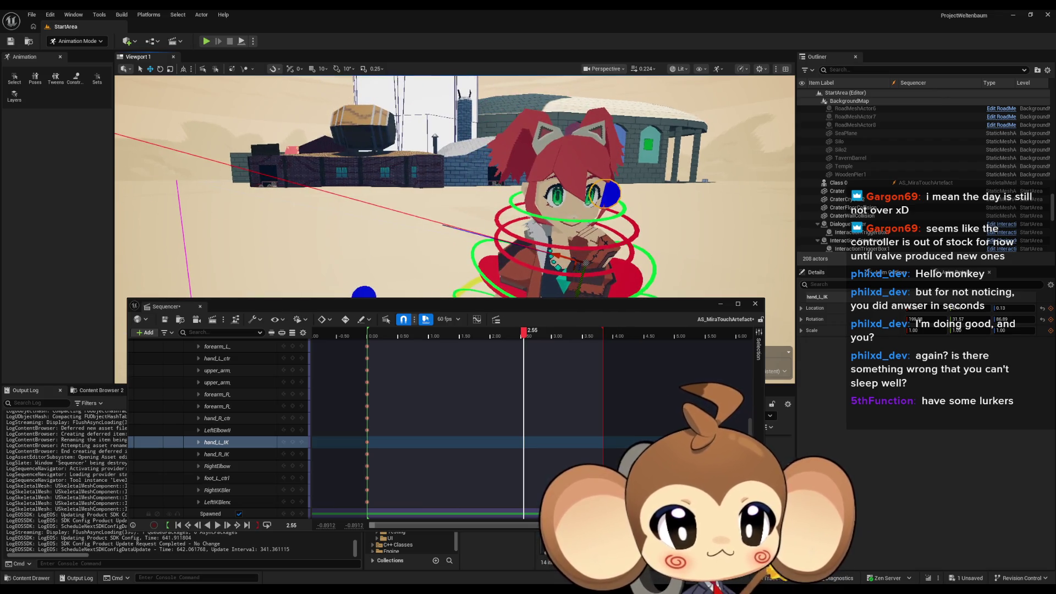
pyautogui.moveTo(411, 279); pyautogui.dragTo(411, 279)
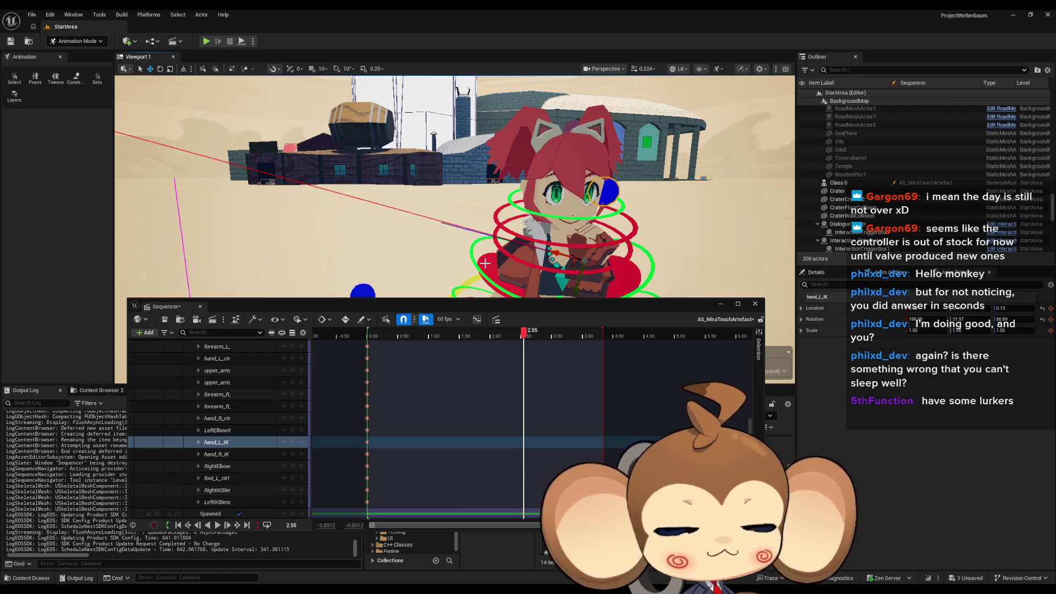
pyautogui.moveTo(484, 263)
pyautogui.mouseDown()
pyautogui.moveTo(485, 193)
pyautogui.moveTo(461, 171)
pyautogui.mouseUp()
pyautogui.scroll(-5, 532, 205)
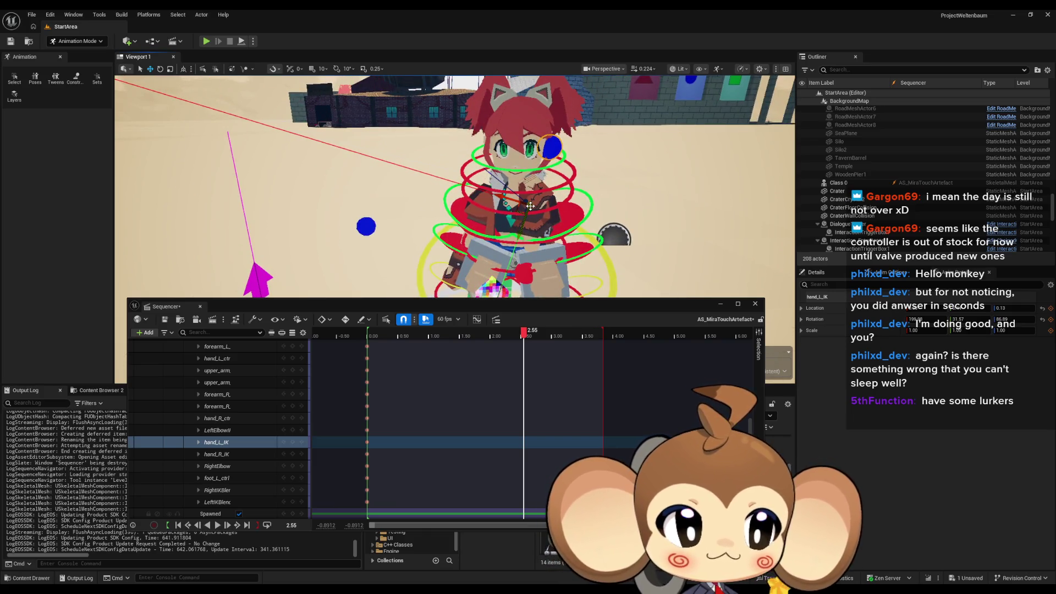
pyautogui.scroll(5, 477, 173)
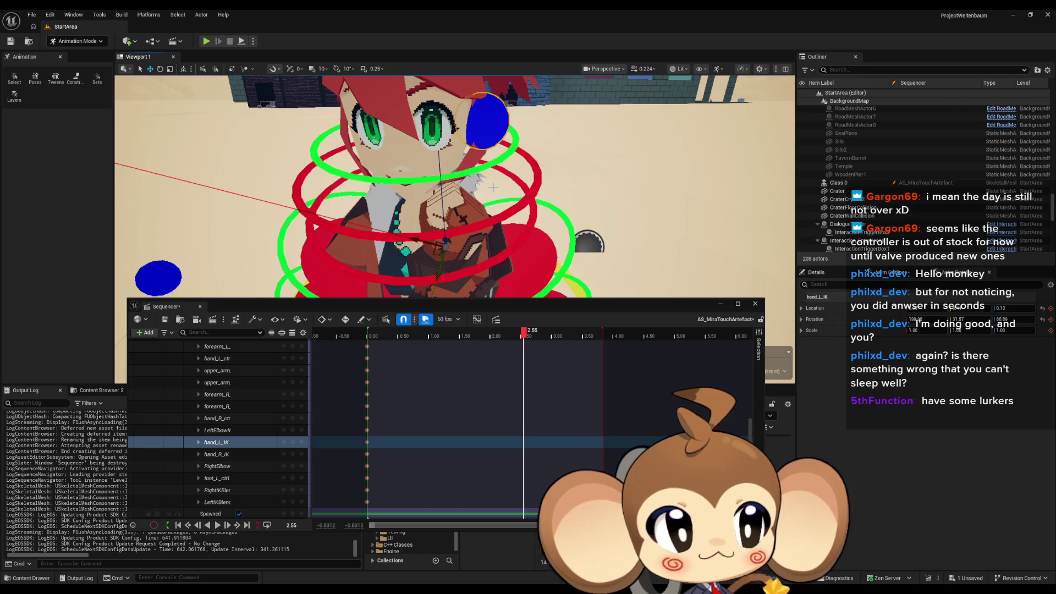
pyautogui.moveTo(492, 187); pyautogui.dragTo(110, 159)
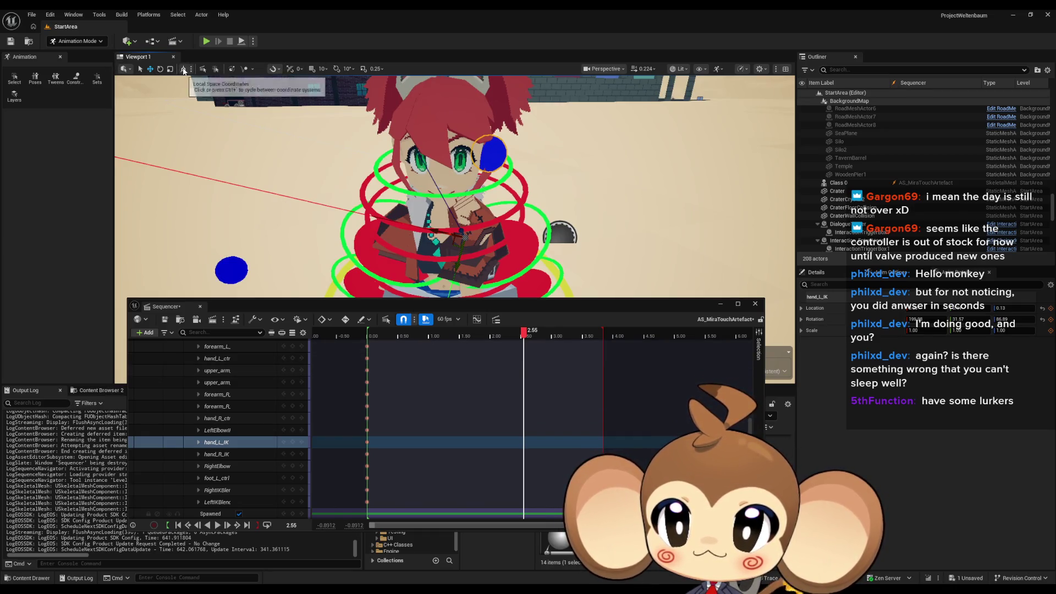
pyautogui.moveTo(247, 231)
pyautogui.mouseDown()
pyautogui.moveTo(247, 187)
pyautogui.moveTo(231, 187)
pyautogui.moveTo(253, 190)
pyautogui.moveTo(250, 278)
pyautogui.mouseUp()
pyautogui.click(217, 430)
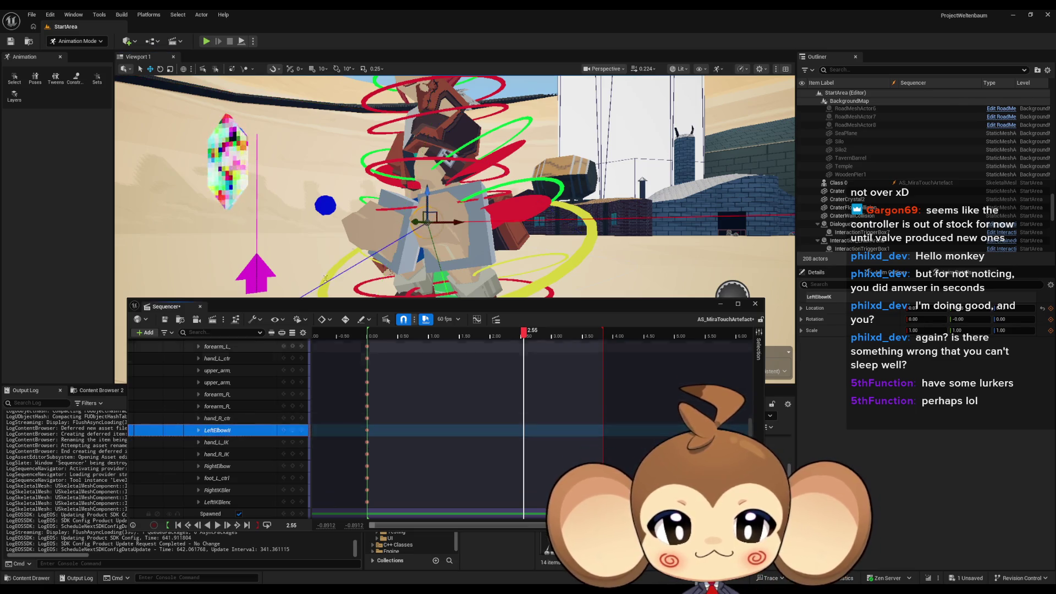
pyautogui.press('f')
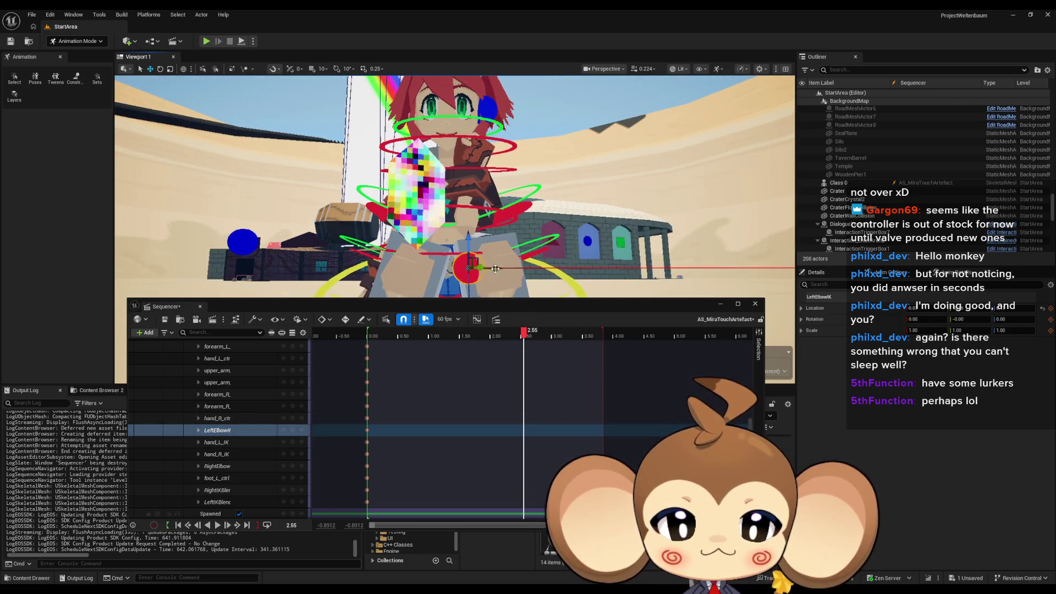
pyautogui.moveTo(495, 268); pyautogui.dragTo(207, 106)
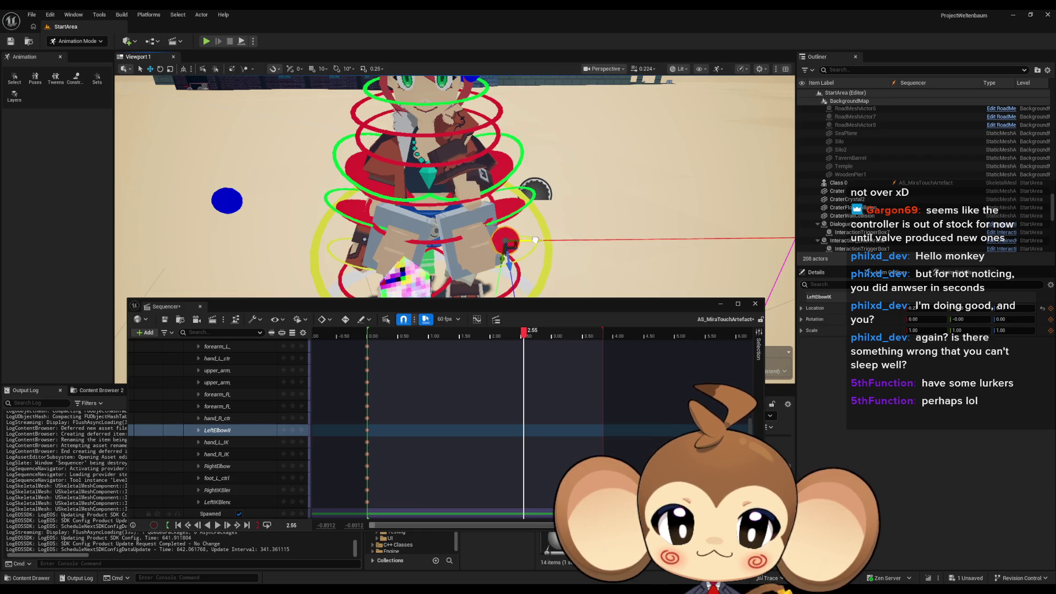
pyautogui.moveTo(520, 240)
pyautogui.mouseDown()
pyautogui.moveTo(413, 239)
pyautogui.moveTo(374, 215)
pyautogui.moveTo(508, 228)
pyautogui.moveTo(506, 269)
pyautogui.moveTo(488, 272)
pyautogui.moveTo(463, 248)
pyautogui.mouseUp()
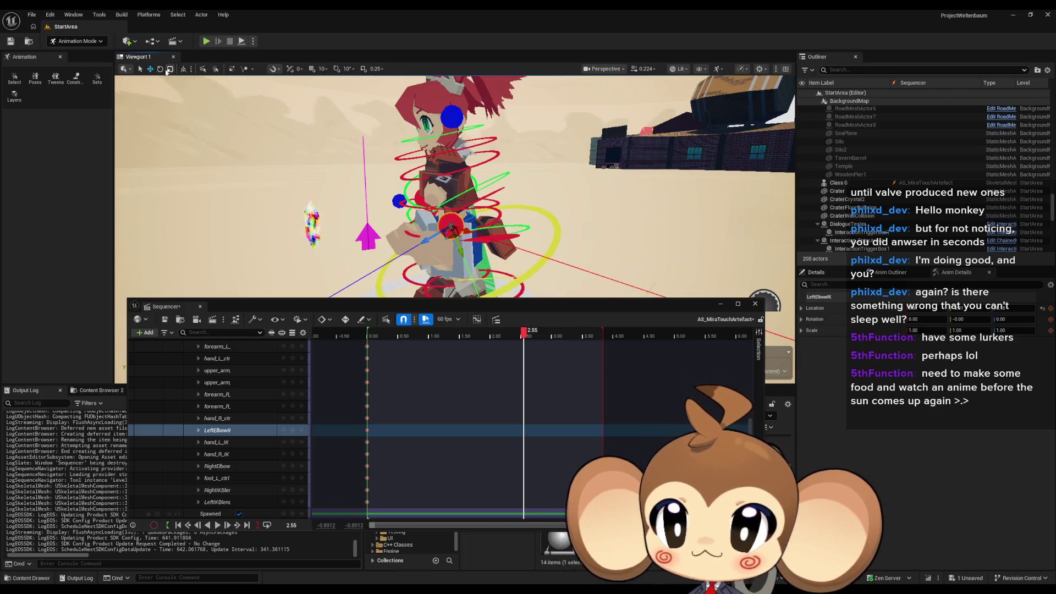
pyautogui.moveTo(470, 232); pyautogui.dragTo(465, 220)
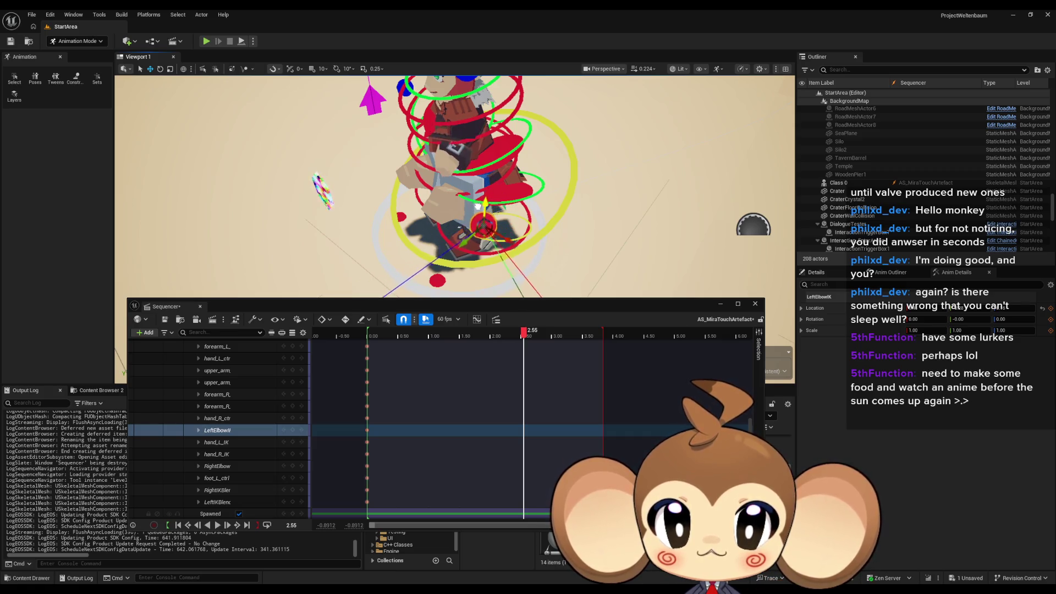
pyautogui.moveTo(470, 213); pyautogui.dragTo(476, 256)
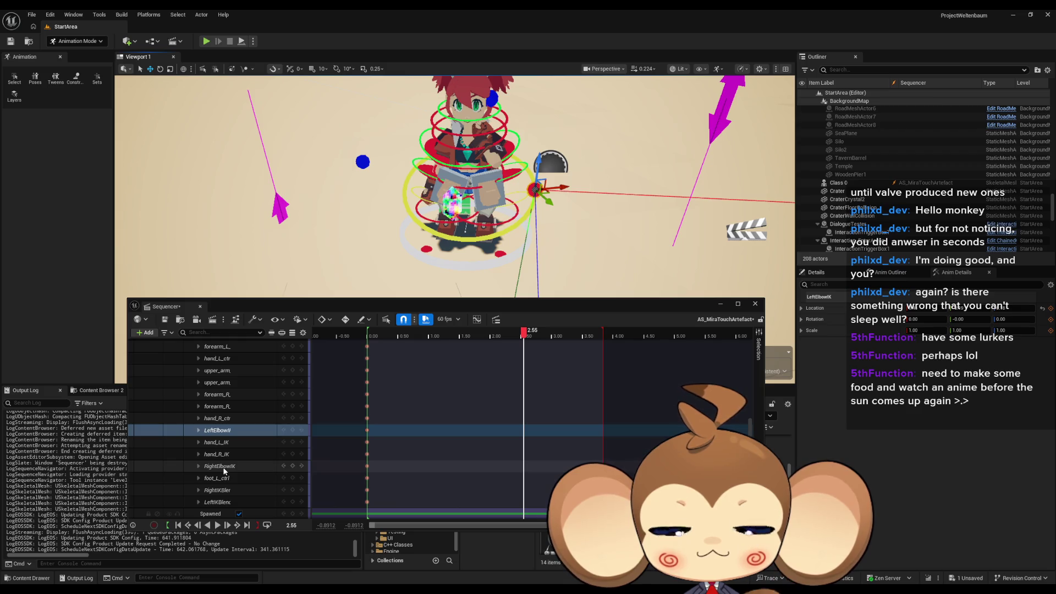
pyautogui.moveTo(473, 247); pyautogui.dragTo(404, 157)
# Step: Select Mira and her hand_L_IK control, then scrub the playhead to 2.50
pyautogui.click(398, 150)
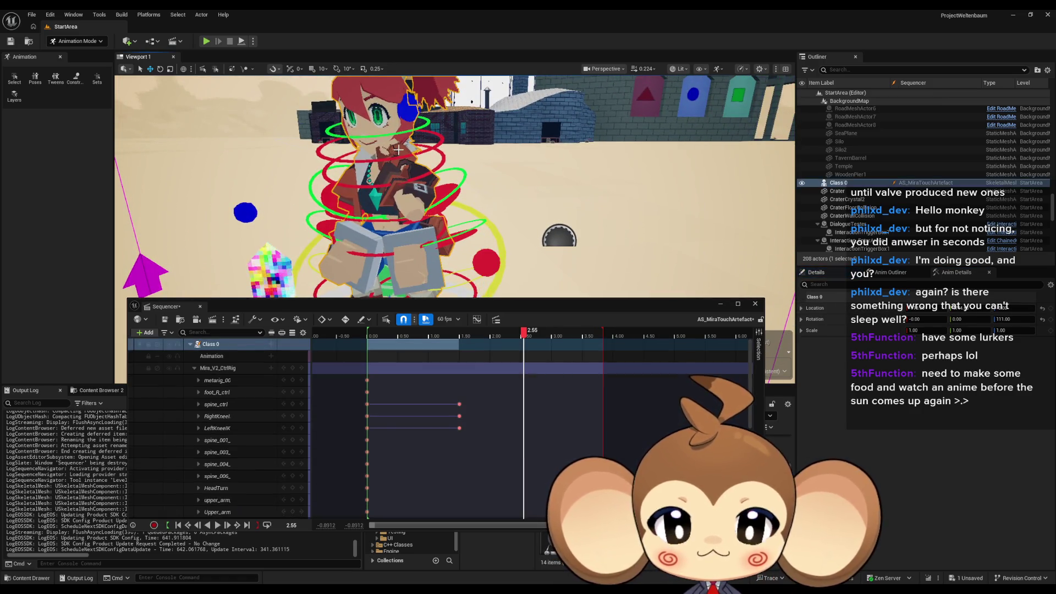
pyautogui.click(411, 188)
pyautogui.moveTo(411, 188)
pyautogui.mouseDown()
pyautogui.moveTo(423, 222)
pyautogui.moveTo(487, 166)
pyautogui.moveTo(430, 166)
pyautogui.mouseUp()
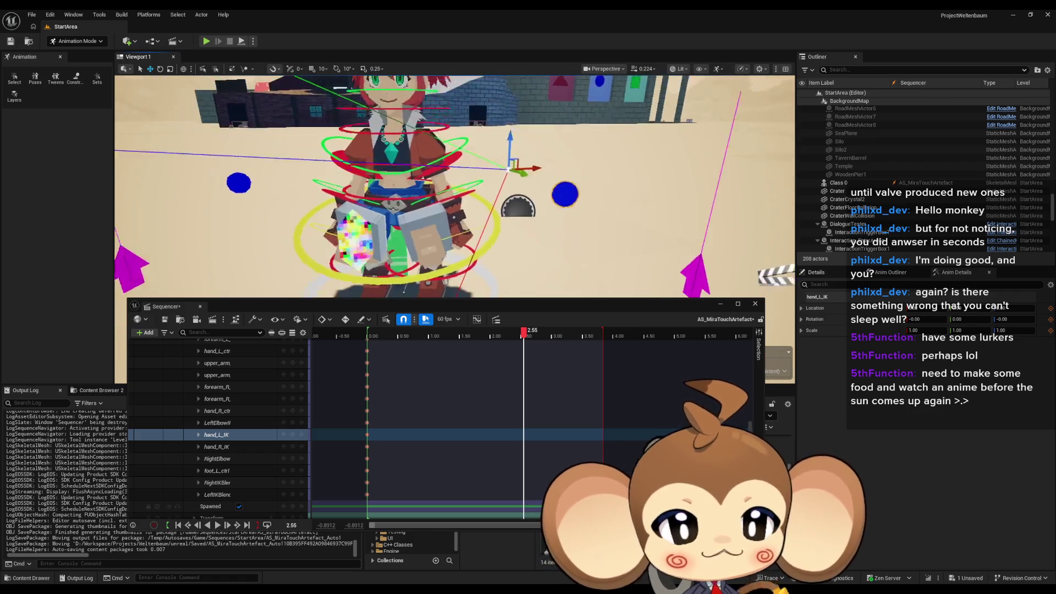
pyautogui.moveTo(506, 174)
pyautogui.mouseDown()
pyautogui.moveTo(506, 220)
pyautogui.moveTo(475, 178)
pyautogui.mouseUp()
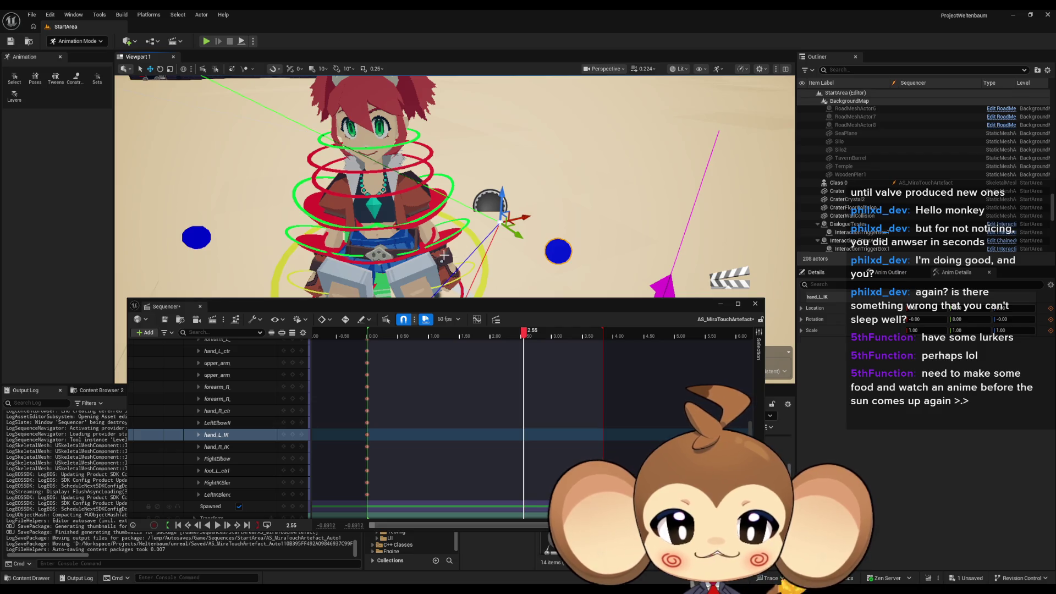
pyautogui.moveTo(448, 250); pyautogui.dragTo(448, 237)
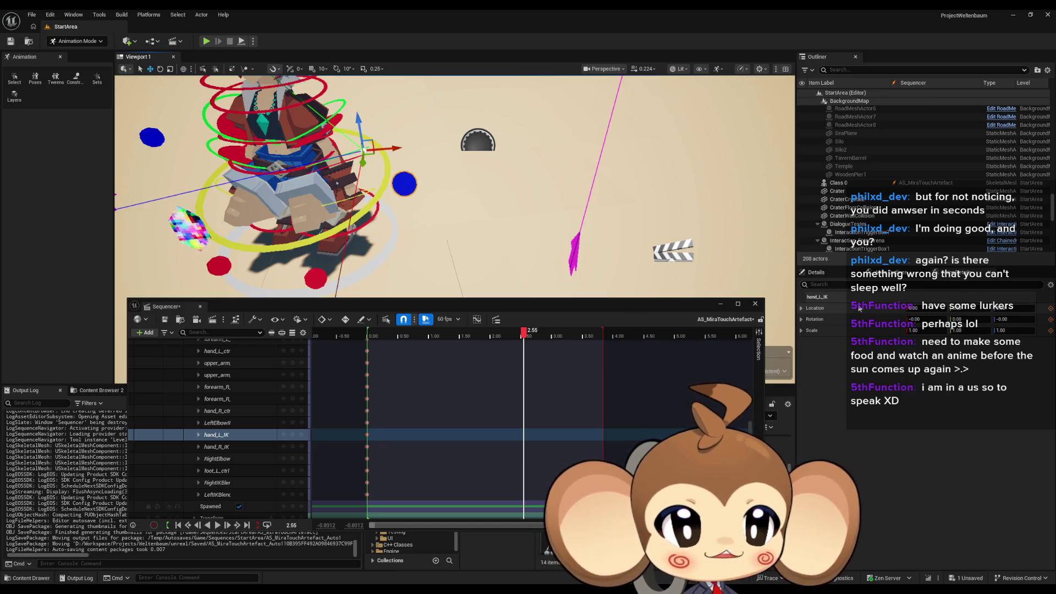
pyautogui.moveTo(440, 187); pyautogui.dragTo(401, 187)
pyautogui.moveTo(523, 331); pyautogui.dragTo(522, 333)
pyautogui.moveTo(496, 233)
pyautogui.mouseDown()
pyautogui.moveTo(492, 215)
pyautogui.moveTo(470, 208)
pyautogui.mouseUp()
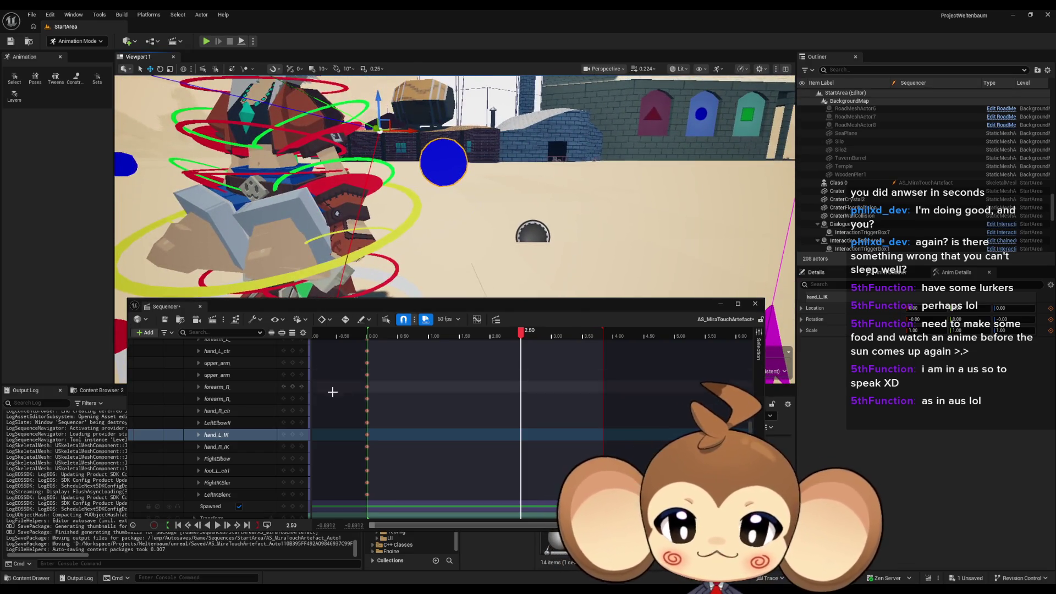
# Step: Raise the LeftElbowIK control and key it at 2.50
pyautogui.click(228, 426)
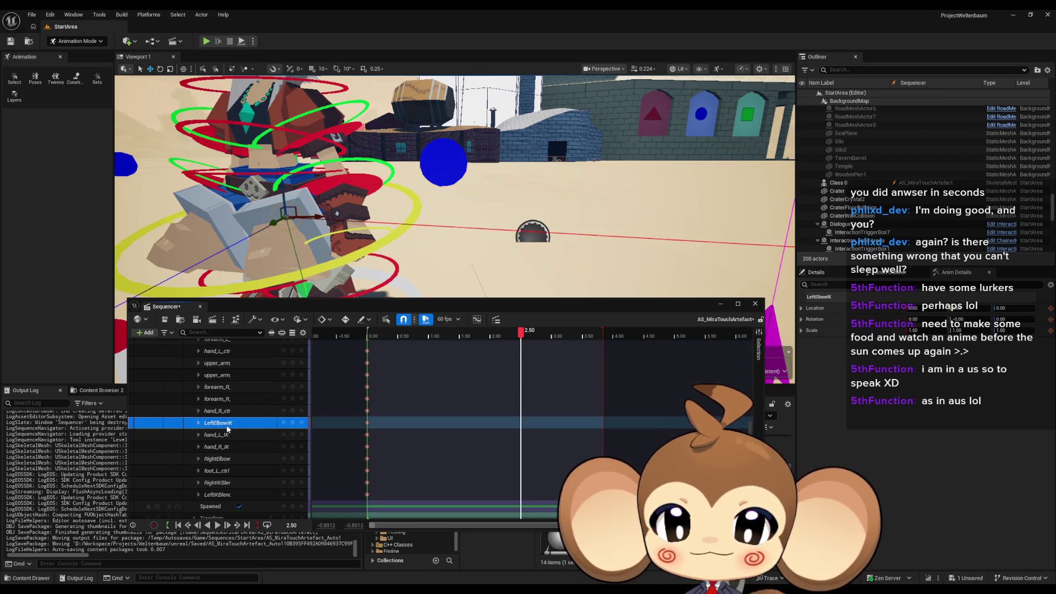
pyautogui.moveTo(864, 311); pyautogui.dragTo(864, 311)
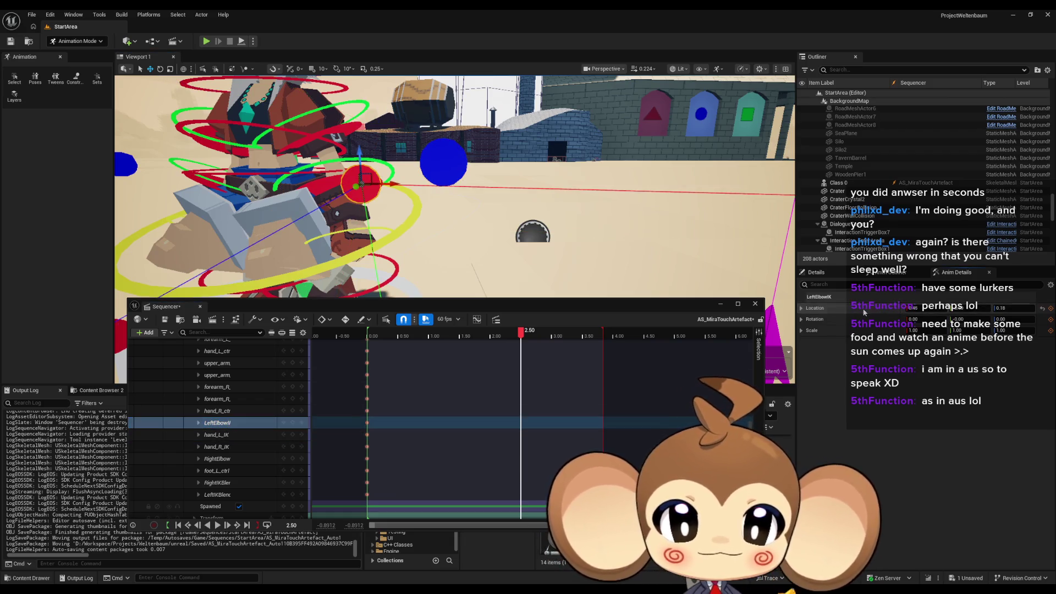
pyautogui.click(294, 423)
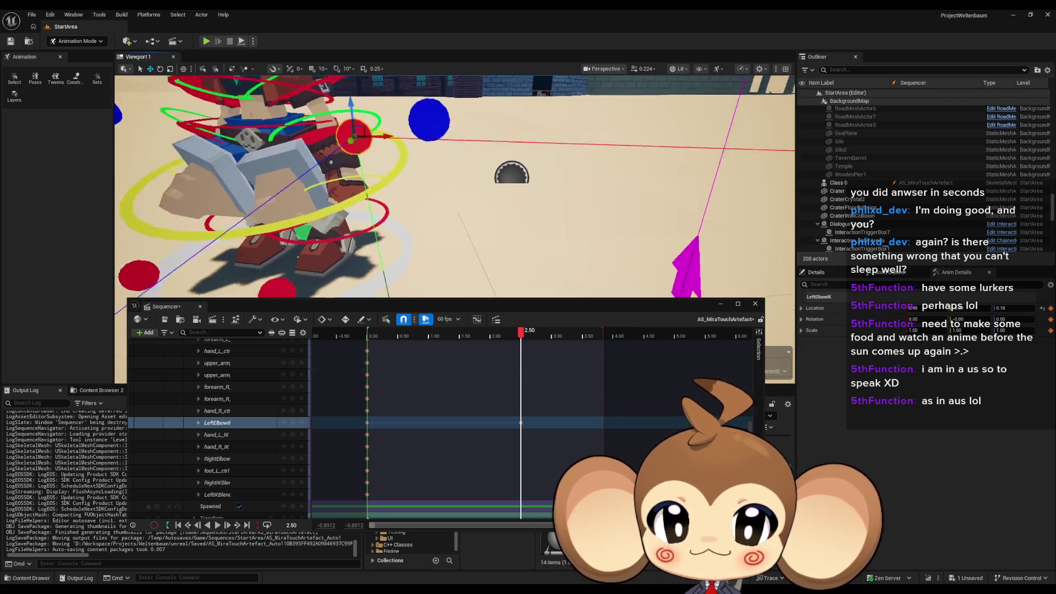
# Step: Push LeftIKBlend to 1.00 and key it at 2.50
pyautogui.click(380, 199)
pyautogui.press('f')
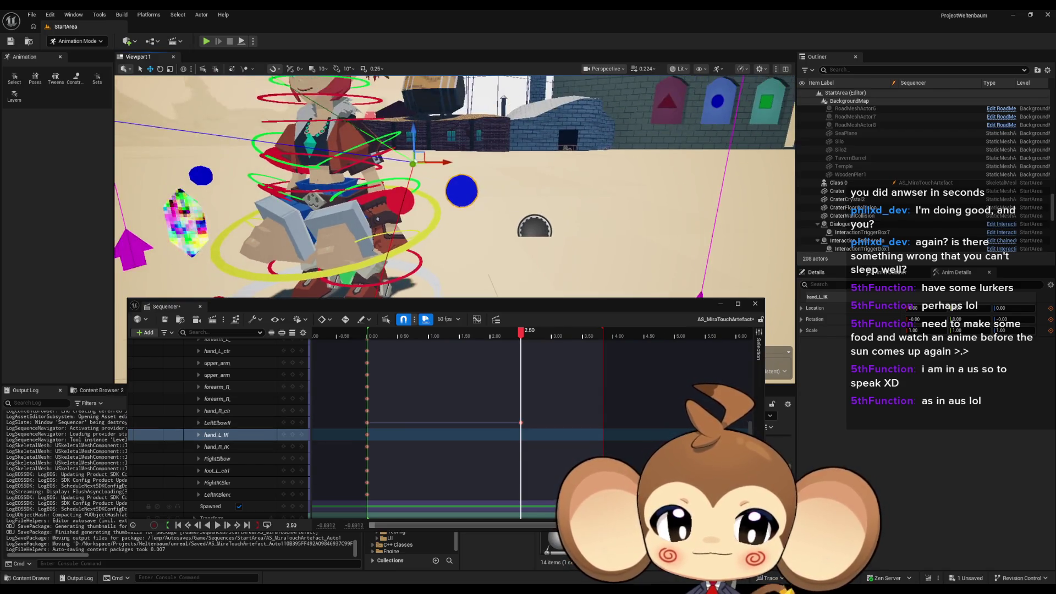
pyautogui.click(560, 254)
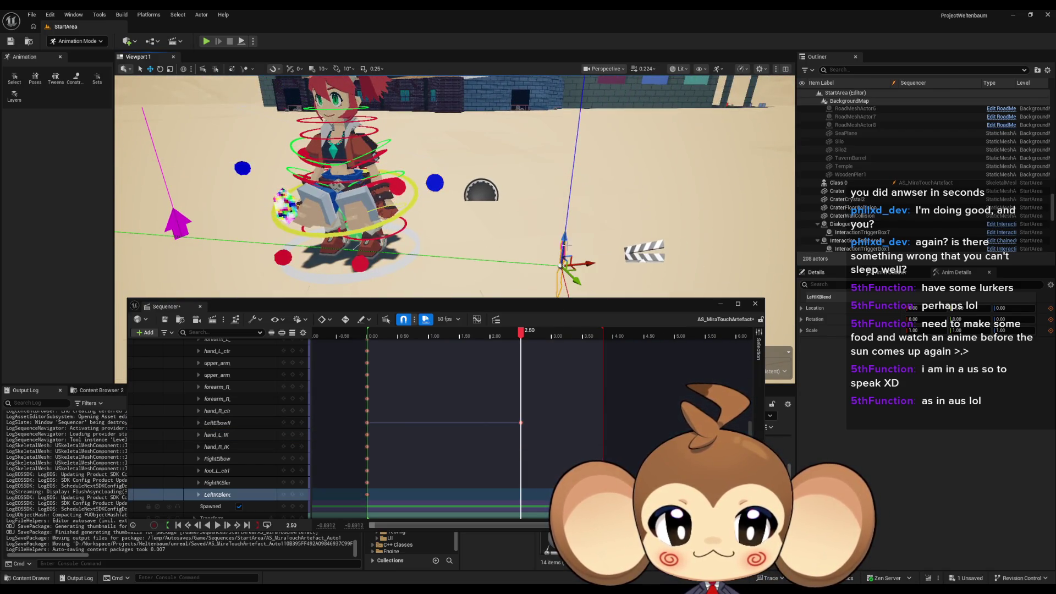
pyautogui.moveTo(563, 242); pyautogui.dragTo(564, 79)
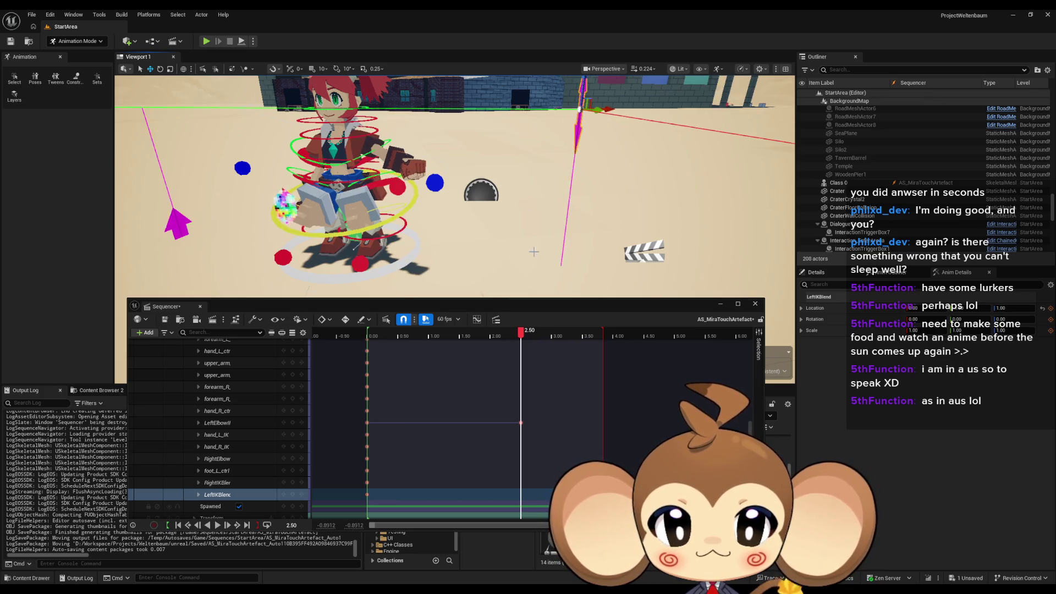
pyautogui.moveTo(534, 251); pyautogui.dragTo(554, 127)
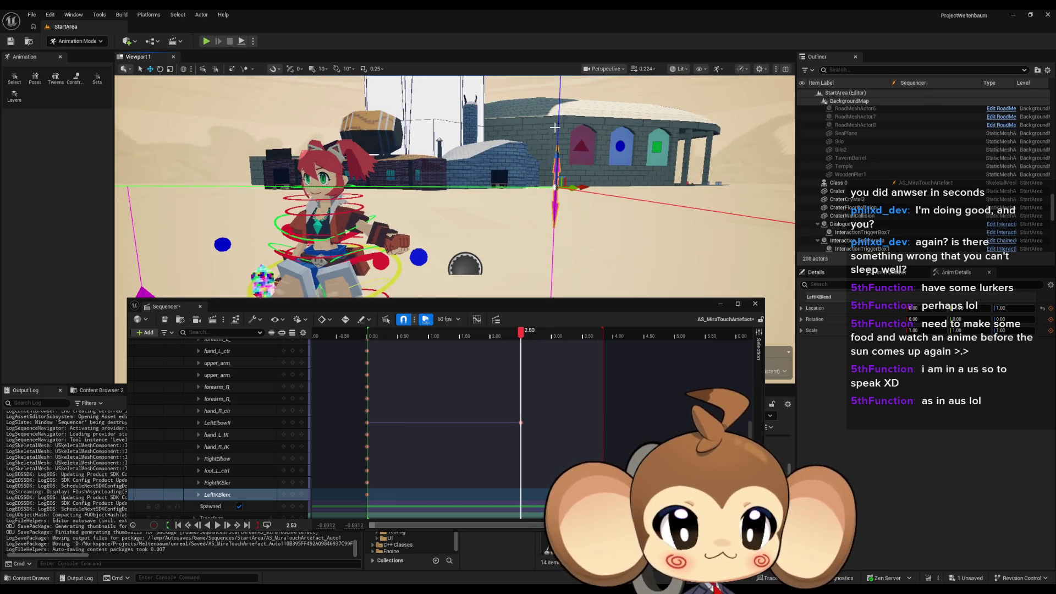
pyautogui.moveTo(508, 216)
pyautogui.mouseDown()
pyautogui.moveTo(503, 184)
pyautogui.moveTo(508, 214)
pyautogui.moveTo(497, 208)
pyautogui.moveTo(504, 216)
pyautogui.moveTo(492, 230)
pyautogui.mouseUp()
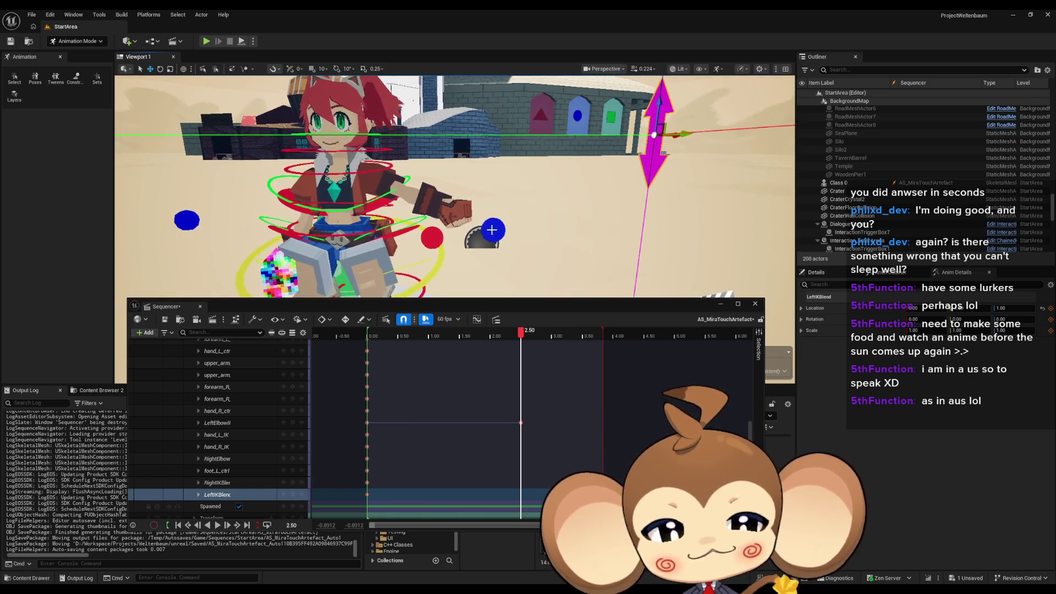
pyautogui.click(292, 495)
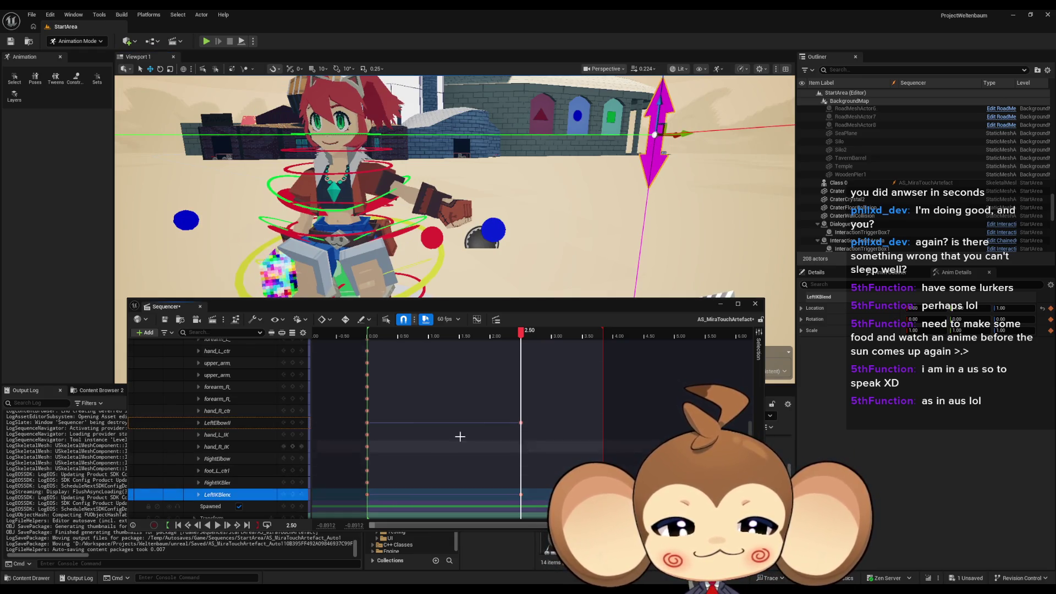
pyautogui.moveTo(528, 218); pyautogui.dragTo(530, 220)
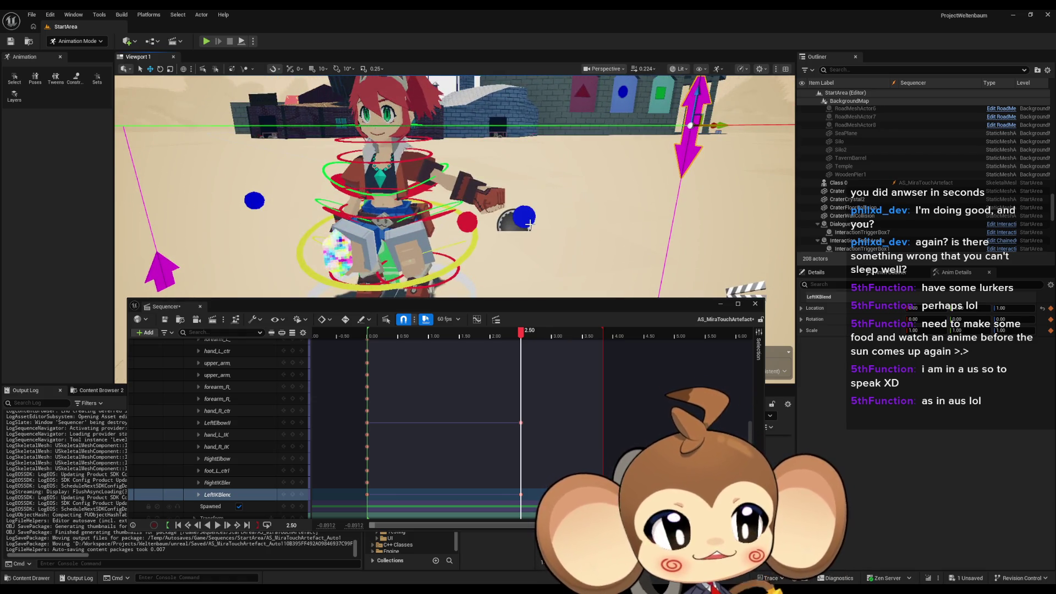
pyautogui.moveTo(489, 253)
pyautogui.mouseDown()
pyautogui.moveTo(500, 232)
pyautogui.moveTo(514, 247)
pyautogui.mouseUp()
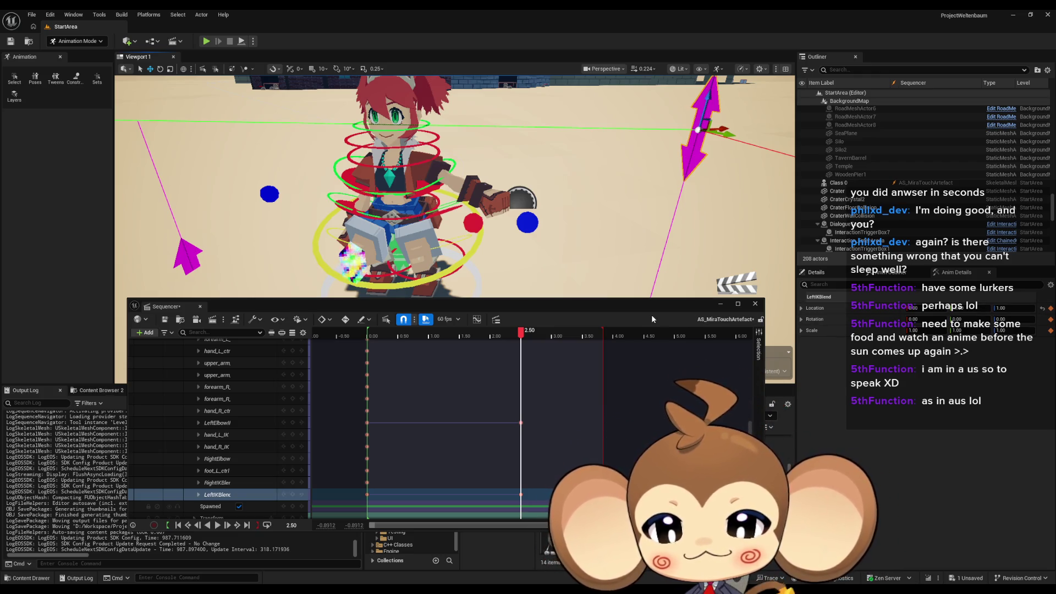
# Step: Shift the view so Mira sits on the left side of the viewport
pyautogui.moveTo(545, 222); pyautogui.dragTo(621, 222)
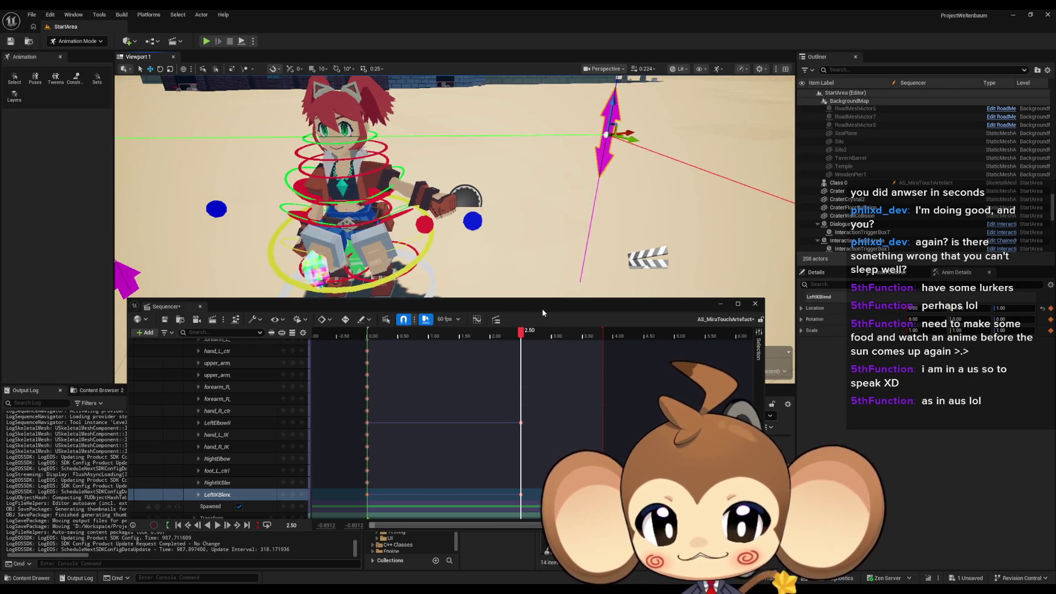
# Step: Select hand_L_IK, frame Mira, and twist the left hand round with the rotate gizmo
pyautogui.click(476, 221)
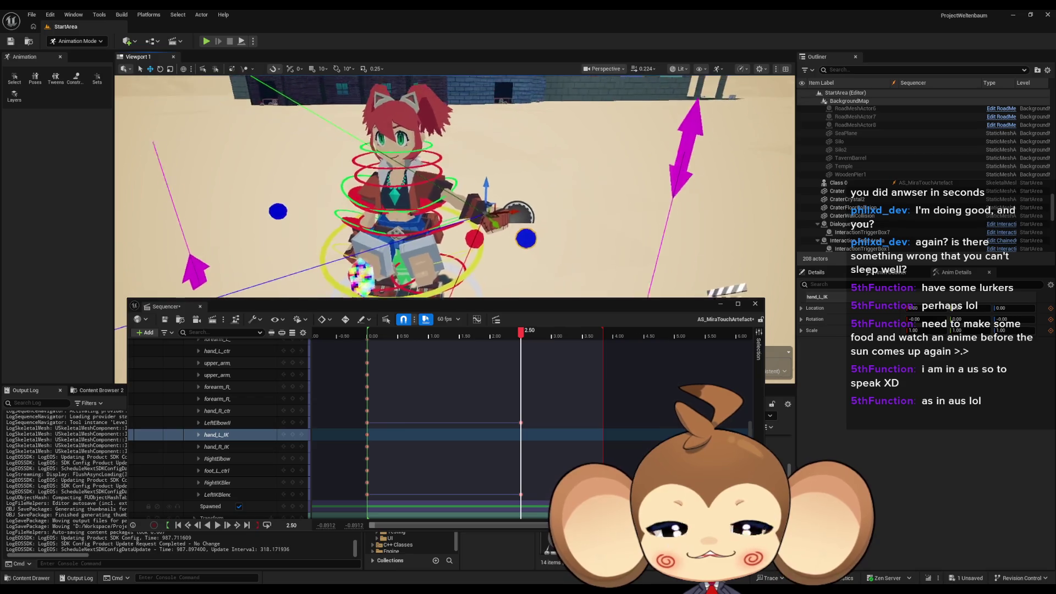
pyautogui.press('f')
pyautogui.click(160, 69)
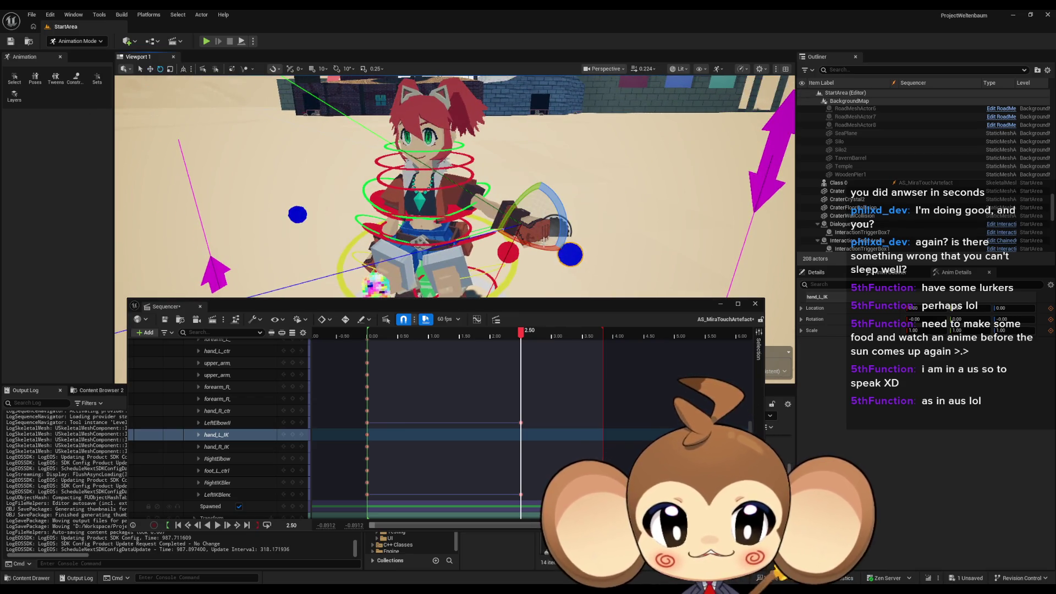
pyautogui.moveTo(533, 244)
pyautogui.mouseDown()
pyautogui.moveTo(566, 239)
pyautogui.moveTo(536, 244)
pyautogui.moveTo(515, 268)
pyautogui.moveTo(572, 312)
pyautogui.mouseUp()
pyautogui.moveTo(530, 222)
pyautogui.mouseDown()
pyautogui.moveTo(505, 224)
pyautogui.moveTo(527, 202)
pyautogui.mouseUp()
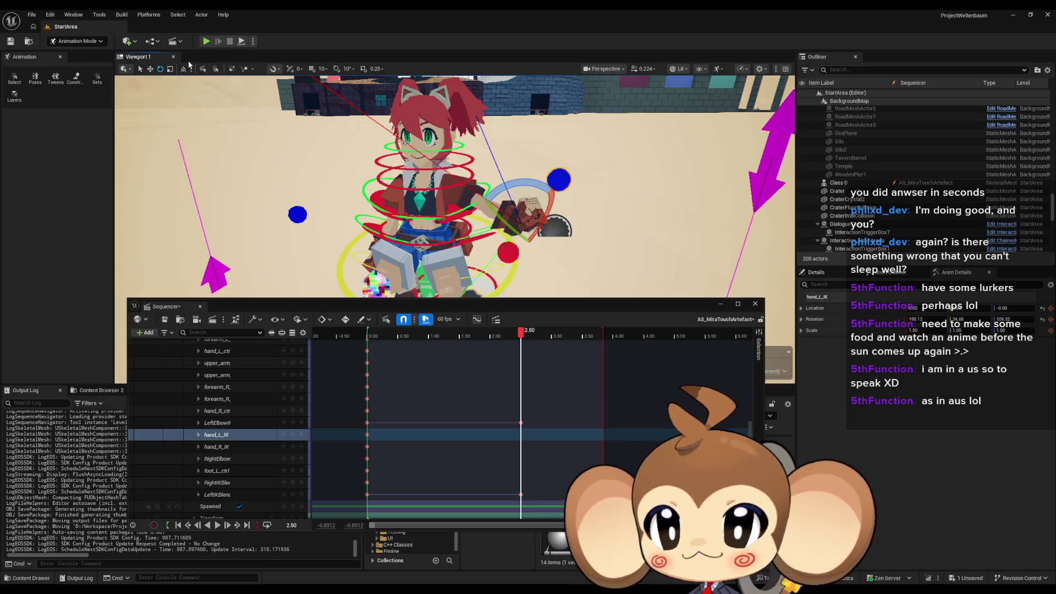
# Step: Pull the left hand in across the chest, lower it toward the necklace, and tilt it slightly
pyautogui.moveTo(169, 117); pyautogui.dragTo(173, 135)
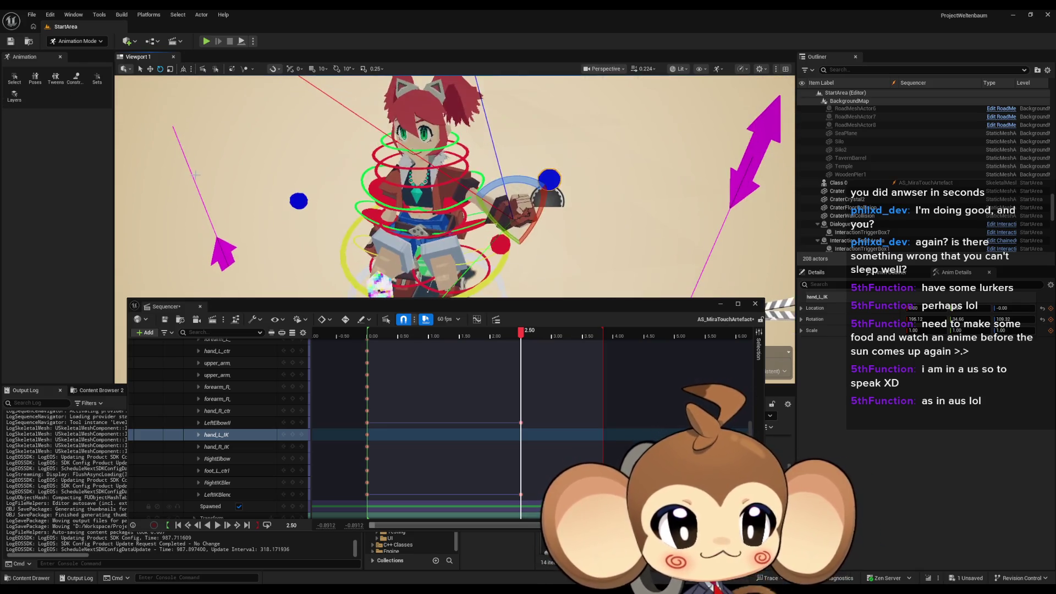
pyautogui.click(150, 69)
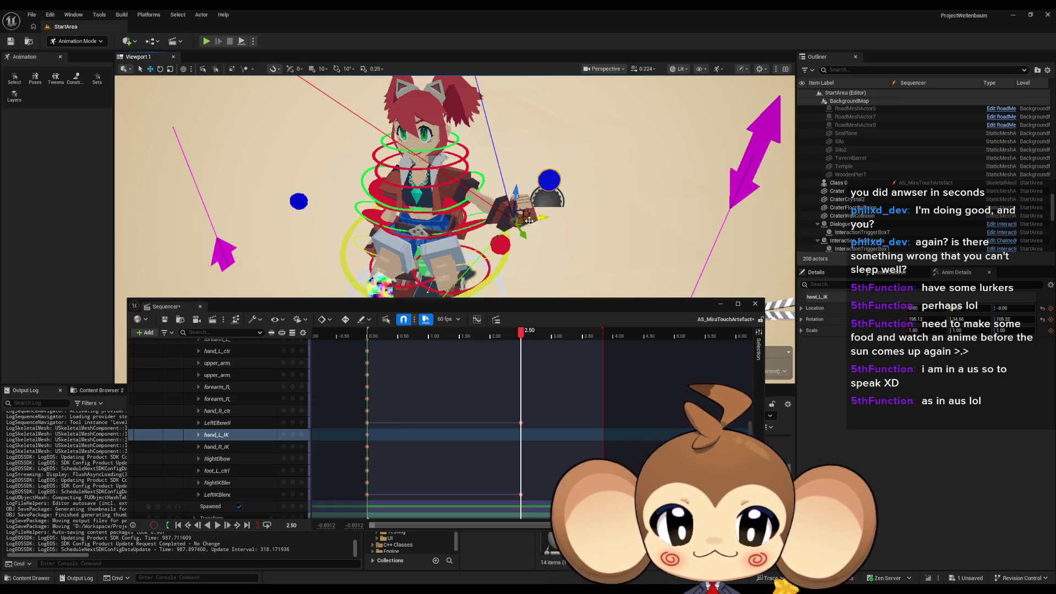
pyautogui.moveTo(526, 222)
pyautogui.mouseDown()
pyautogui.moveTo(437, 214)
pyautogui.moveTo(423, 184)
pyautogui.mouseUp()
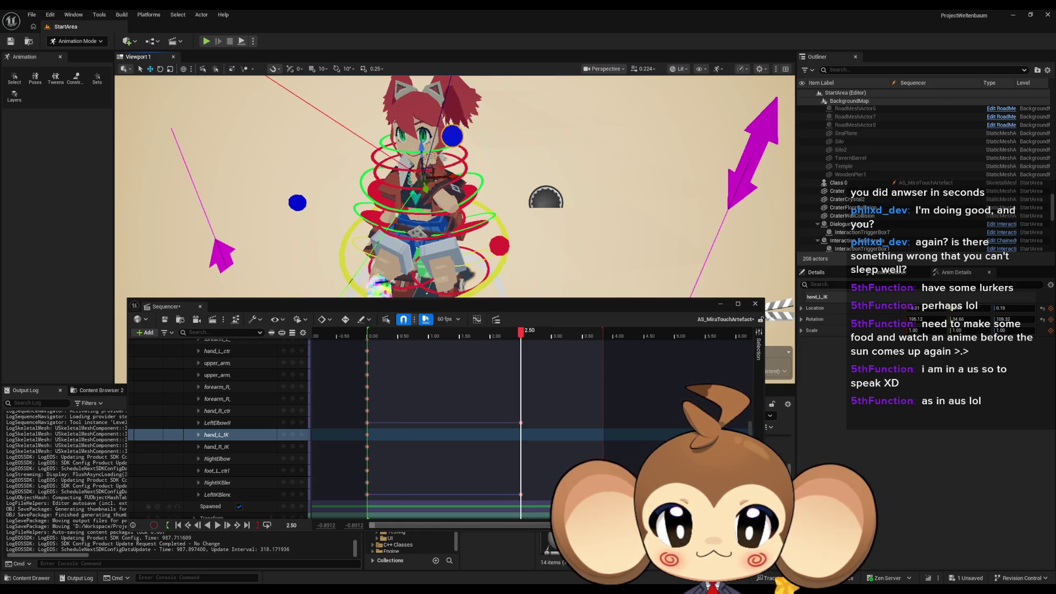
pyautogui.scroll(5, 424, 185)
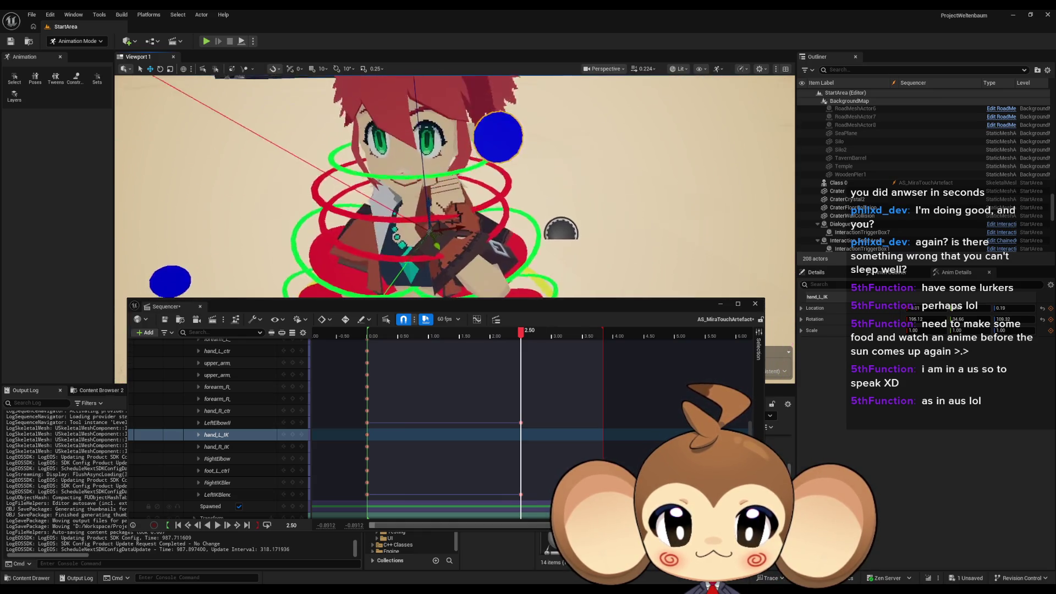
pyautogui.scroll(6, 454, 186)
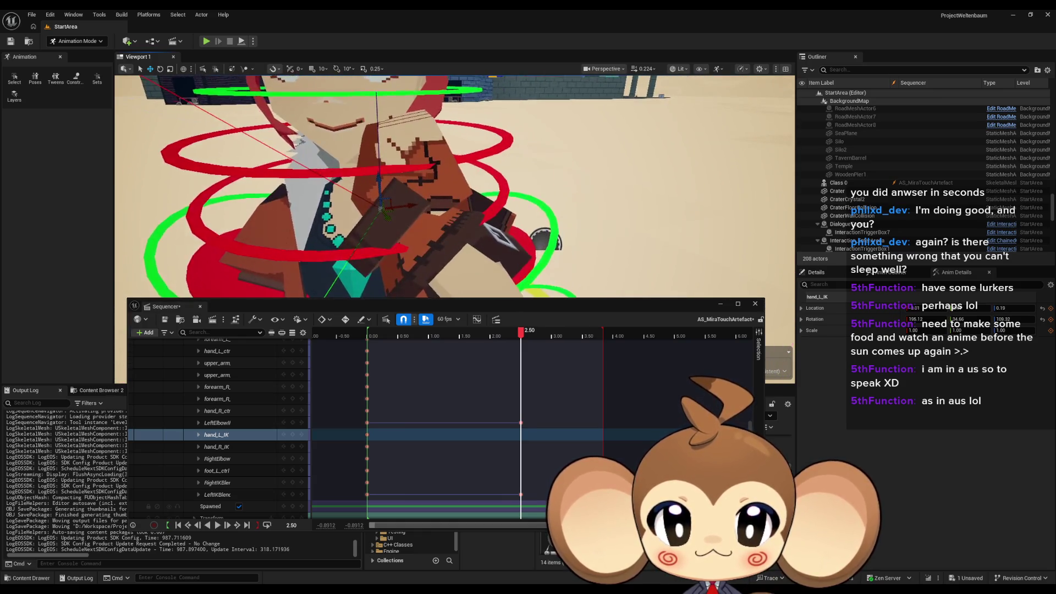
pyautogui.scroll(-1, 502, 193)
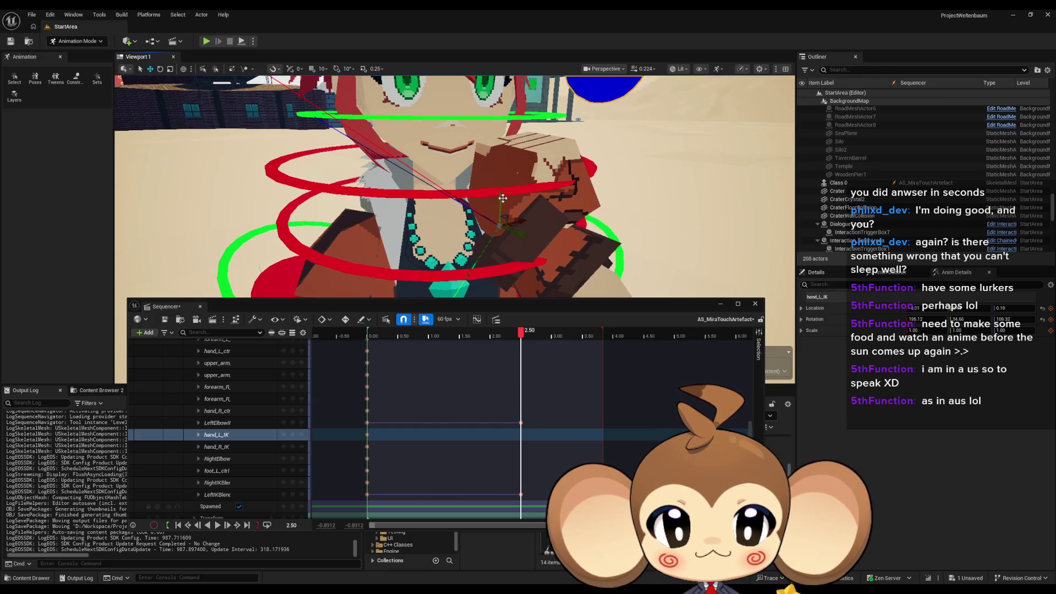
pyautogui.moveTo(501, 198); pyautogui.dragTo(495, 237)
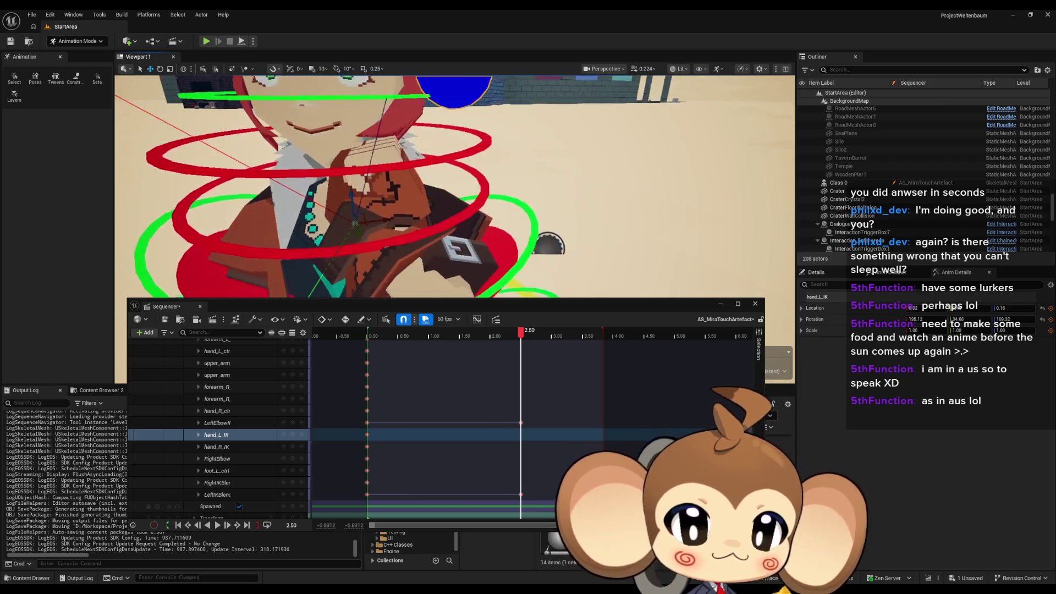
pyautogui.moveTo(186, 83); pyautogui.dragTo(186, 82)
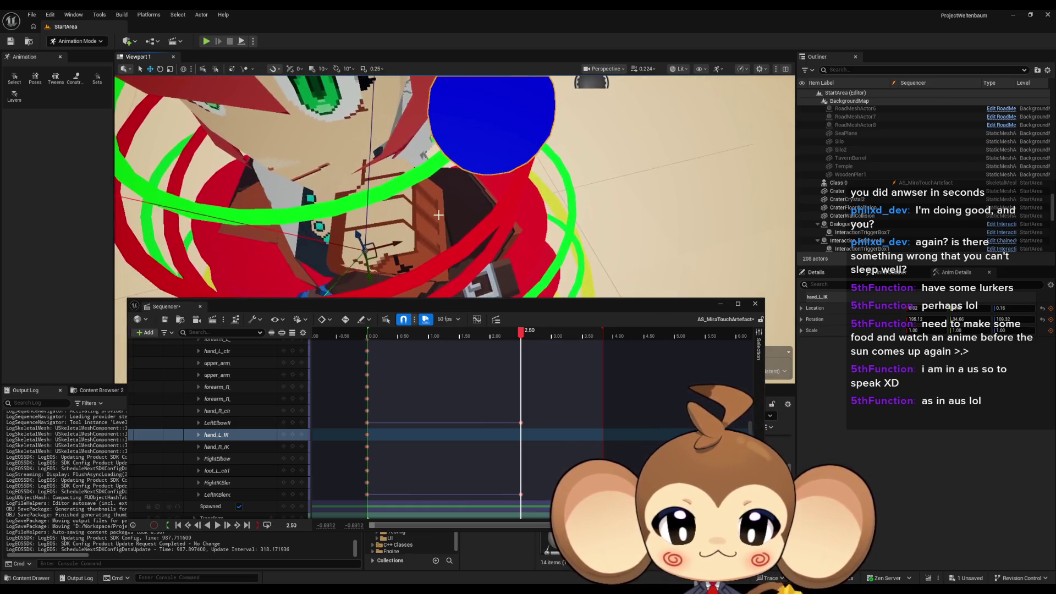
pyautogui.click(161, 70)
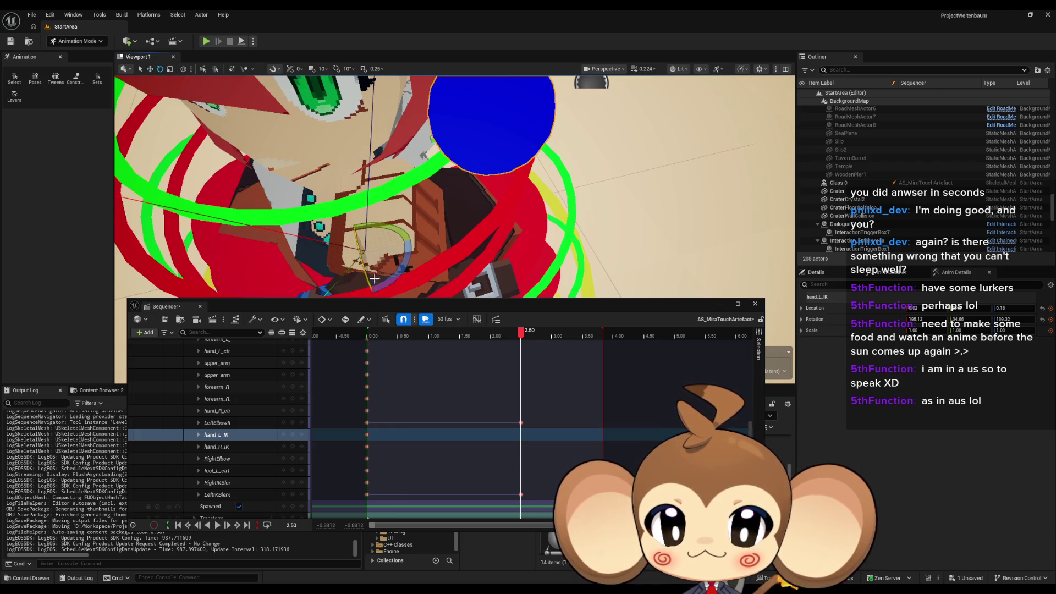
pyautogui.moveTo(379, 235); pyautogui.dragTo(410, 242)
pyautogui.scroll(-8, 268, 109)
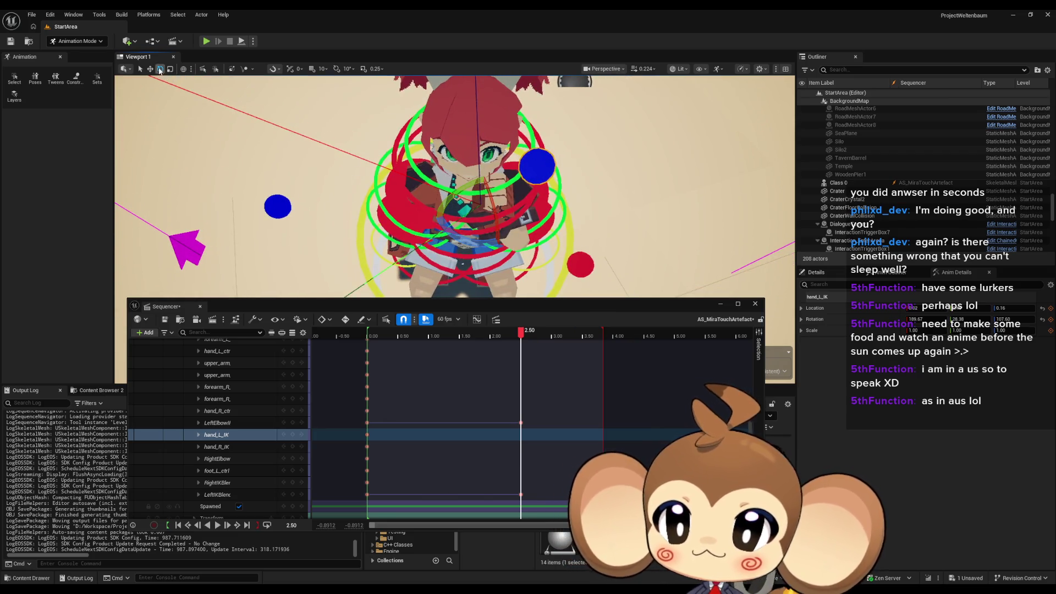
# Step: Readjust the left hand's rotation and check it from front and side views
pyautogui.click(150, 69)
pyautogui.scroll(6, 454, 188)
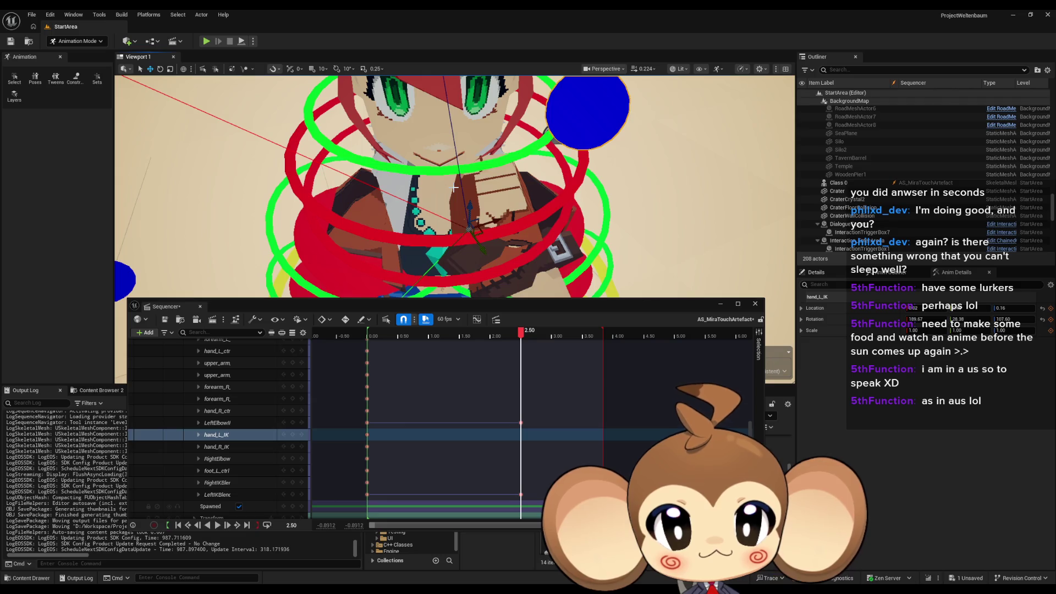
pyautogui.click(160, 69)
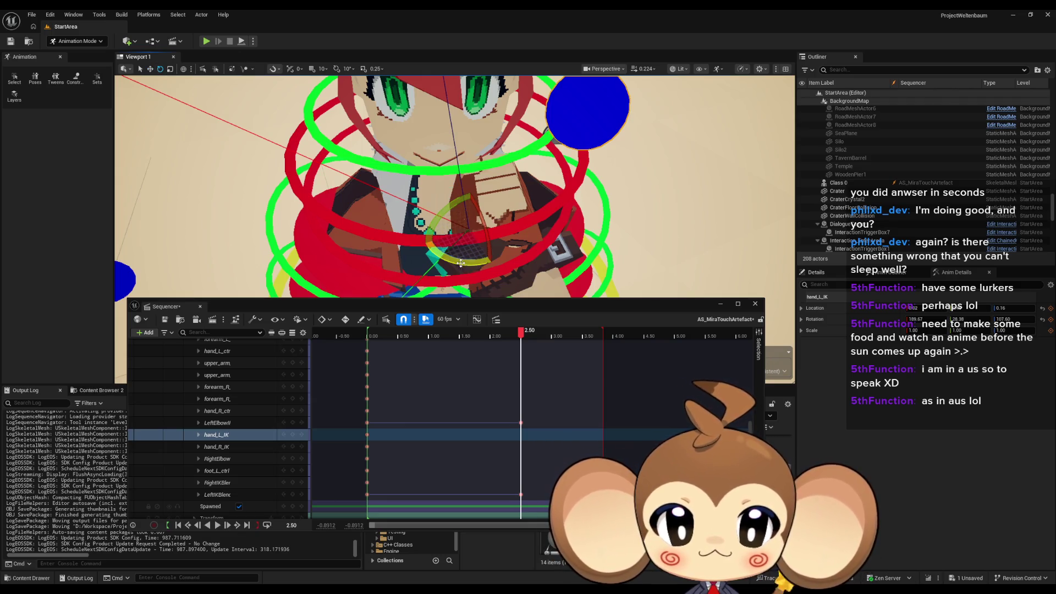
pyautogui.moveTo(456, 231); pyautogui.dragTo(281, 128)
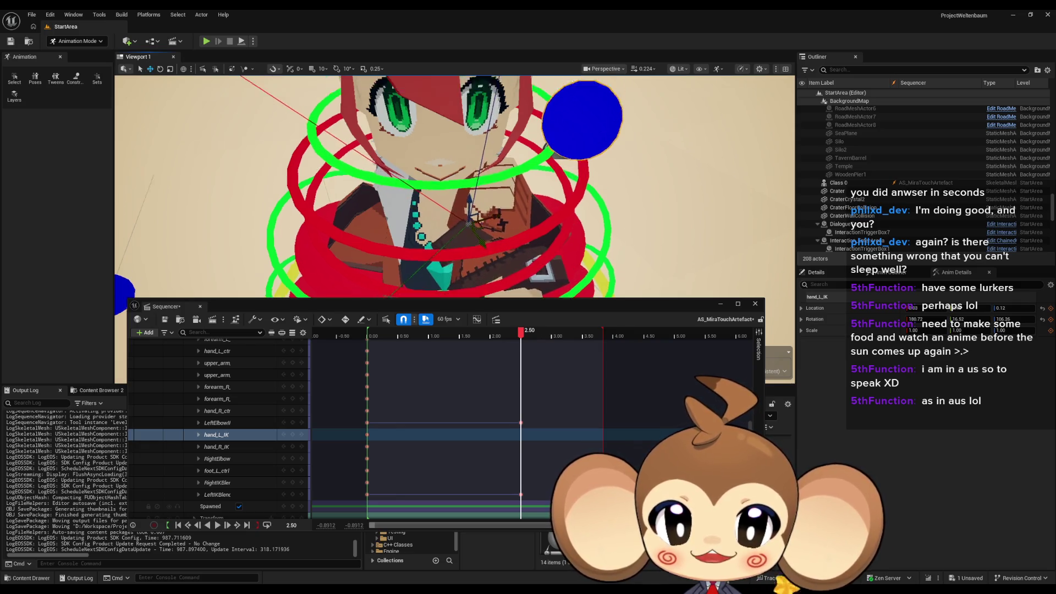
pyautogui.moveTo(482, 233)
pyautogui.mouseDown()
pyautogui.moveTo(462, 187)
pyautogui.moveTo(464, 281)
pyautogui.mouseUp()
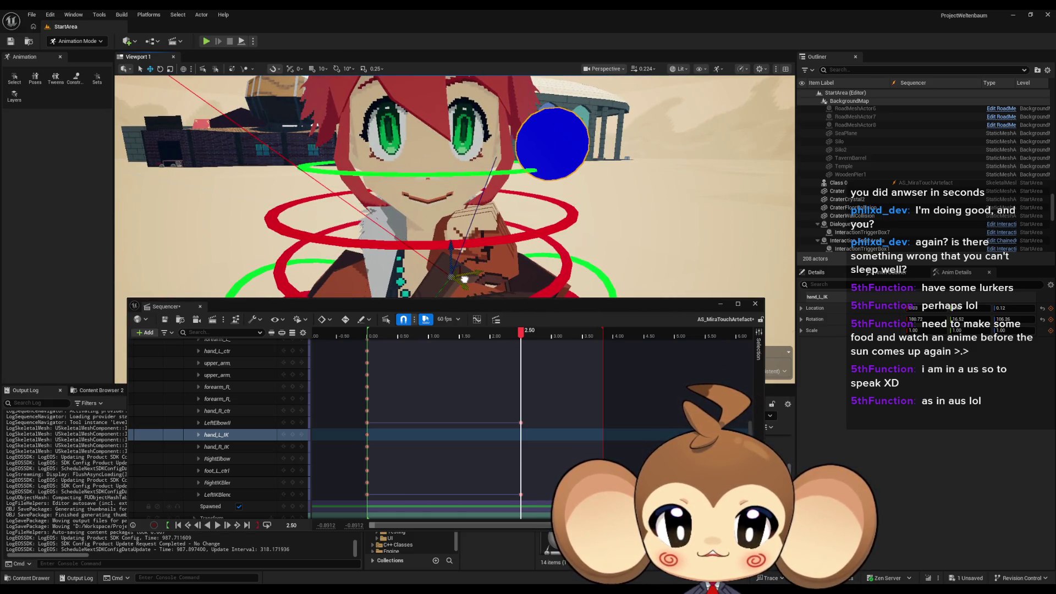
pyautogui.scroll(-10, 465, 279)
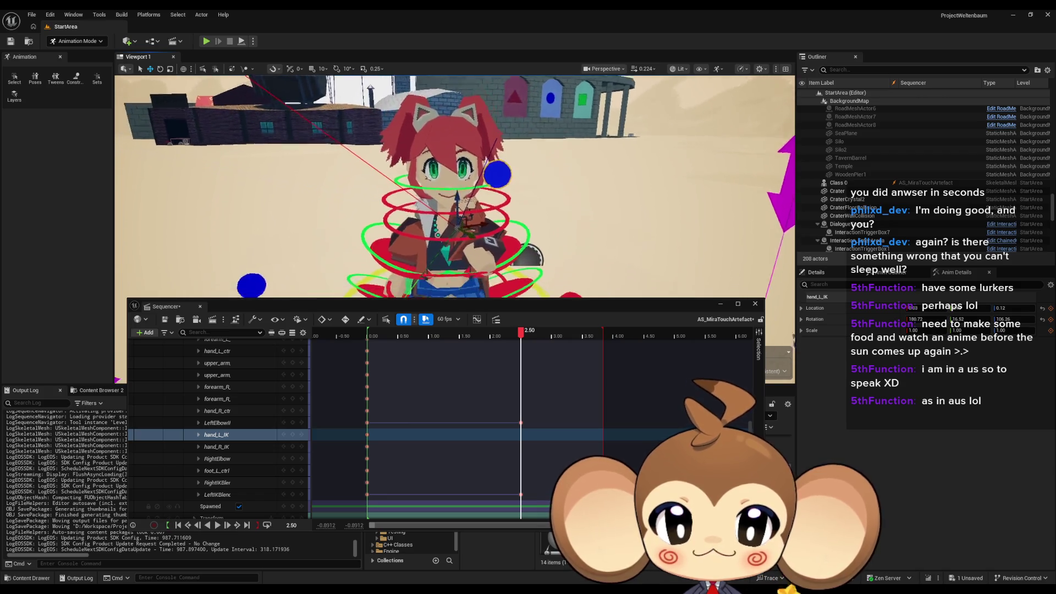
pyautogui.moveTo(464, 279)
pyautogui.mouseDown()
pyautogui.moveTo(519, 280)
pyautogui.moveTo(497, 279)
pyautogui.mouseUp()
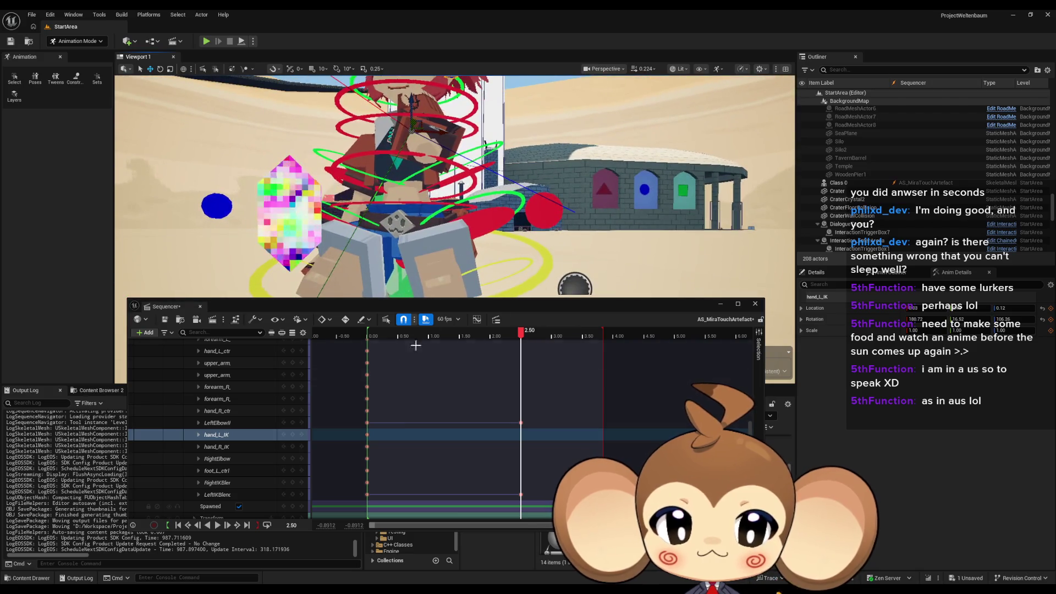
# Step: Key the hand_L_IK pose at 2.50 and select the LeftElbowIK control
pyautogui.click(293, 434)
pyautogui.moveTo(440, 248)
pyautogui.mouseDown()
pyautogui.moveTo(396, 248)
pyautogui.moveTo(464, 250)
pyautogui.moveTo(464, 231)
pyautogui.moveTo(436, 220)
pyautogui.moveTo(449, 220)
pyautogui.mouseUp()
pyautogui.click(412, 245)
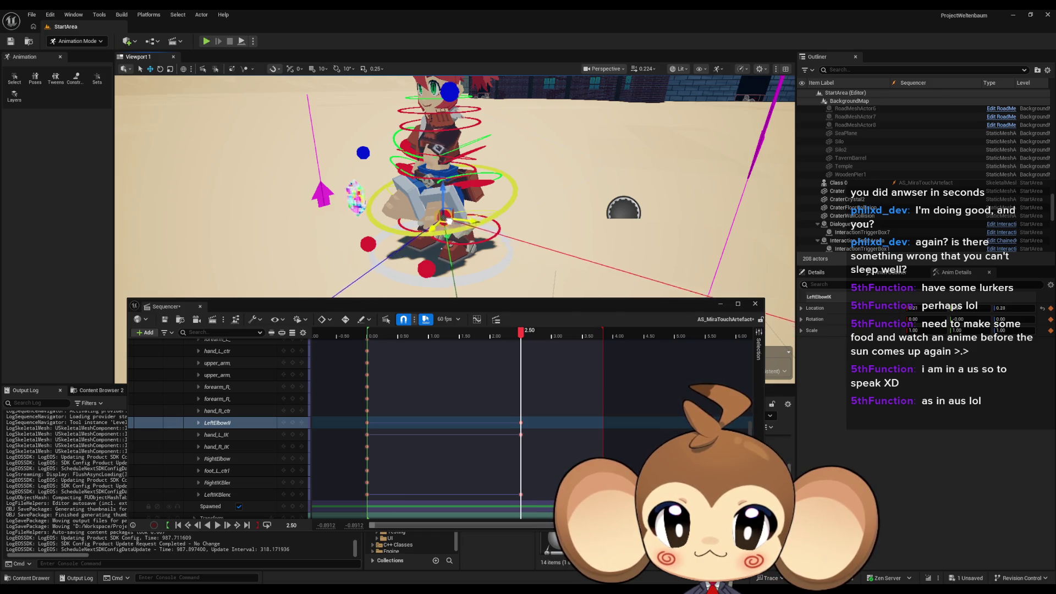
# Step: Check the left elbow pose from several angles, reselect the LeftElbowIK track, then select hand_R_IK
pyautogui.scroll(5, 448, 220)
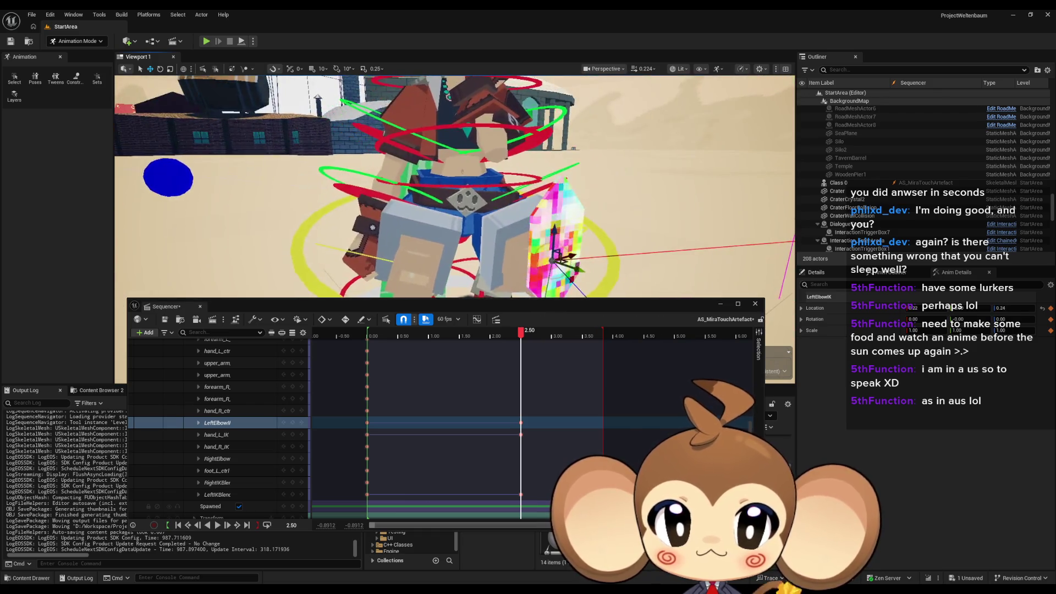
pyautogui.scroll(-5, 448, 220)
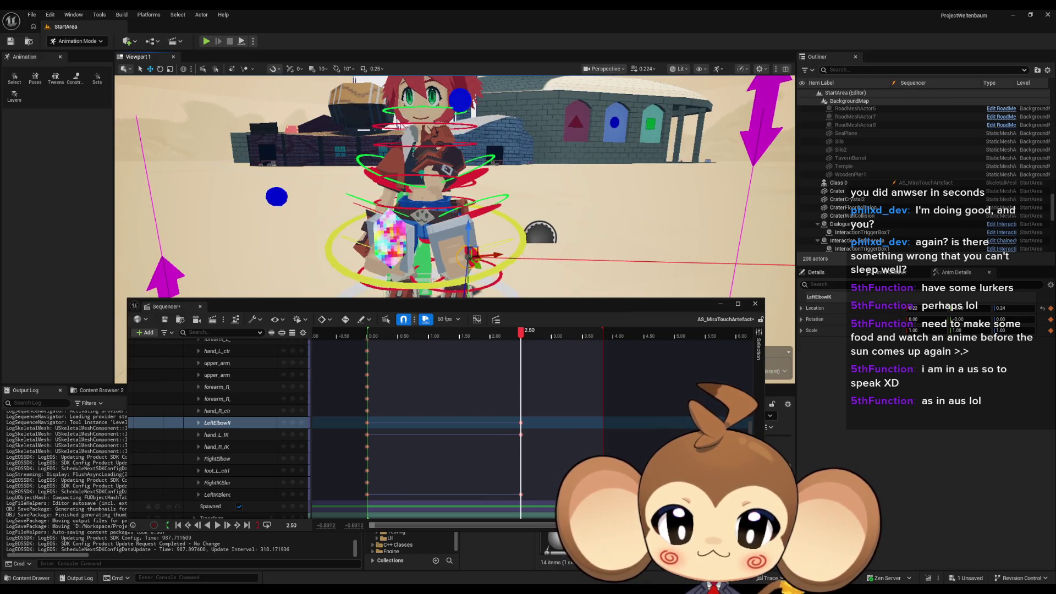
pyautogui.moveTo(488, 254)
pyautogui.mouseDown()
pyautogui.moveTo(476, 264)
pyautogui.moveTo(454, 256)
pyautogui.moveTo(443, 271)
pyautogui.moveTo(365, 250)
pyautogui.moveTo(450, 240)
pyautogui.moveTo(454, 262)
pyautogui.moveTo(419, 233)
pyautogui.moveTo(416, 184)
pyautogui.mouseUp()
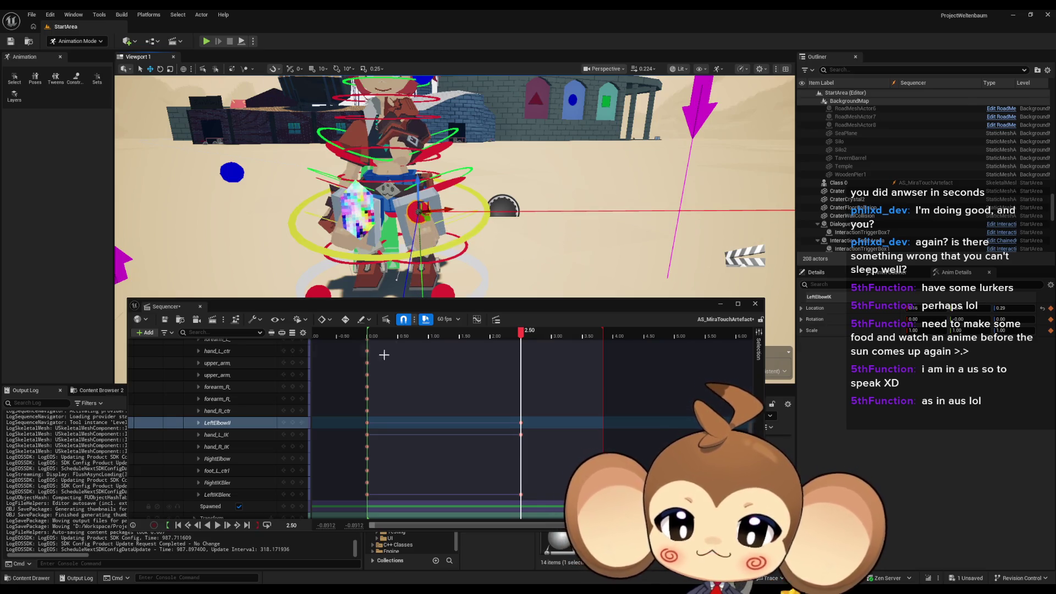
pyautogui.click(295, 423)
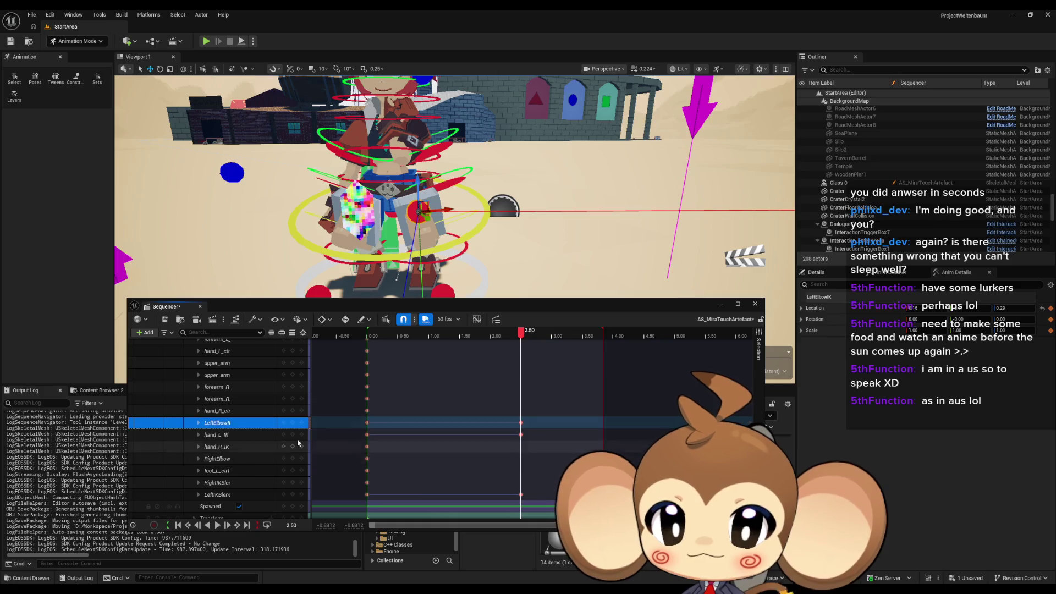
pyautogui.click(227, 447)
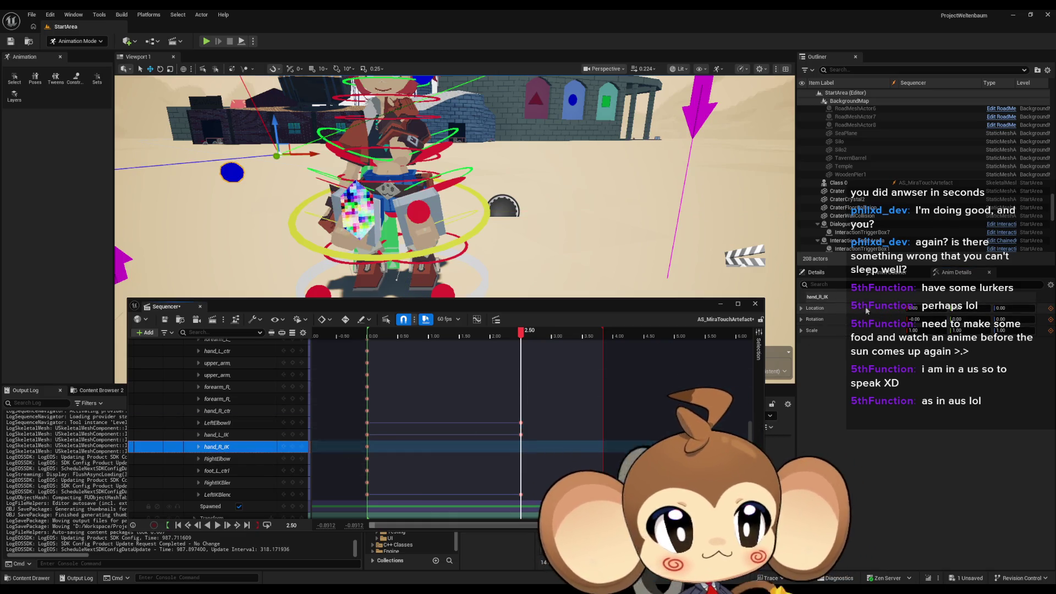
# Step: Shift the right hand control's location values in Details, then select the right elbow control
pyautogui.moveTo(869, 309); pyautogui.dragTo(890, 310)
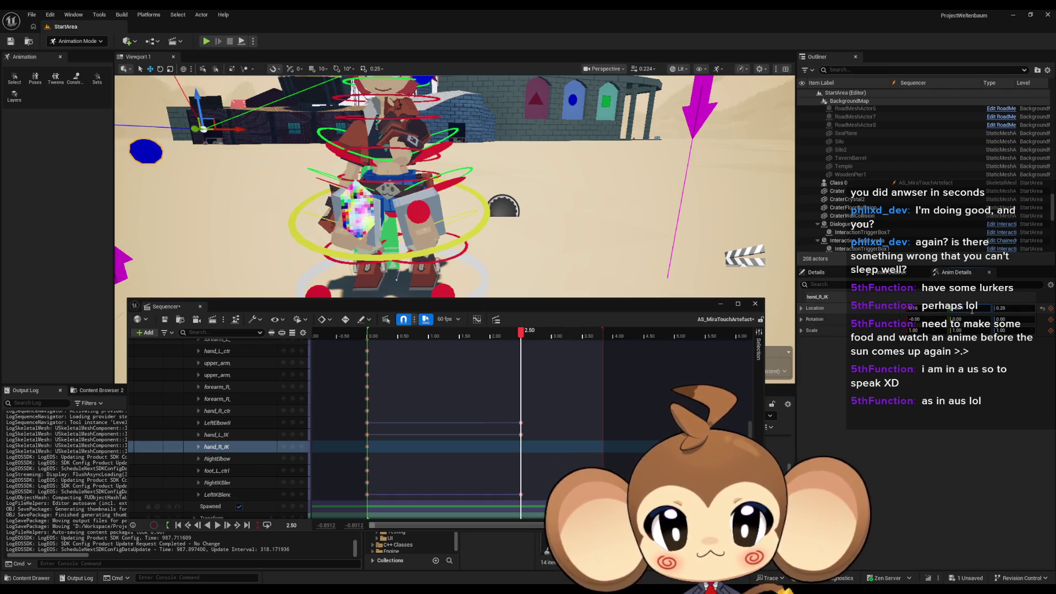
pyautogui.moveTo(972, 310); pyautogui.dragTo(990, 310)
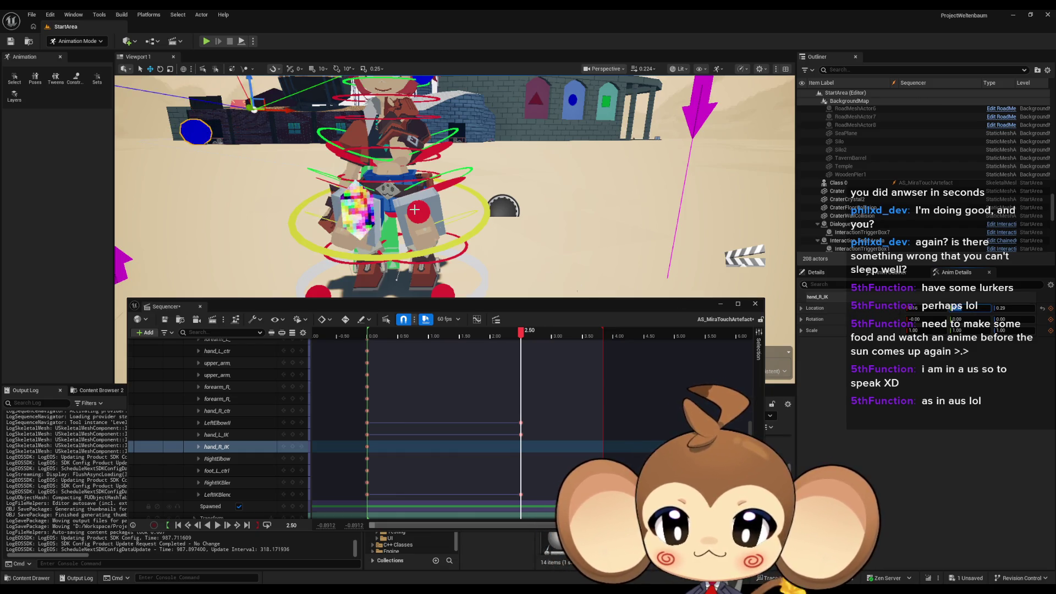
pyautogui.scroll(-3, 454, 187)
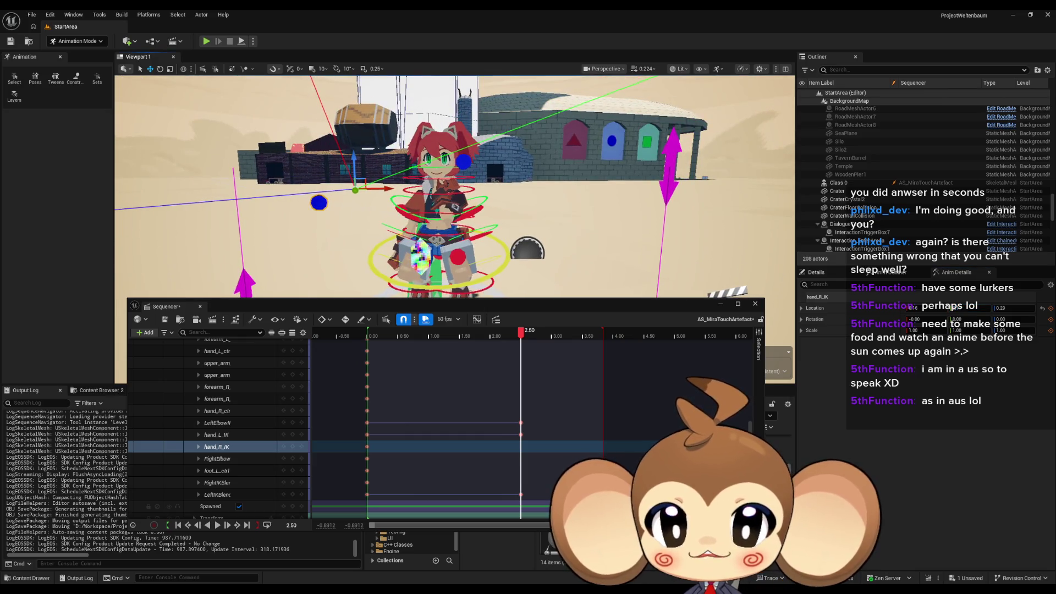
pyautogui.click(275, 459)
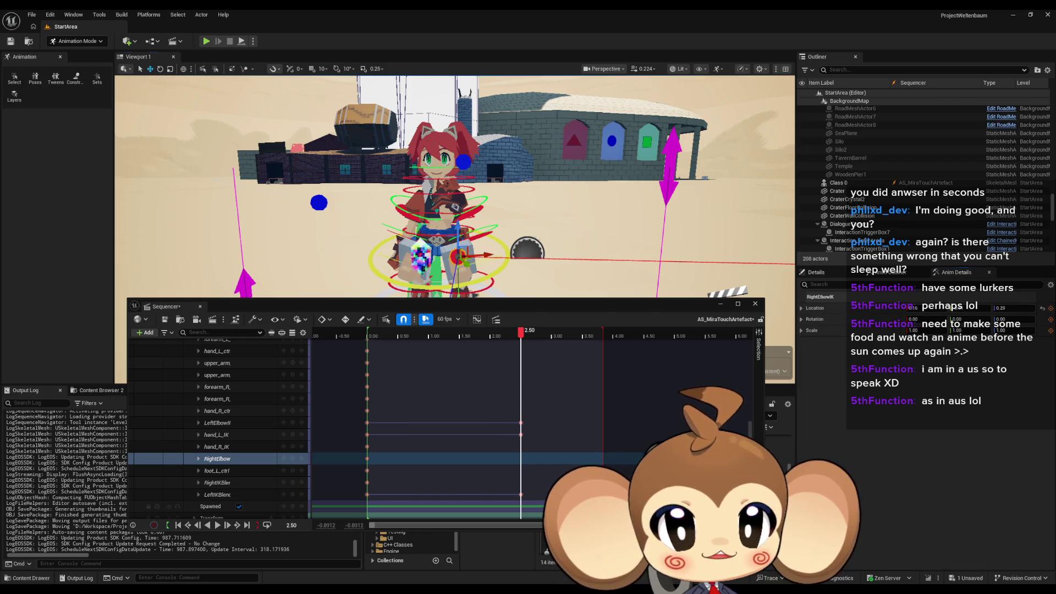
# Step: Set the gizmo to local axes, raise hand_R_IK to chest height, and key it at 2.50
pyautogui.scroll(5, 518, 246)
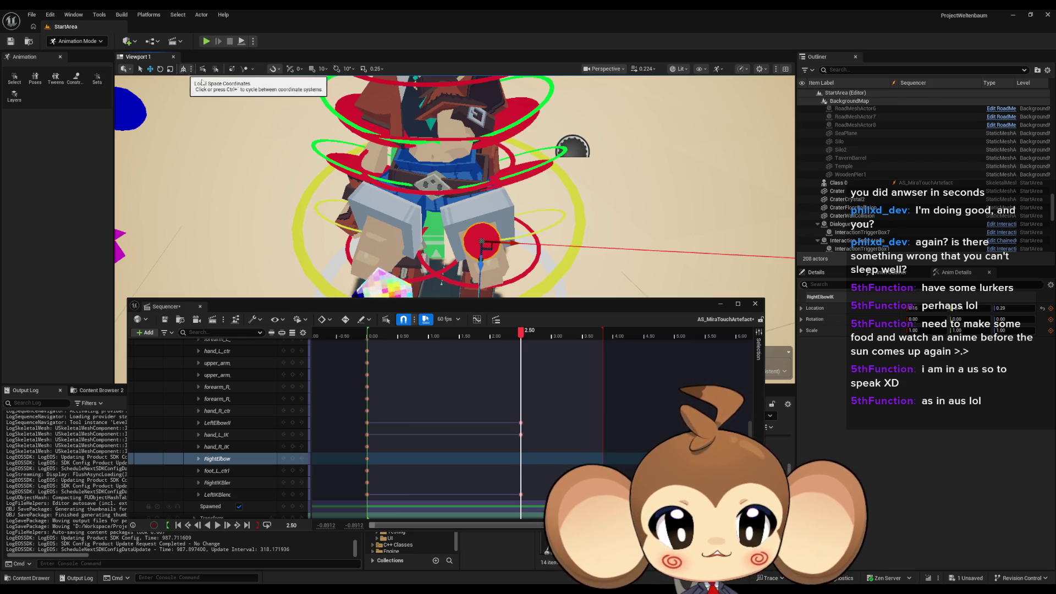
pyautogui.click(183, 69)
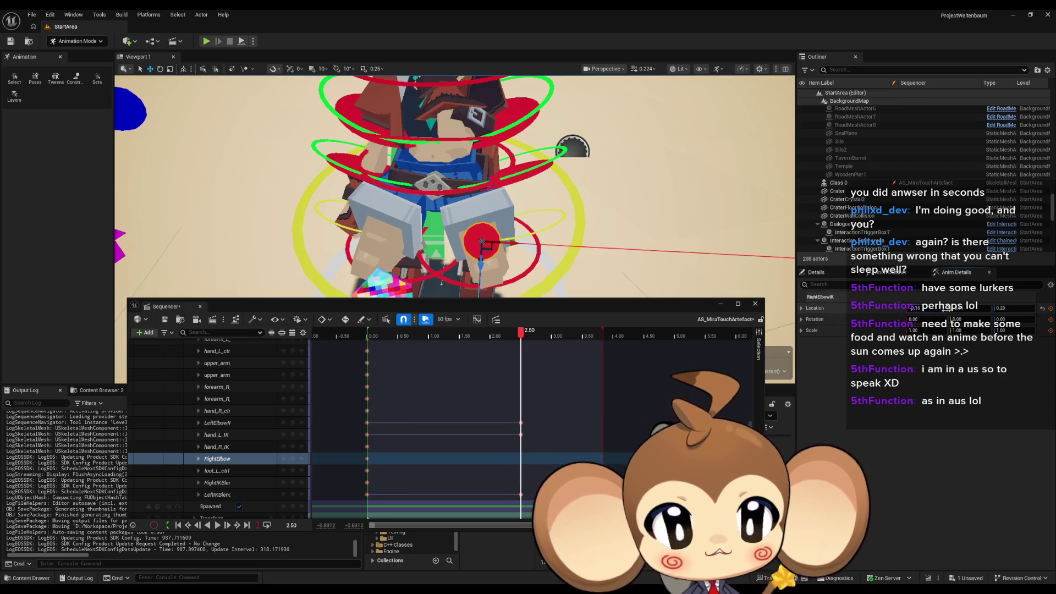
pyautogui.click(367, 237)
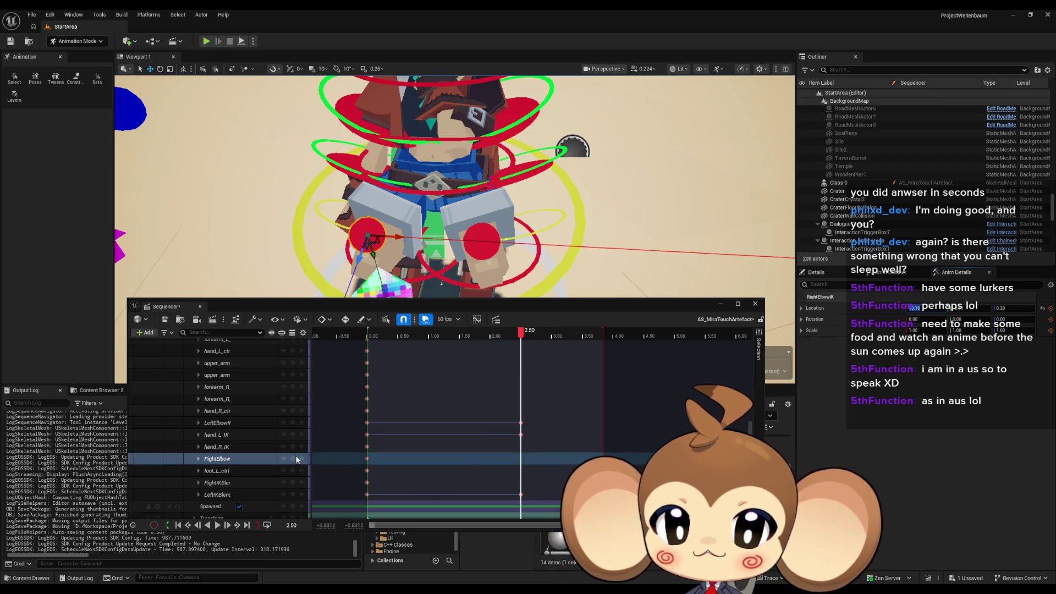
pyautogui.moveTo(440, 192)
pyautogui.mouseDown()
pyautogui.moveTo(423, 165)
pyautogui.moveTo(440, 176)
pyautogui.moveTo(462, 171)
pyautogui.mouseUp()
pyautogui.click(483, 165)
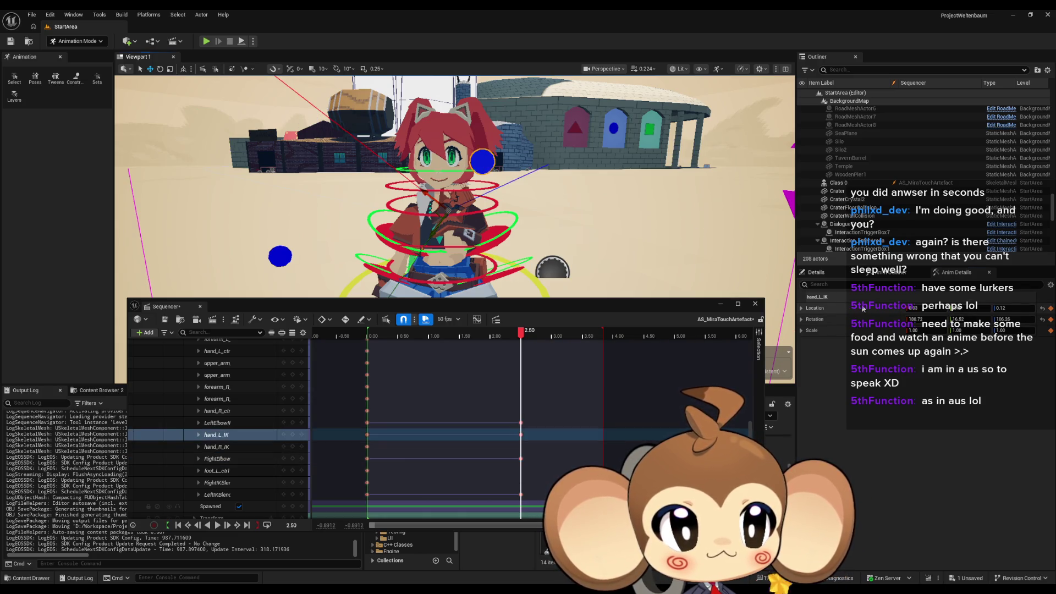
pyautogui.click(231, 446)
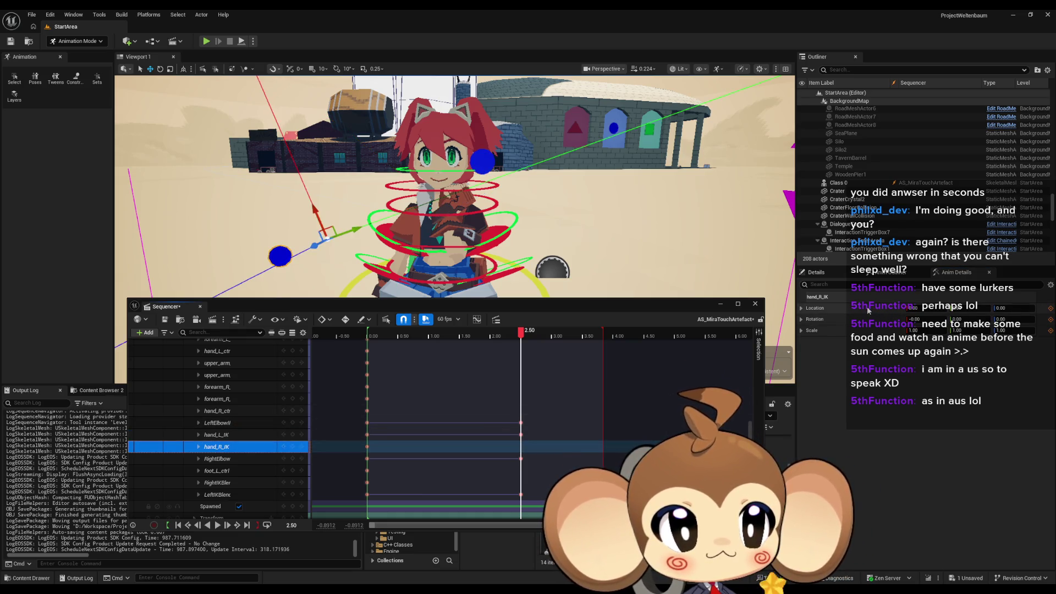
pyautogui.moveTo(280, 255); pyautogui.dragTo(362, 220)
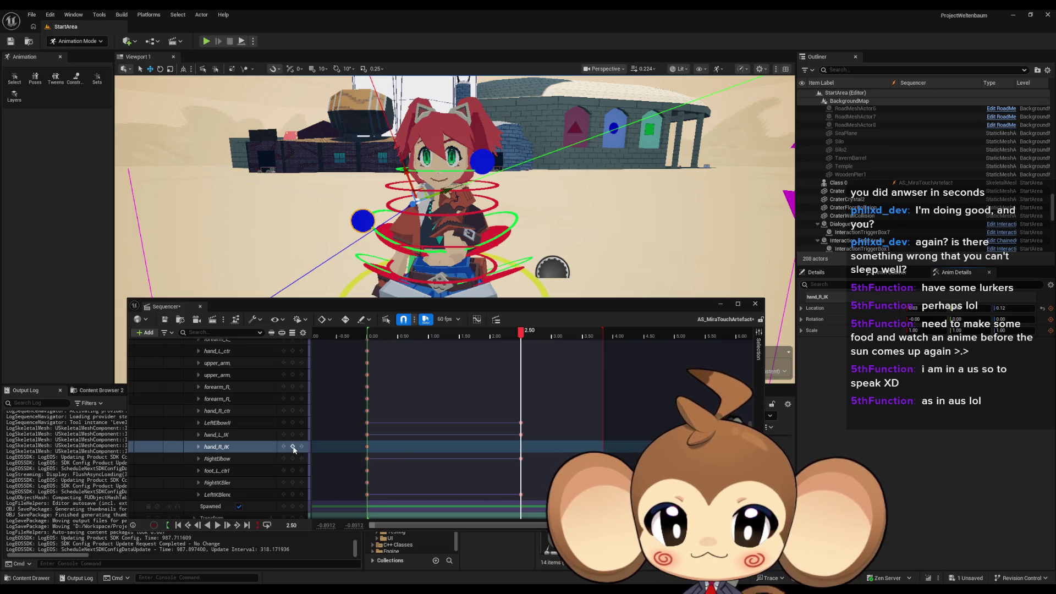
pyautogui.click(293, 447)
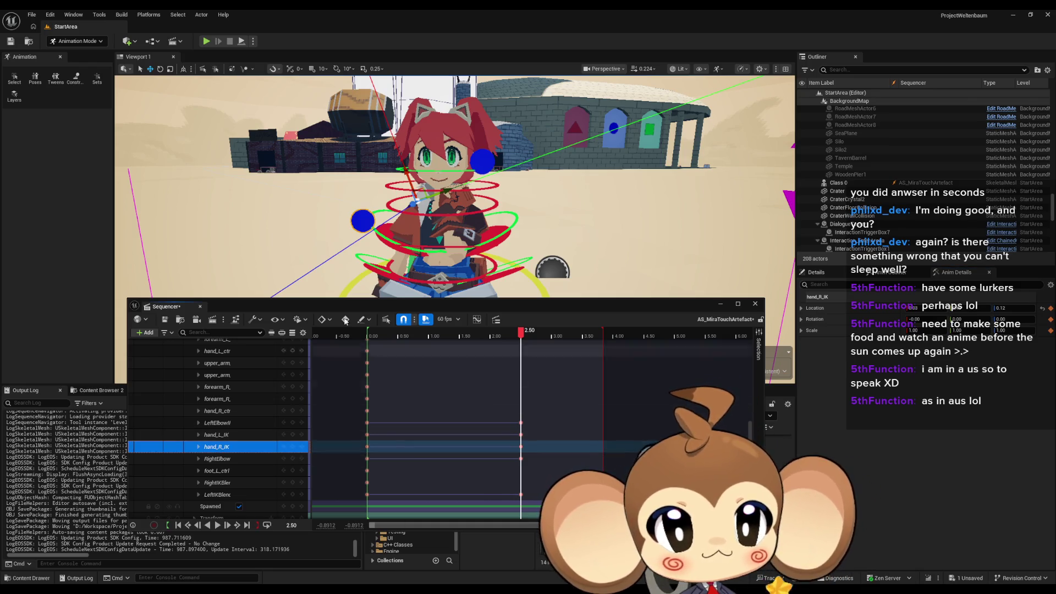
# Step: Reselect hand_R_IK, frame the upper body, and try a Location Y change before undoing it
pyautogui.click(326, 435)
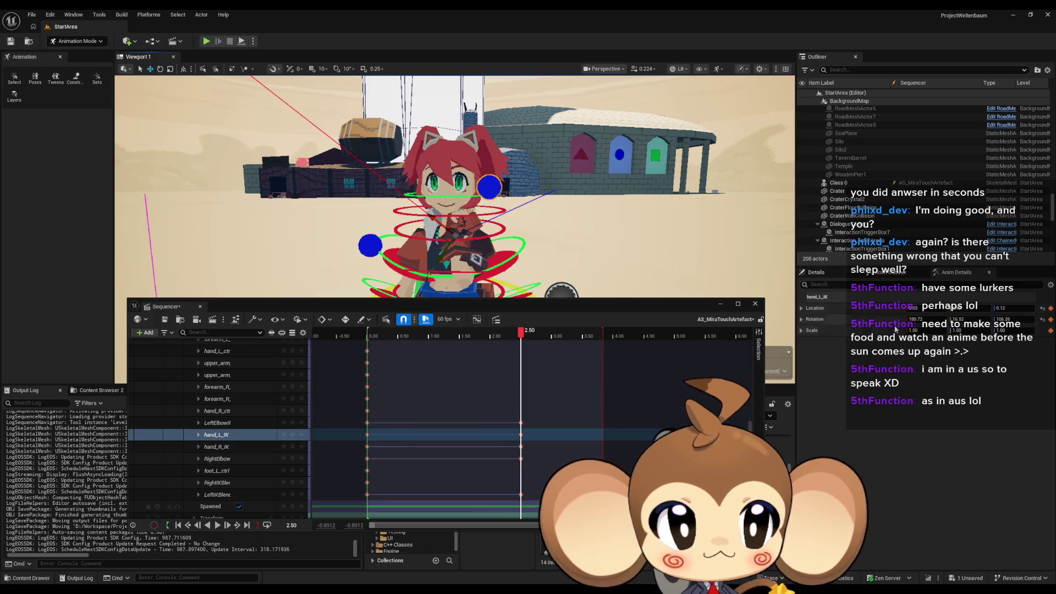
pyautogui.click(232, 447)
pyautogui.click(745, 341)
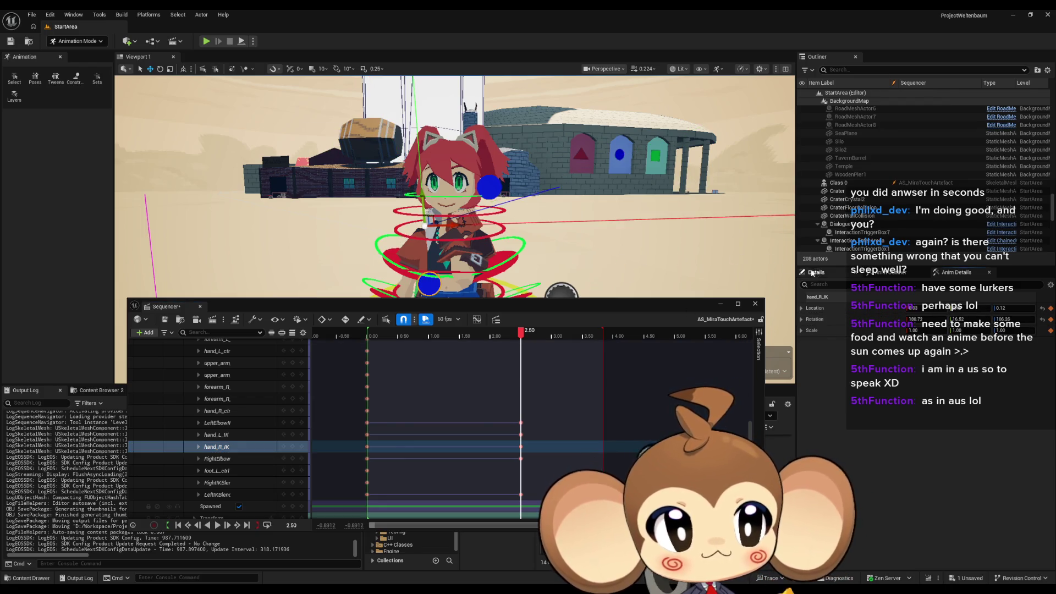
pyautogui.moveTo(666, 247); pyautogui.dragTo(648, 246)
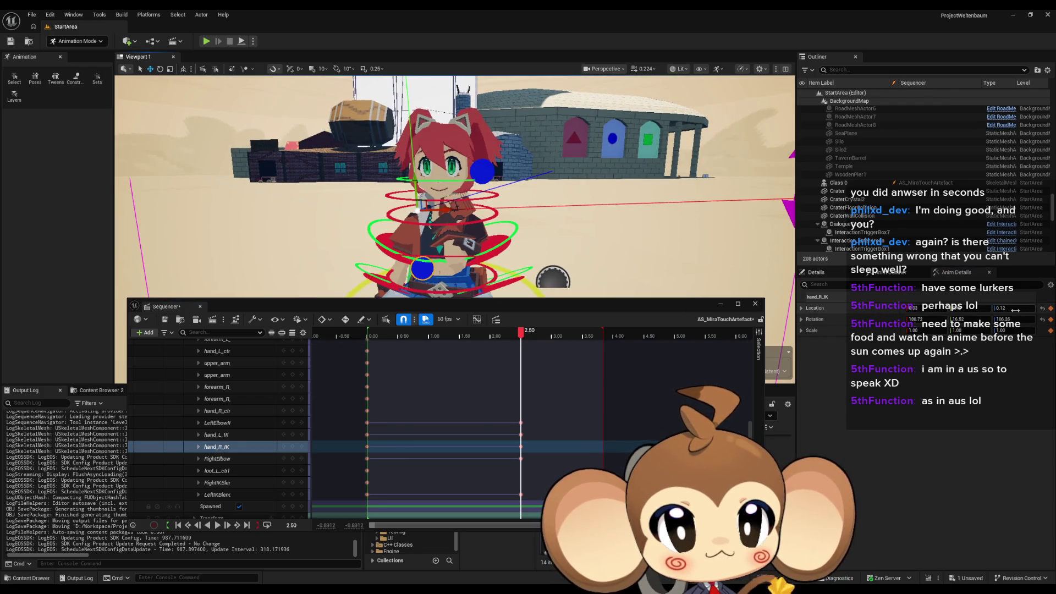
pyautogui.press('f')
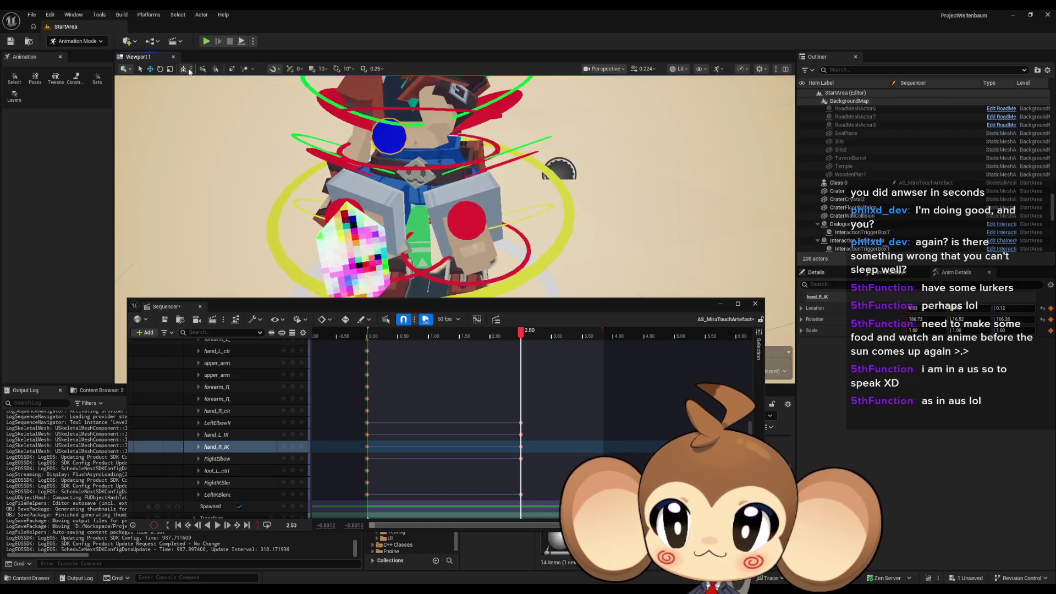
pyautogui.press('f')
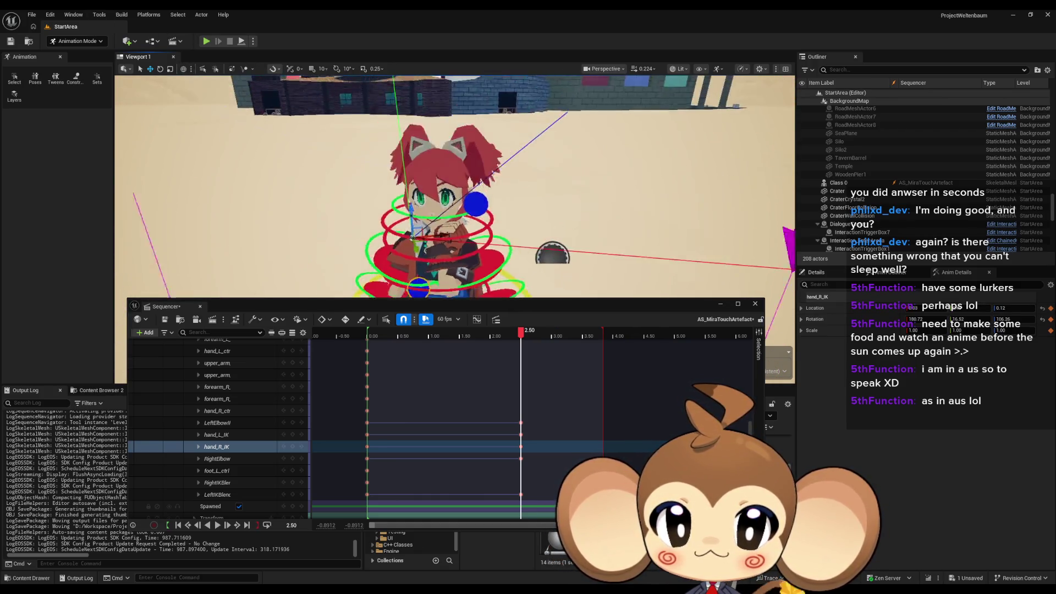
pyautogui.press('f')
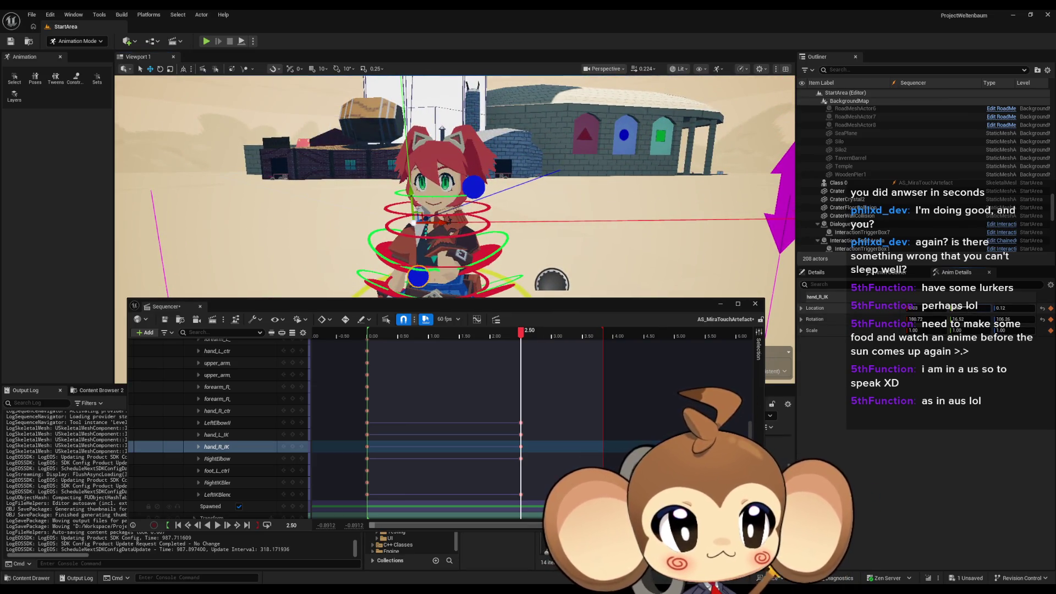
pyautogui.moveTo(991, 310); pyautogui.dragTo(967, 310)
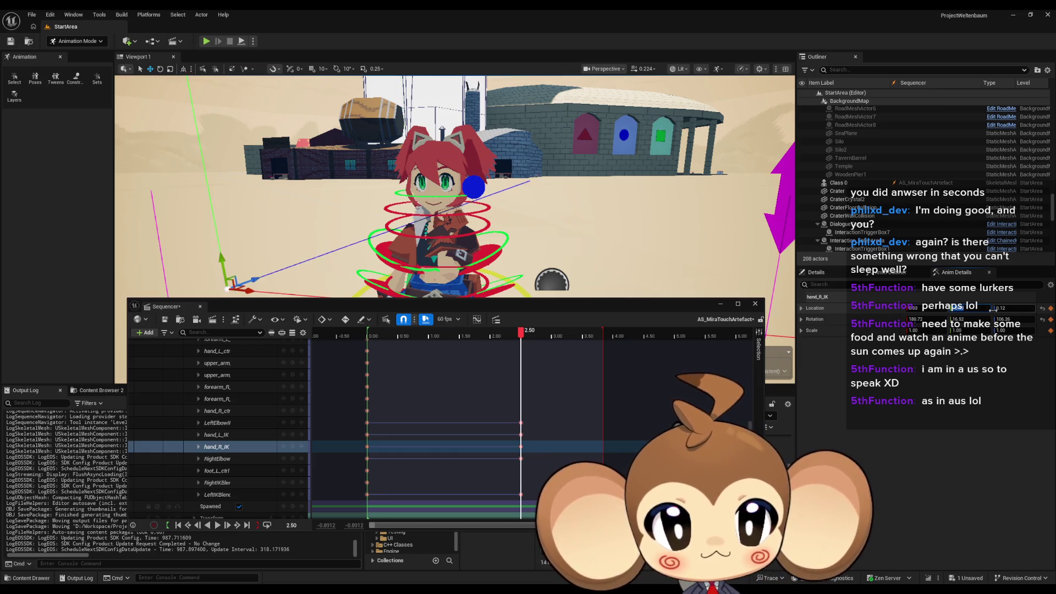
pyautogui.press('f')
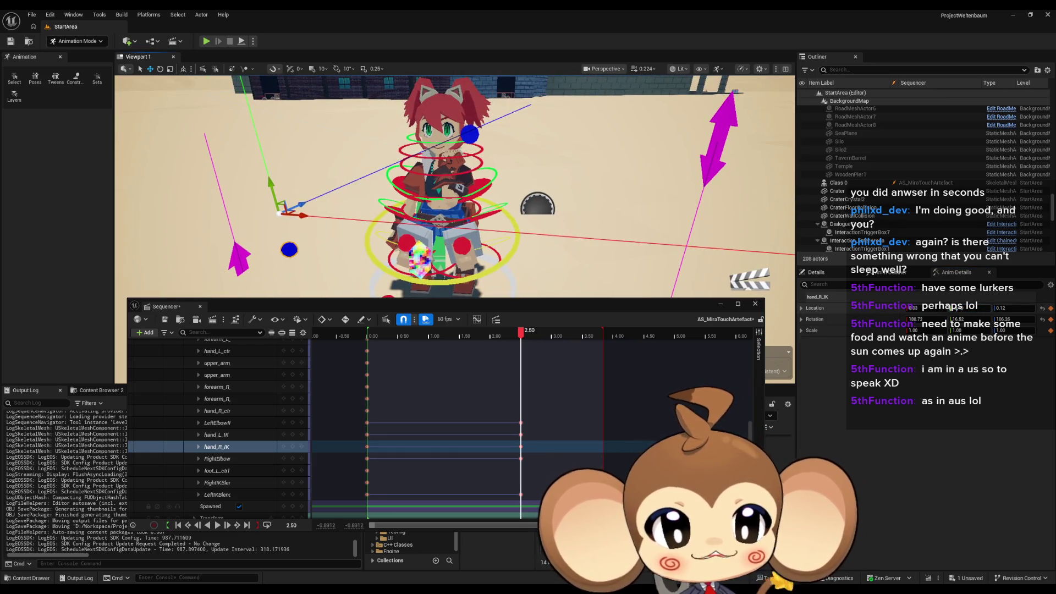
pyautogui.hotkey('ctrl', 'z')
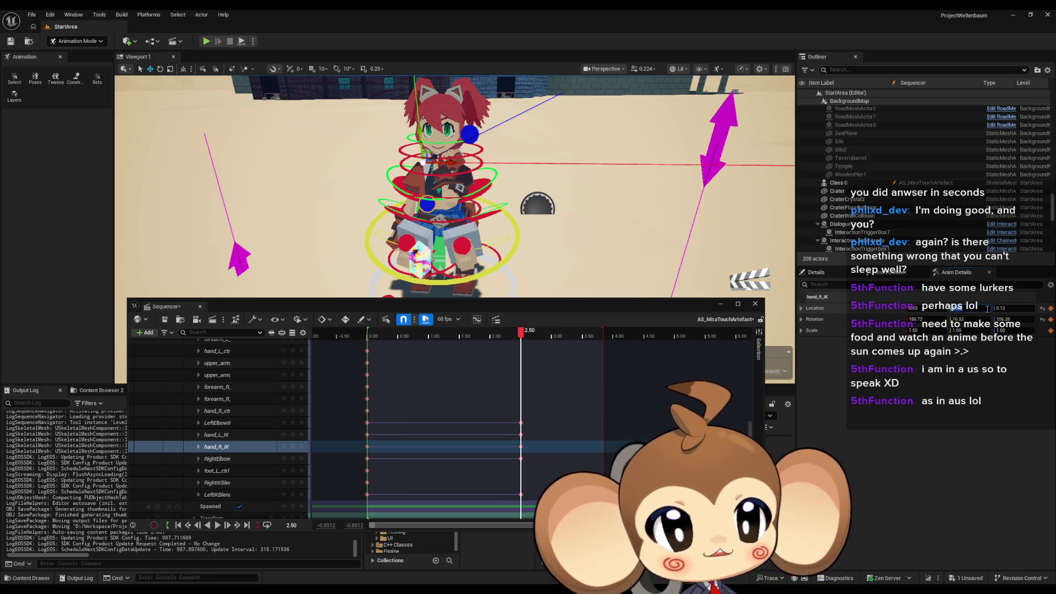
# Step: Set the hand_R_IK Location value to 0.12 instead of -0.12, then select the left hand control
pyautogui.scroll(5, 524, 188)
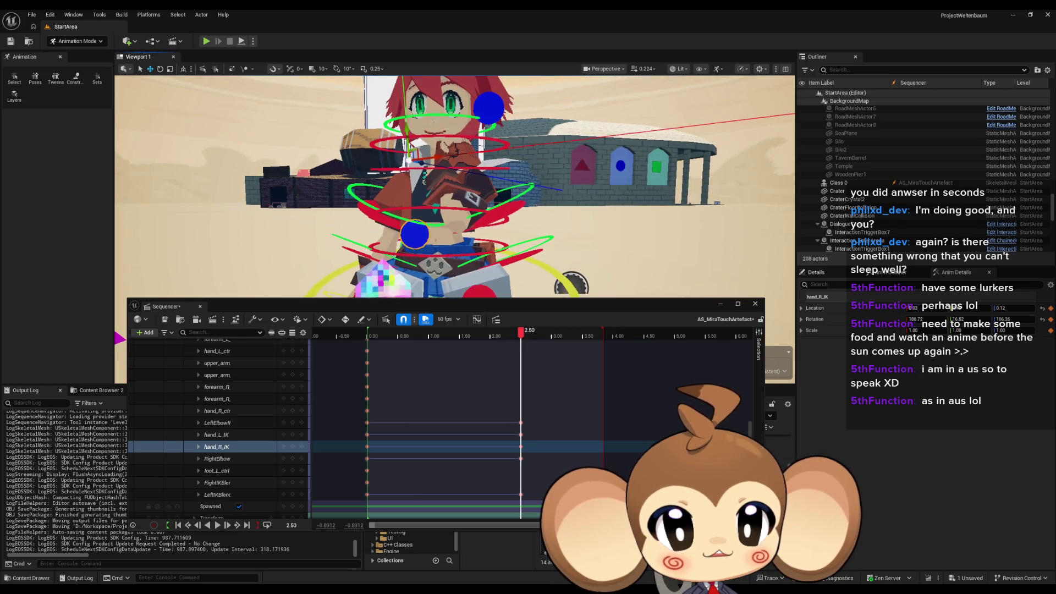
pyautogui.scroll(-5, 454, 238)
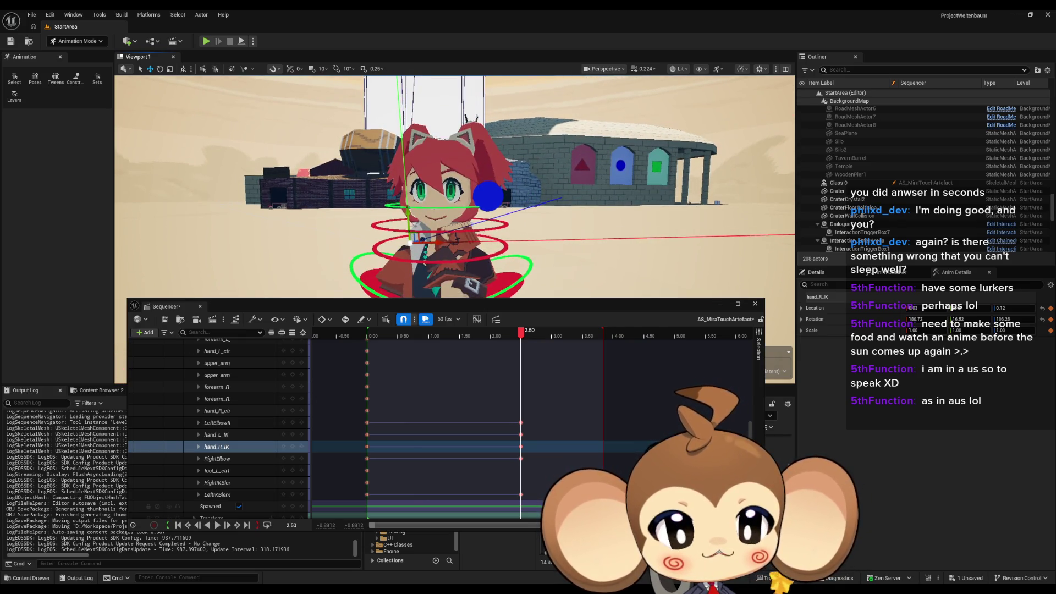
pyautogui.moveTo(454, 237); pyautogui.dragTo(418, 196)
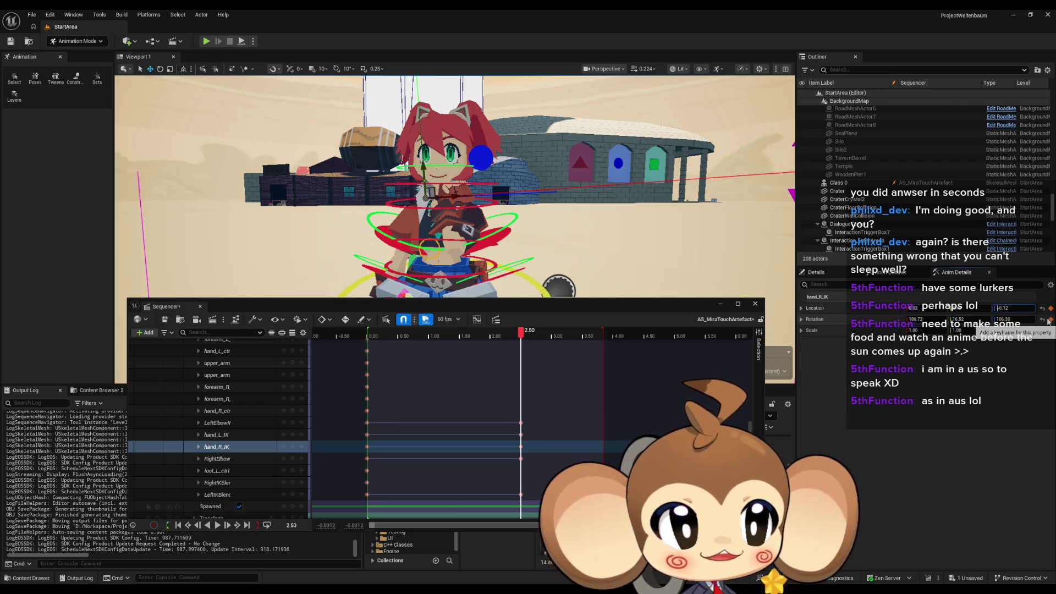
pyautogui.press('Delete')
pyautogui.press('Return')
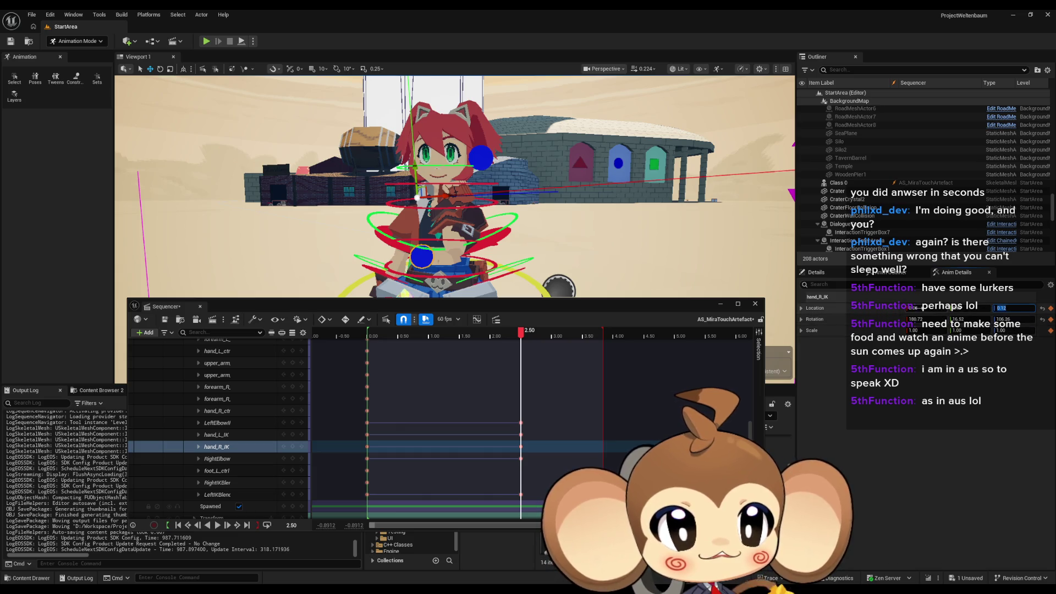
pyautogui.moveTo(595, 161)
pyautogui.mouseDown()
pyautogui.moveTo(476, 197)
pyautogui.moveTo(466, 162)
pyautogui.moveTo(429, 169)
pyautogui.mouseUp()
pyautogui.click(468, 180)
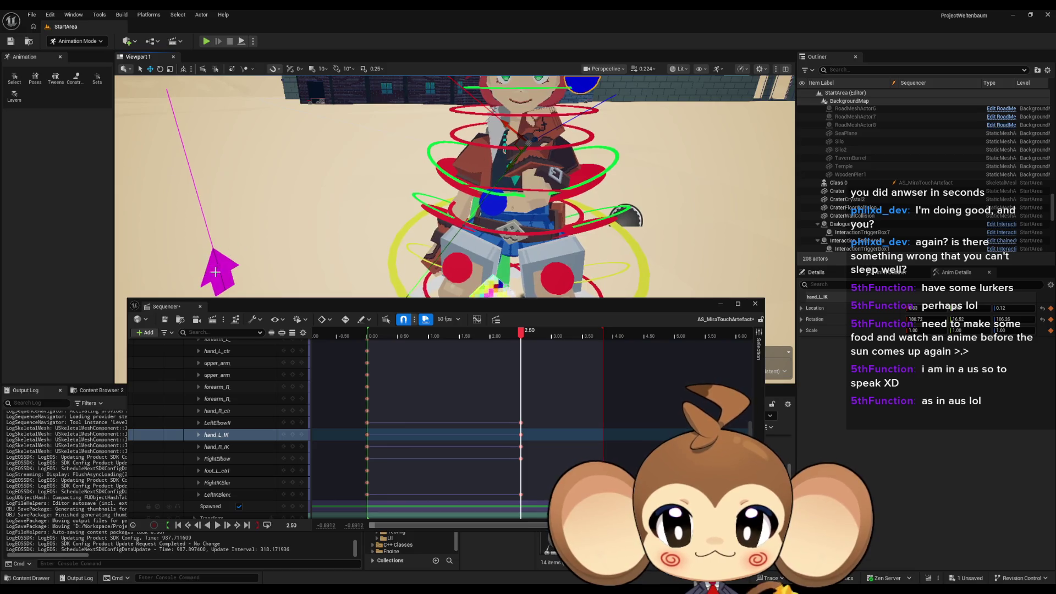
# Step: Drag RightIKBlend from 0.00 to 1.00, then select the right hand IK control
pyautogui.click(220, 270)
pyautogui.moveTo(347, 246); pyautogui.dragTo(347, 246)
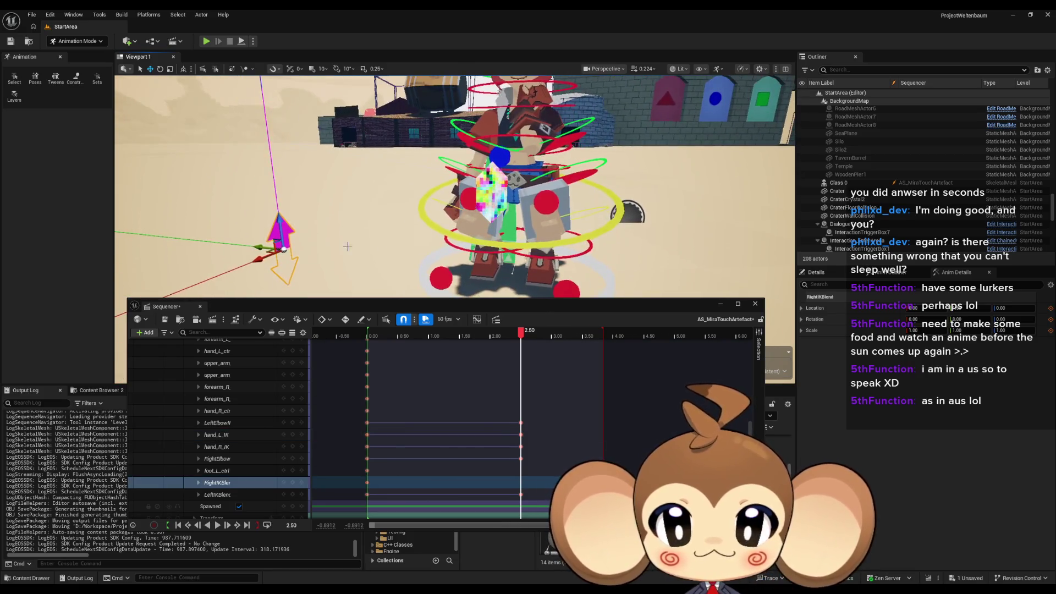
pyautogui.moveTo(281, 226)
pyautogui.mouseDown()
pyautogui.moveTo(262, 97)
pyautogui.moveTo(330, 138)
pyautogui.moveTo(338, 127)
pyautogui.mouseUp()
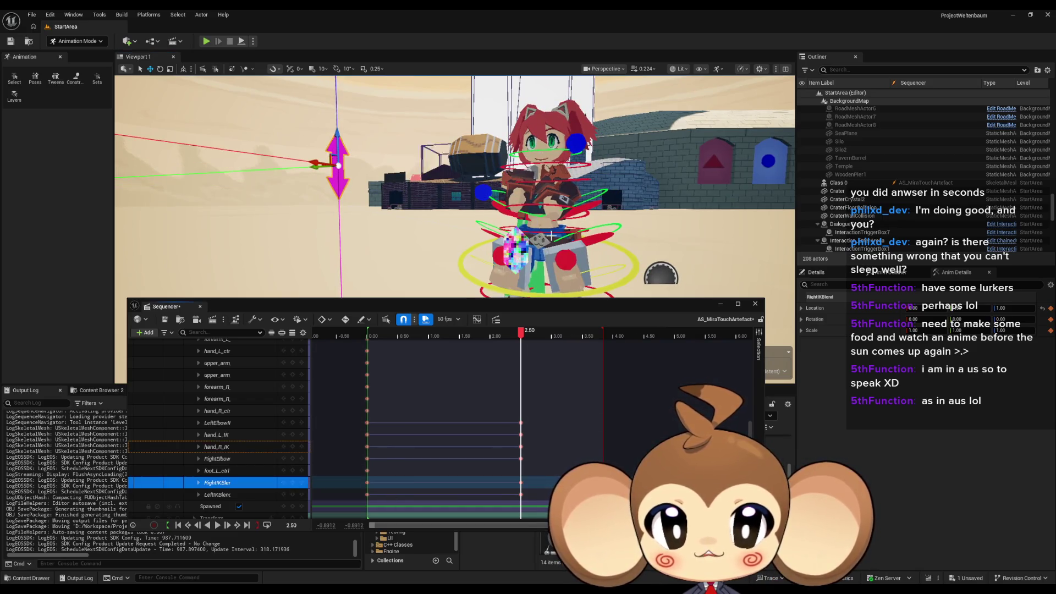
pyautogui.moveTo(545, 264); pyautogui.dragTo(544, 181)
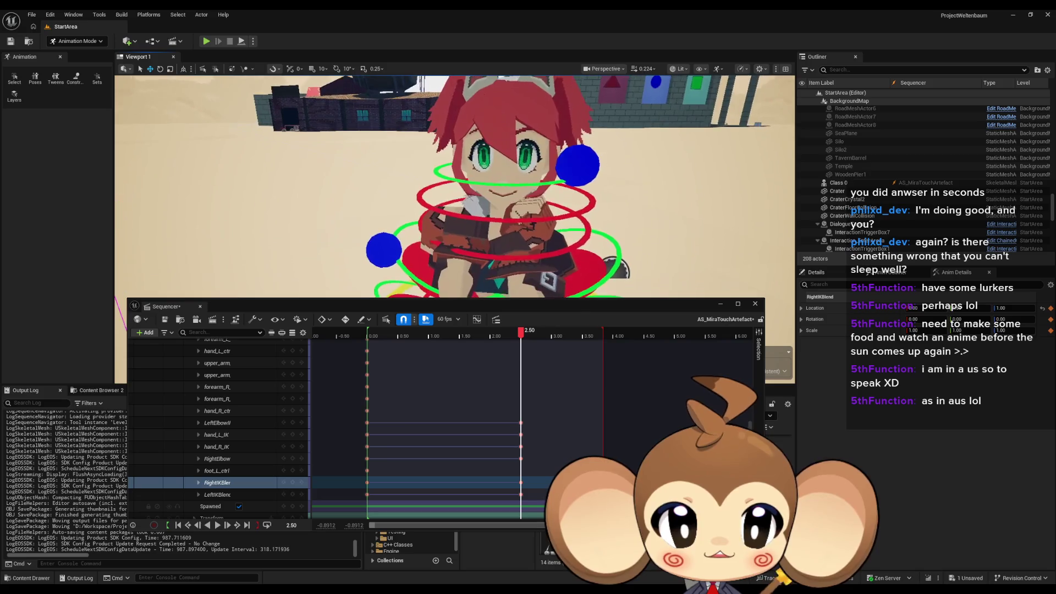
pyautogui.click(389, 241)
pyautogui.moveTo(389, 242)
pyautogui.mouseDown()
pyautogui.moveTo(380, 247)
pyautogui.moveTo(379, 223)
pyautogui.mouseUp()
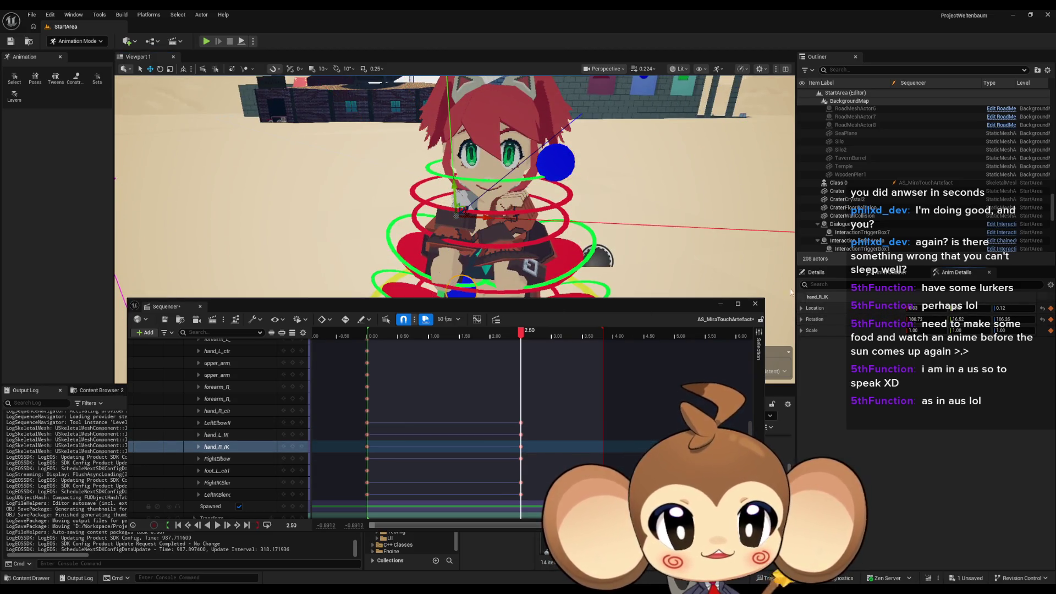
pyautogui.press('f')
pyautogui.scroll(-5, 454, 186)
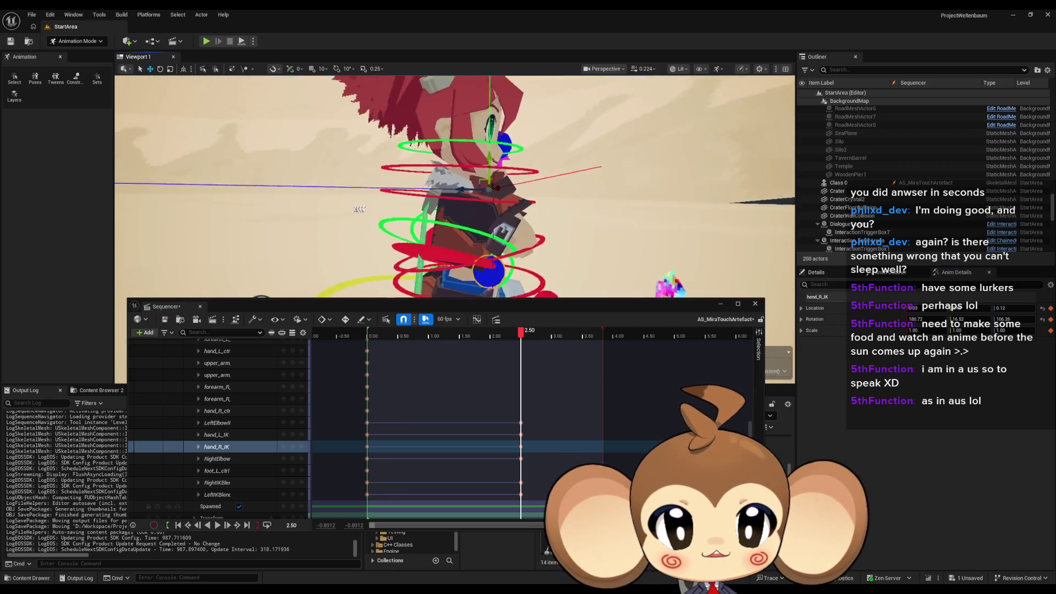
pyautogui.moveTo(454, 187); pyautogui.dragTo(582, 195)
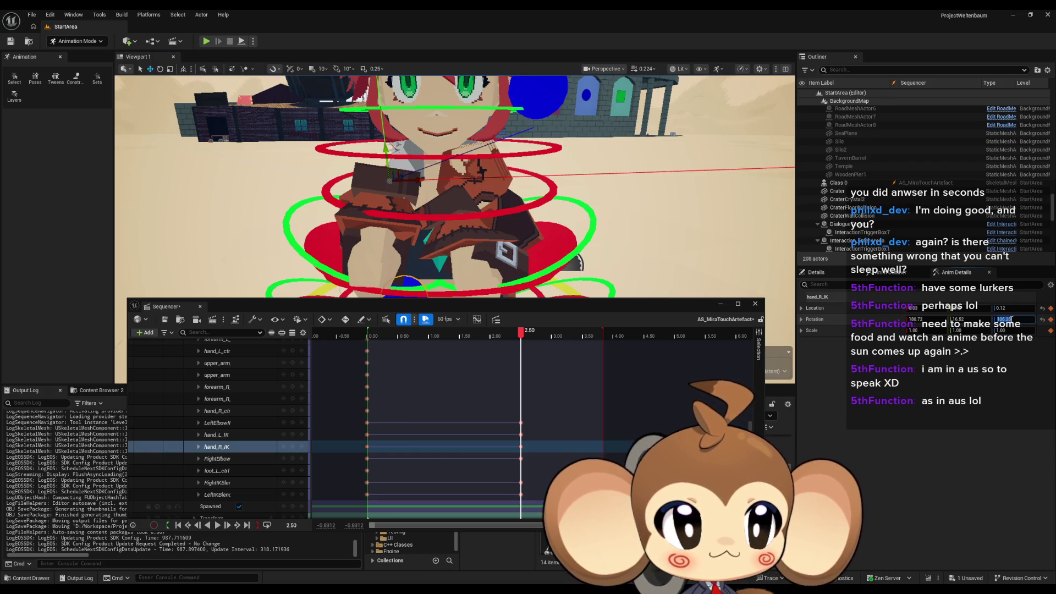
pyautogui.moveTo(1025, 330); pyautogui.dragTo(1026, 330)
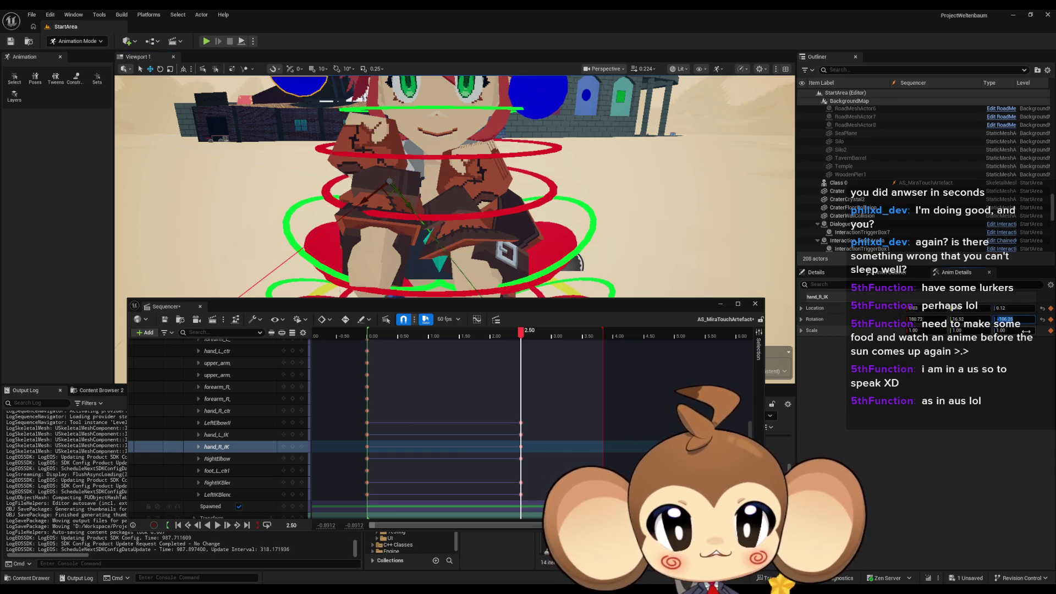
pyautogui.moveTo(620, 214)
pyautogui.mouseDown()
pyautogui.moveTo(620, 258)
pyautogui.moveTo(596, 247)
pyautogui.moveTo(595, 207)
pyautogui.mouseUp()
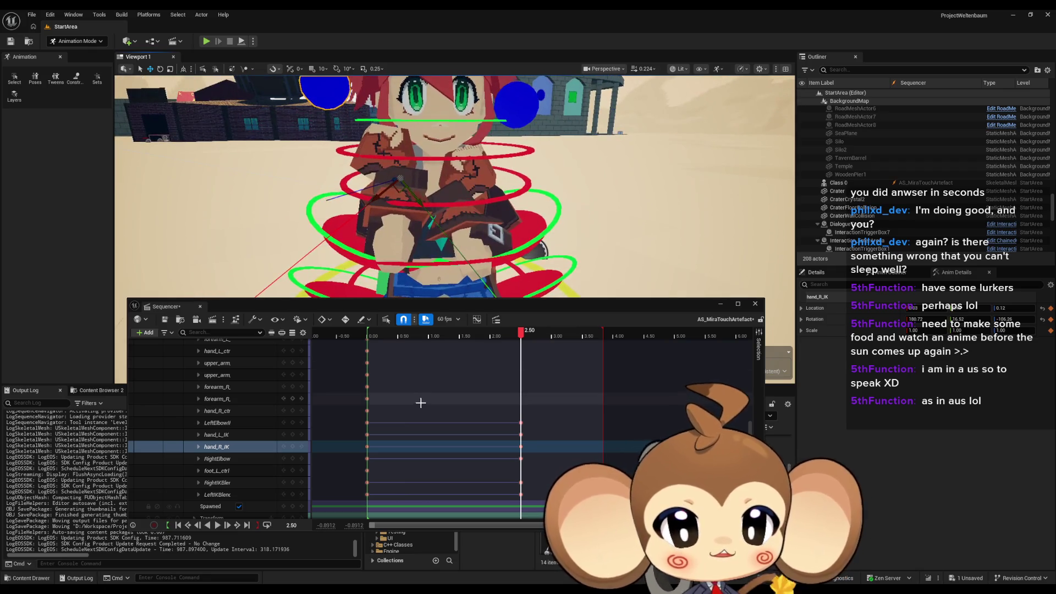
pyautogui.click(294, 448)
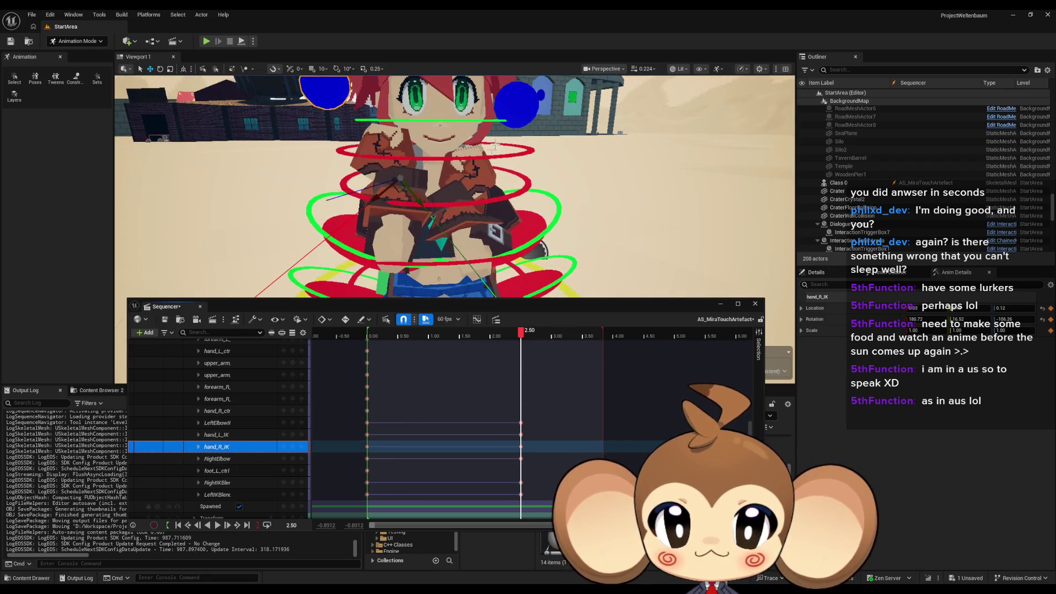
pyautogui.click(514, 114)
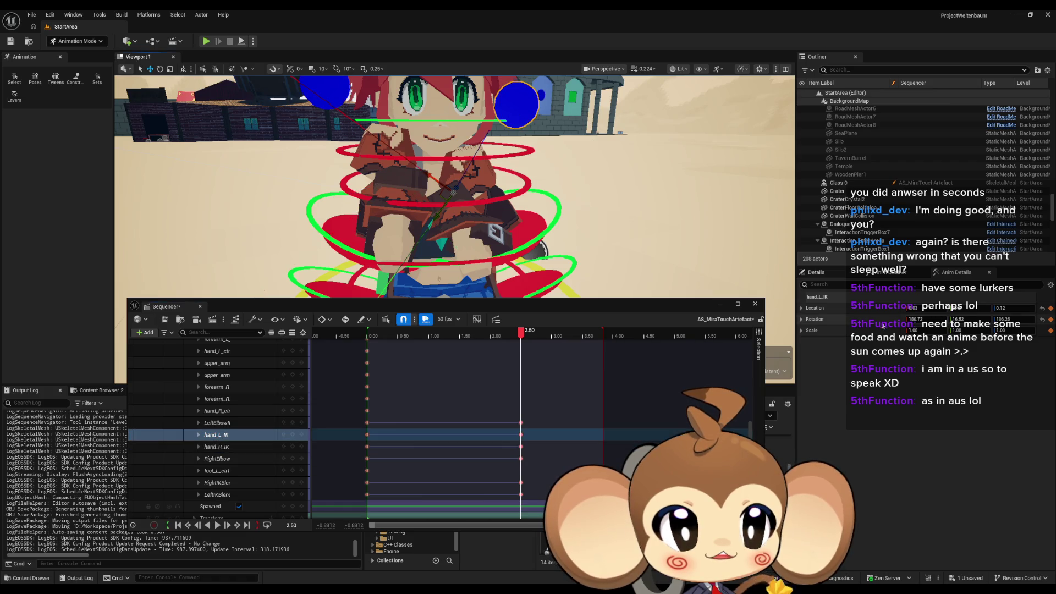
pyautogui.hotkey('ctrl', 'z')
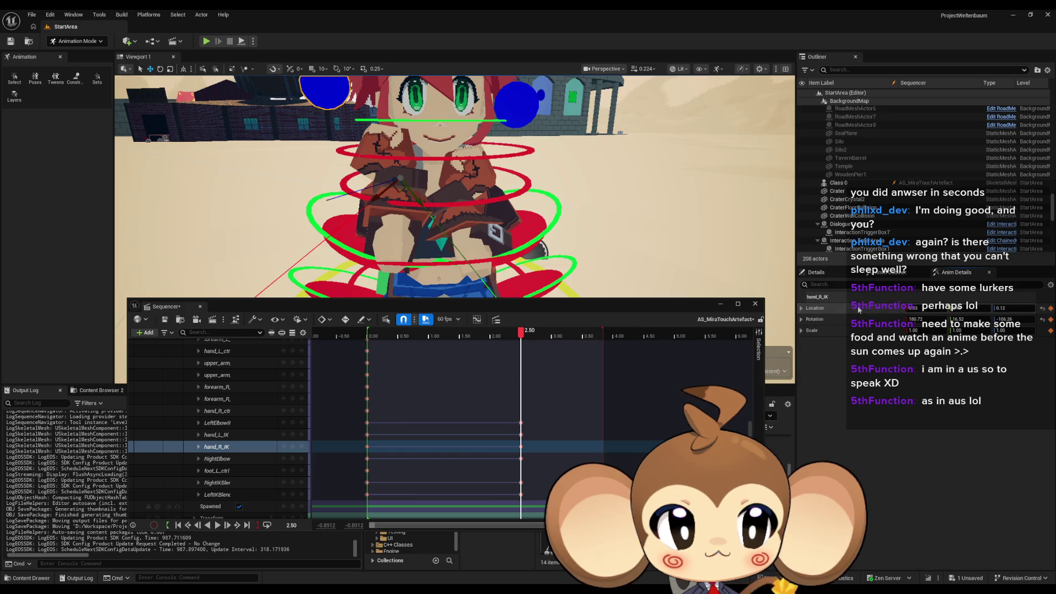
pyautogui.click(515, 110)
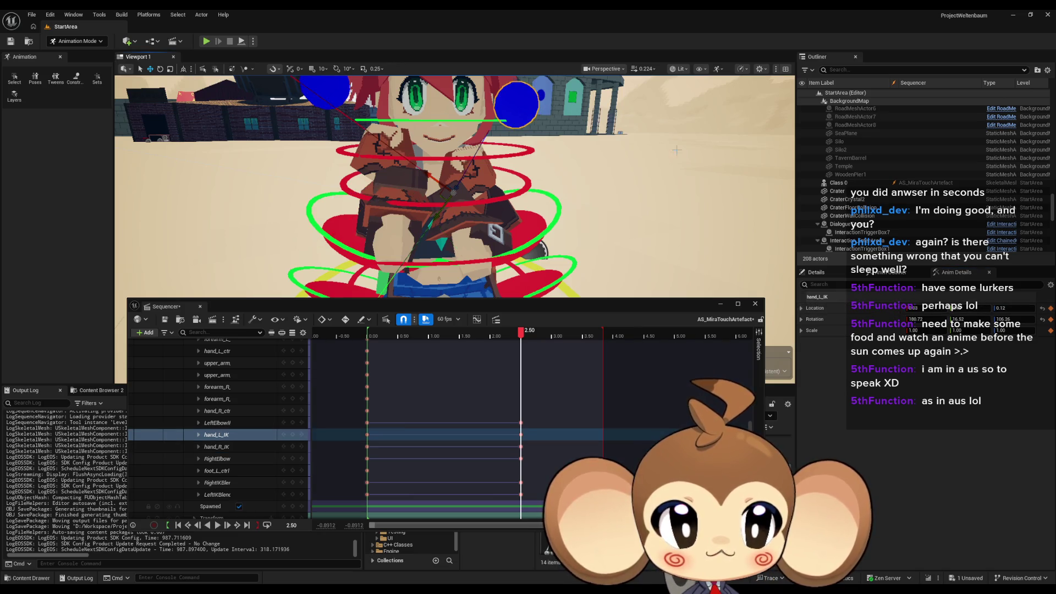
pyautogui.click(324, 91)
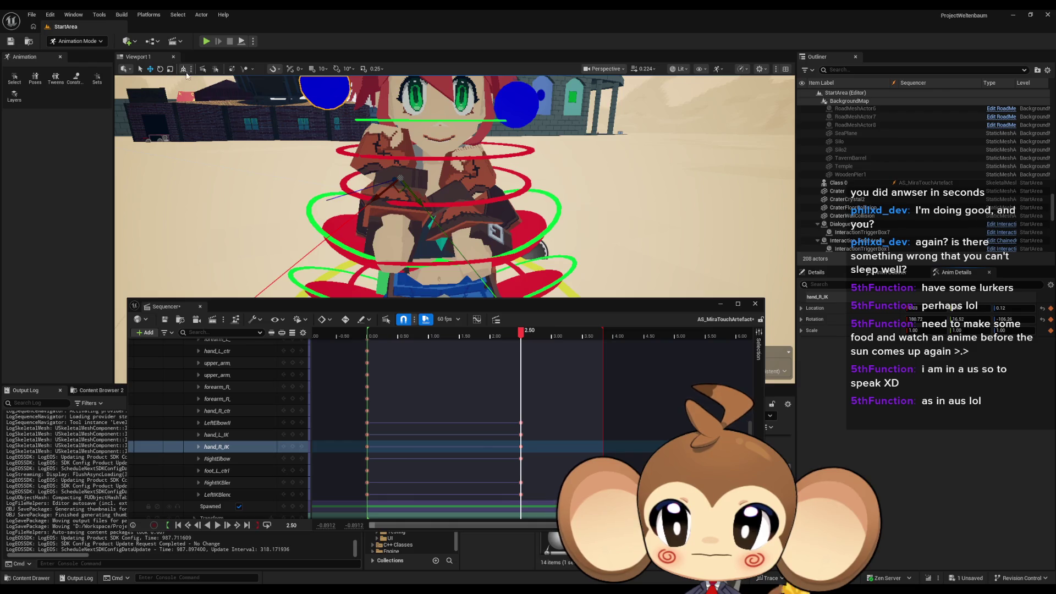
pyautogui.moveTo(278, 103); pyautogui.dragTo(299, 146)
pyautogui.click(549, 157)
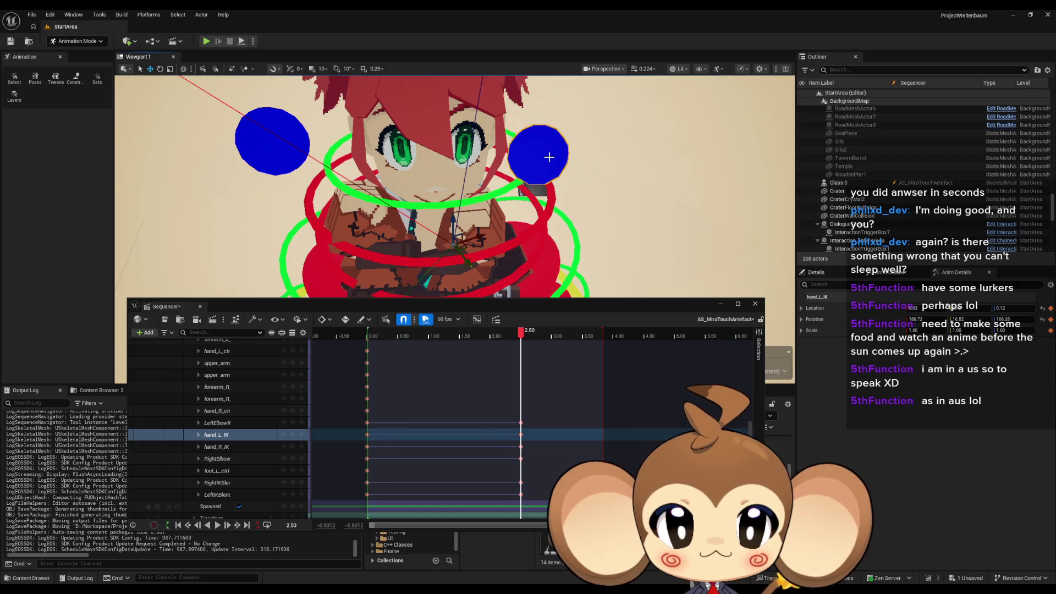
# Step: Lower hand_R_IK at 2.50 s, then select its Sequencer track and the spine_ctrl control
pyautogui.click(270, 146)
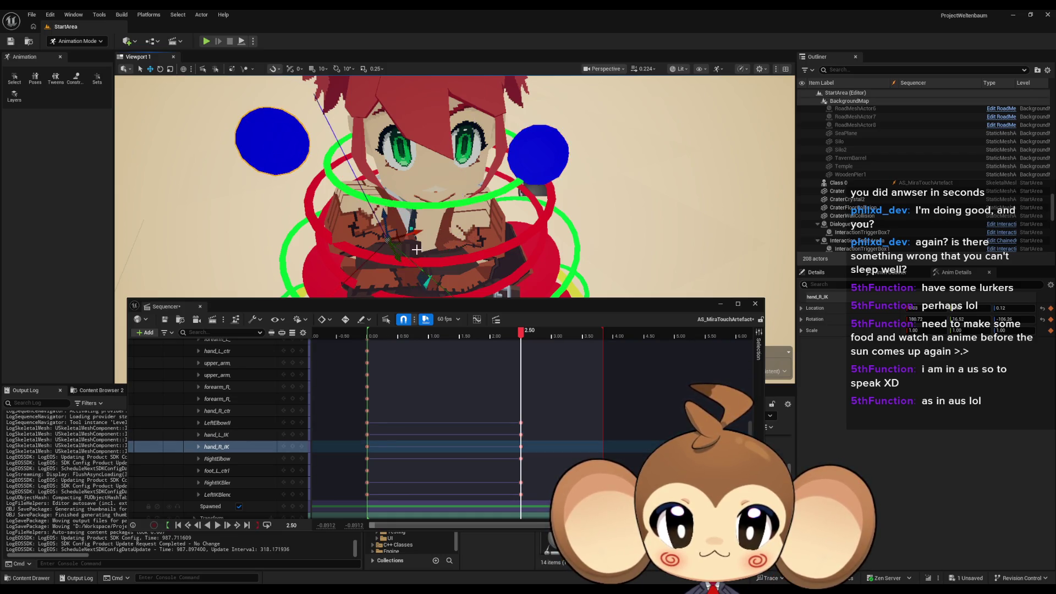
pyautogui.moveTo(401, 244)
pyautogui.mouseDown()
pyautogui.moveTo(429, 198)
pyautogui.moveTo(422, 249)
pyautogui.mouseUp()
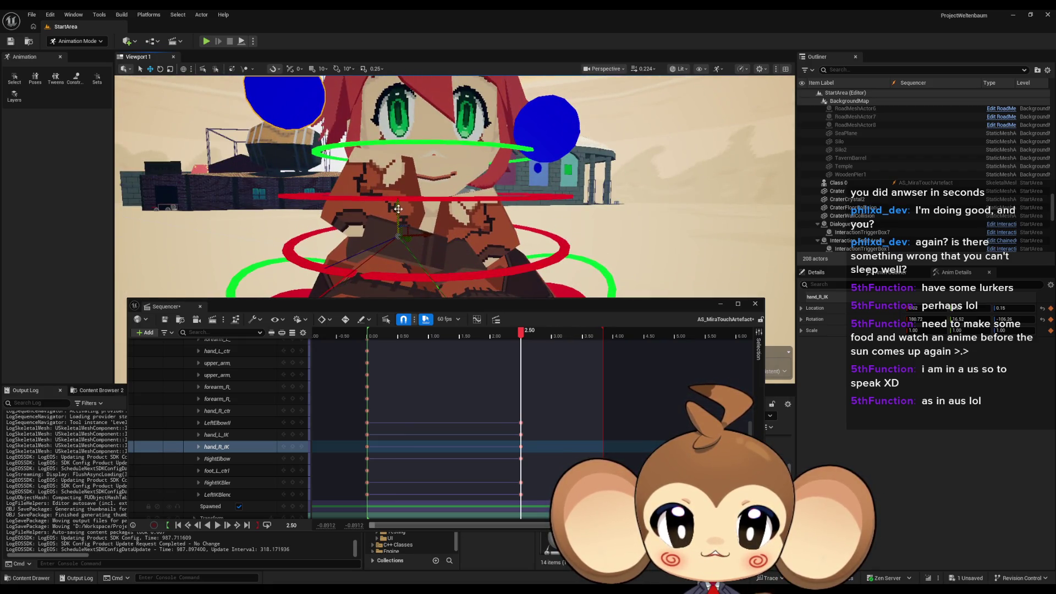
pyautogui.moveTo(398, 209)
pyautogui.mouseDown()
pyautogui.moveTo(398, 237)
pyautogui.moveTo(434, 274)
pyautogui.mouseUp()
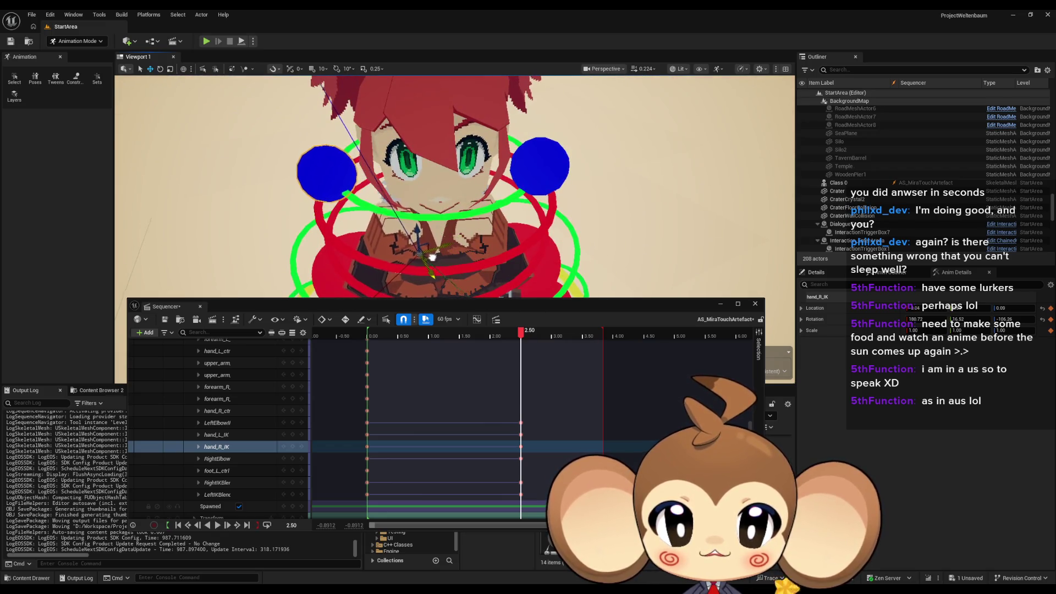
pyautogui.moveTo(434, 256)
pyautogui.mouseDown()
pyautogui.moveTo(433, 289)
pyautogui.moveTo(423, 289)
pyautogui.mouseUp()
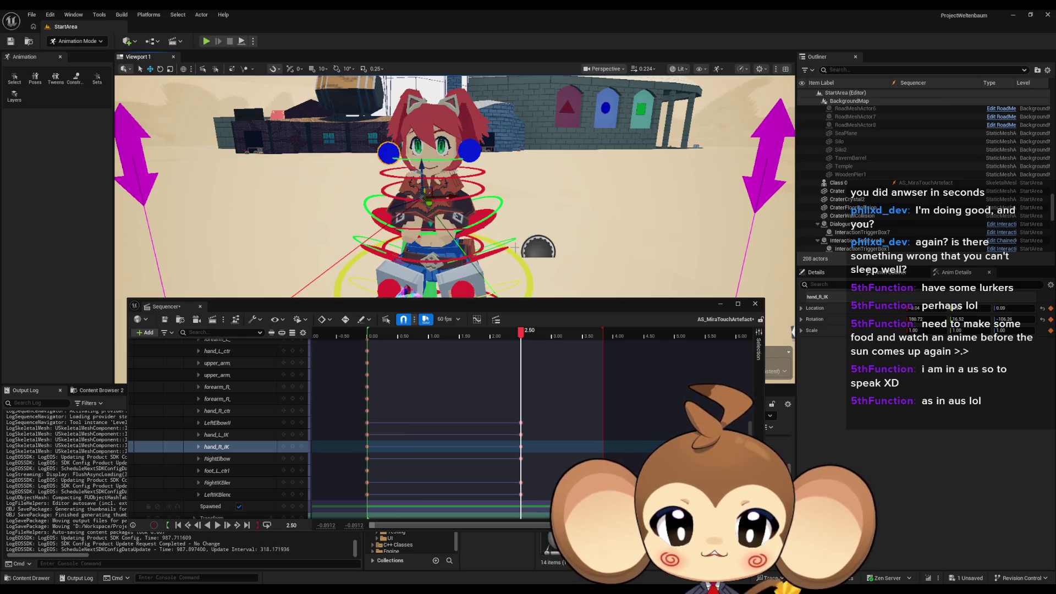
pyautogui.click(293, 447)
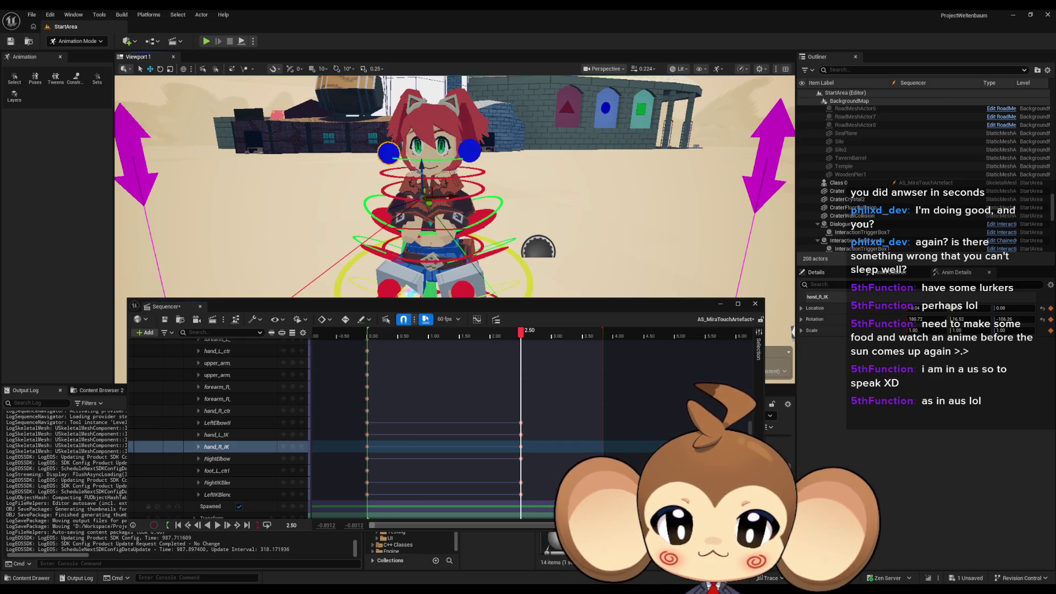
pyautogui.moveTo(440, 220)
pyautogui.mouseDown()
pyautogui.moveTo(494, 231)
pyautogui.moveTo(465, 218)
pyautogui.moveTo(504, 180)
pyautogui.moveTo(226, 49)
pyautogui.mouseUp()
pyautogui.click(453, 231)
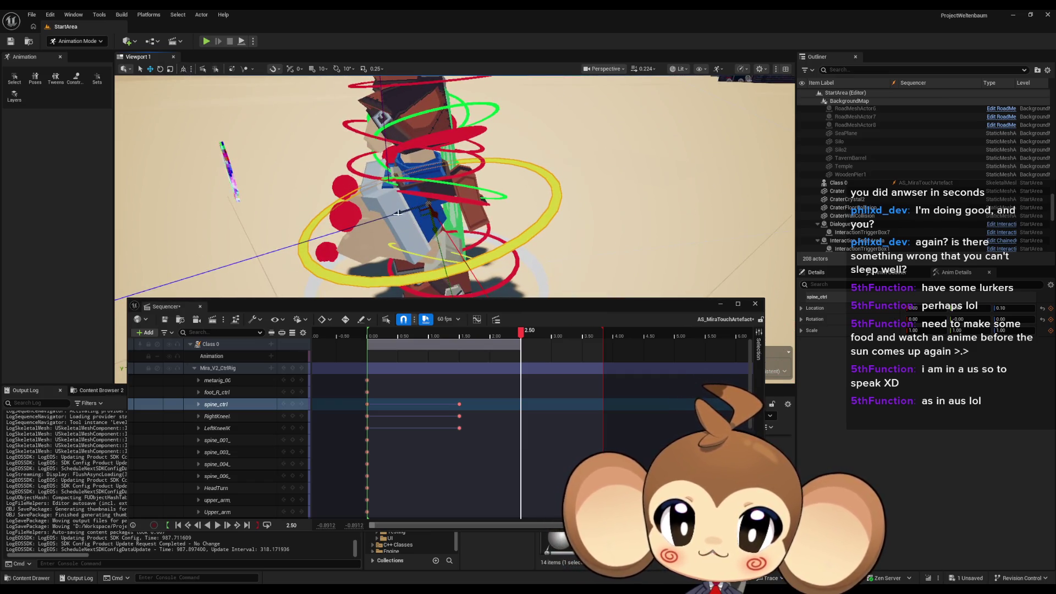
# Step: Rotate spine_003_ctrl about 15 degrees to bend the torso and key it at 2.50
pyautogui.moveTo(420, 214)
pyautogui.mouseDown()
pyautogui.moveTo(469, 220)
pyautogui.moveTo(776, 115)
pyautogui.mouseUp()
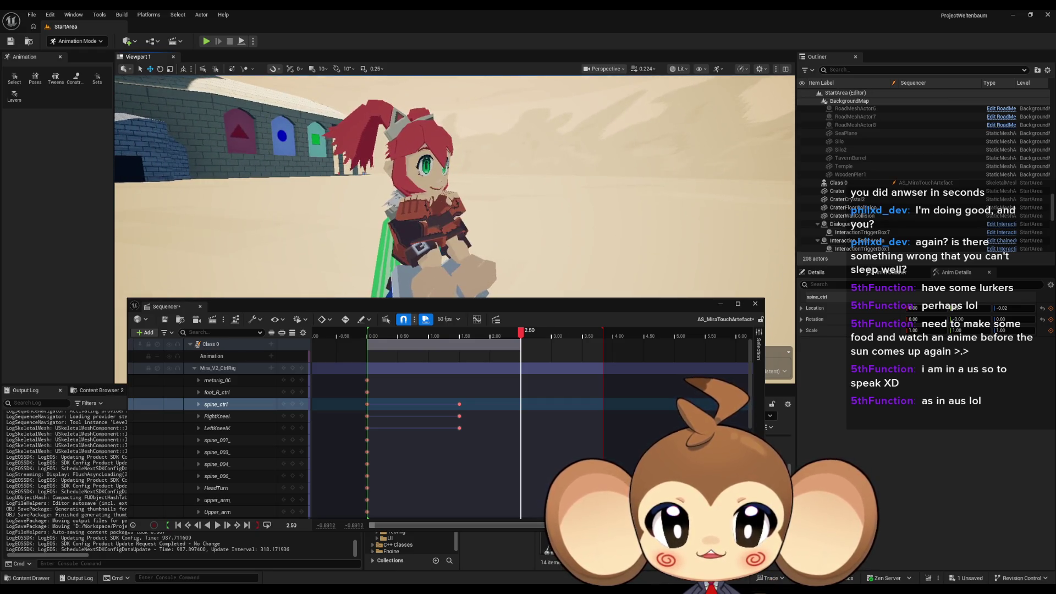
pyautogui.moveTo(372, 193)
pyautogui.mouseDown()
pyautogui.moveTo(375, 205)
pyautogui.moveTo(428, 200)
pyautogui.moveTo(459, 177)
pyautogui.mouseUp()
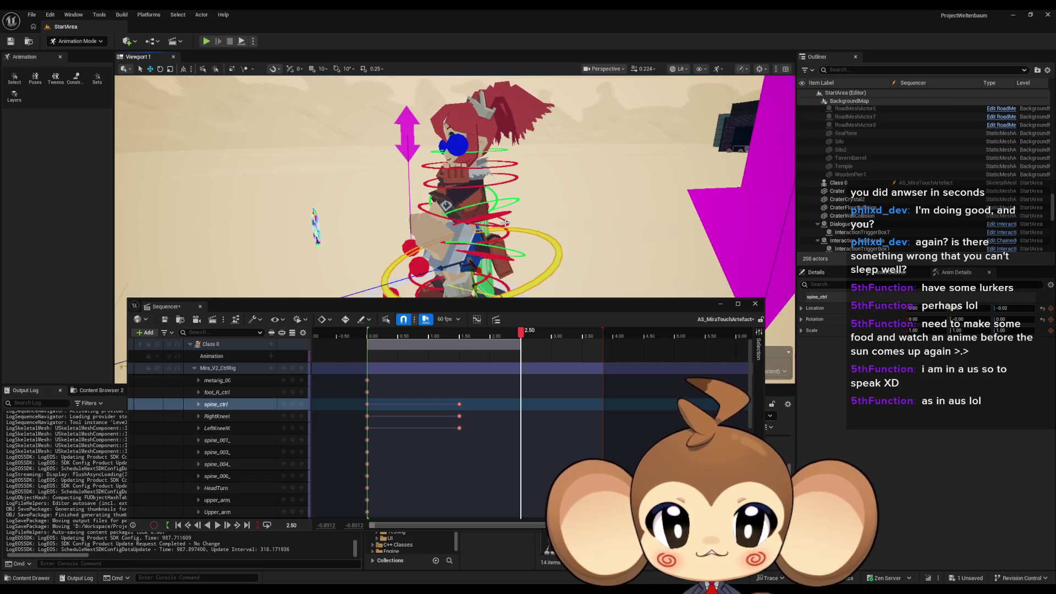
pyautogui.scroll(3, 507, 230)
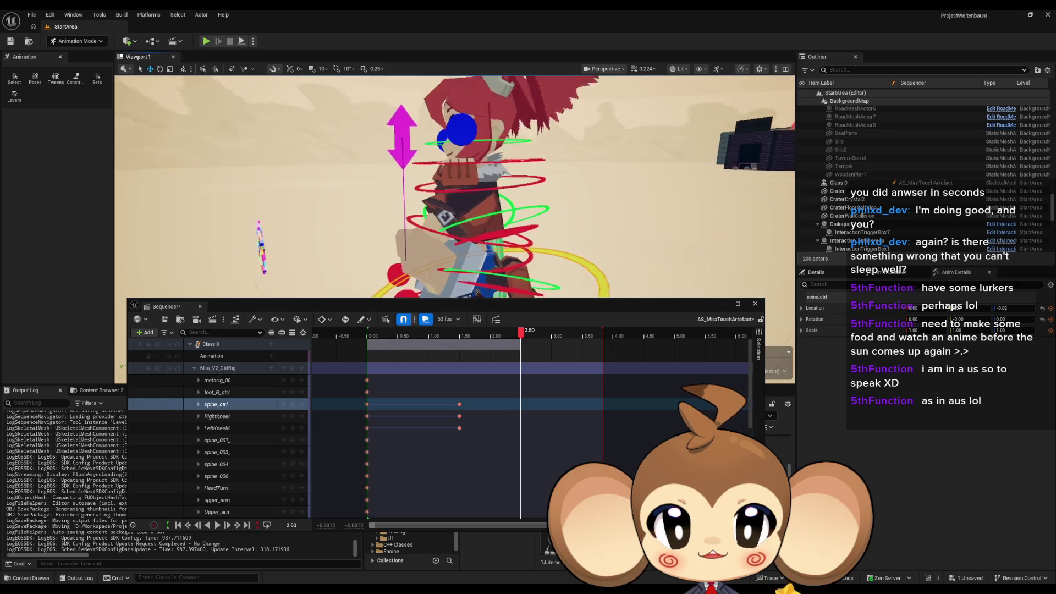
pyautogui.click(401, 220)
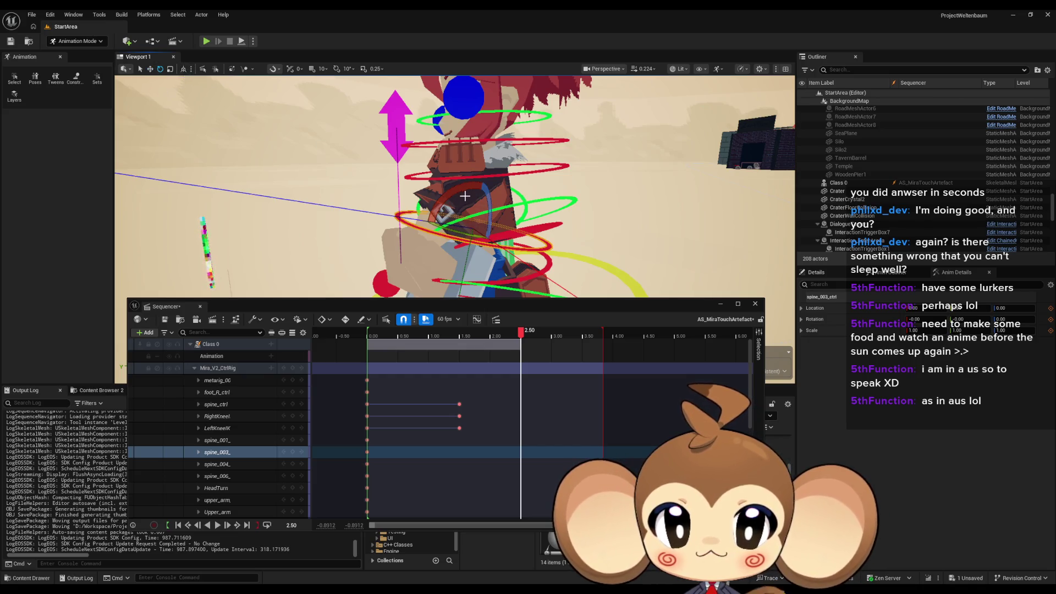
pyautogui.moveTo(464, 196); pyautogui.dragTo(538, 171)
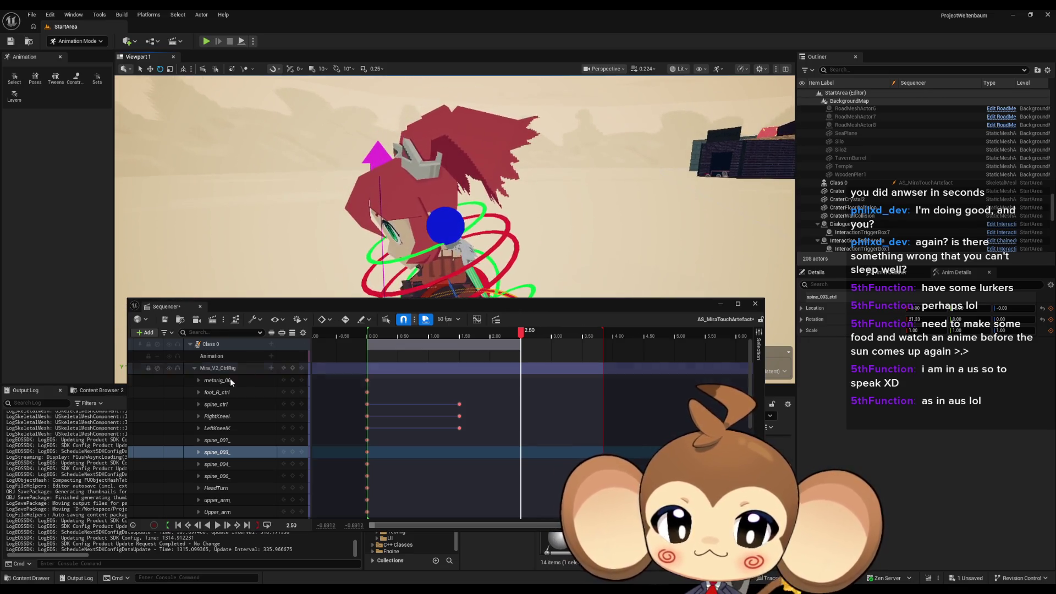
pyautogui.click(292, 452)
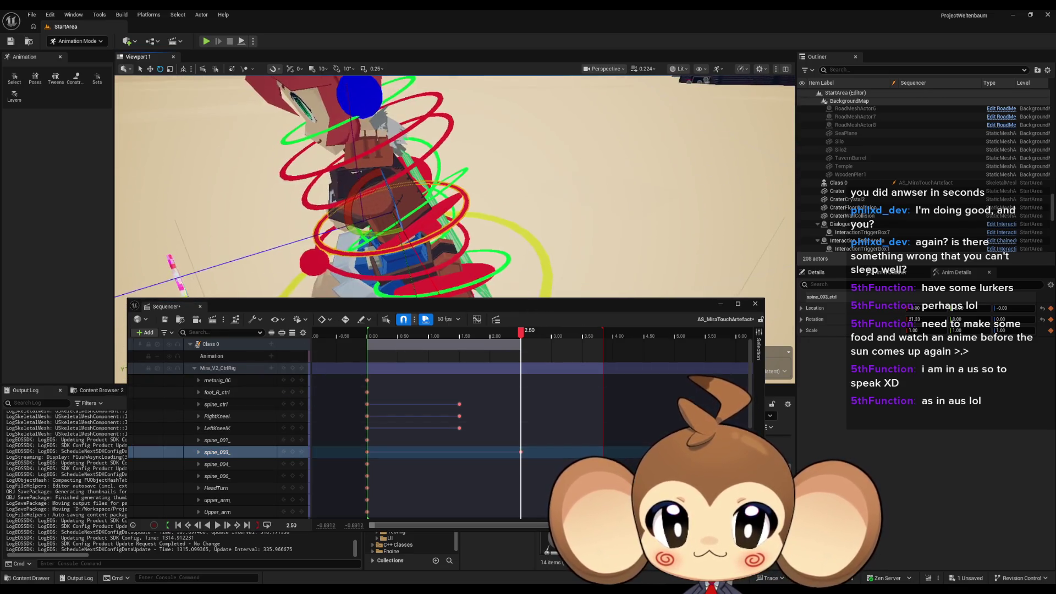
# Step: Lower and tilt the torso with spine_ctrl, key it at 2.50, then select hand_L_IK
pyautogui.moveTo(449, 244); pyautogui.dragTo(448, 244)
pyautogui.click(216, 404)
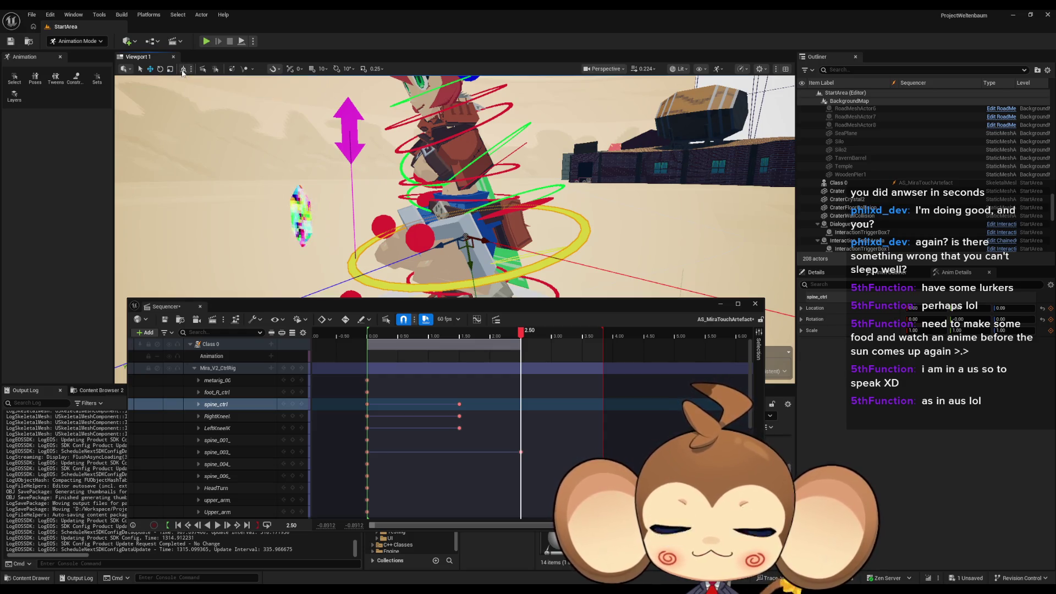
pyautogui.moveTo(467, 204); pyautogui.dragTo(472, 220)
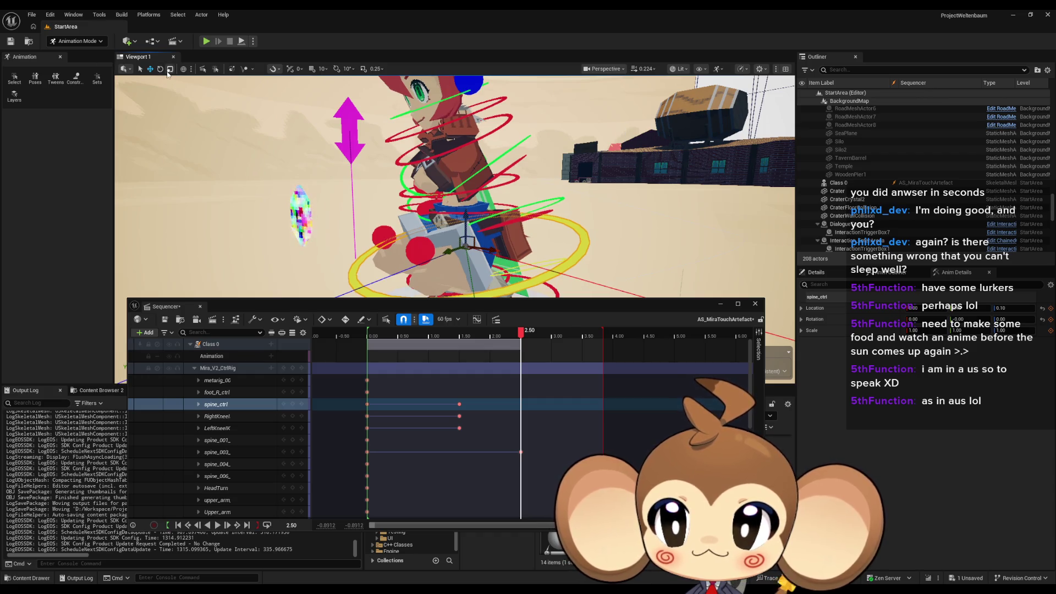
pyautogui.scroll(5, 478, 242)
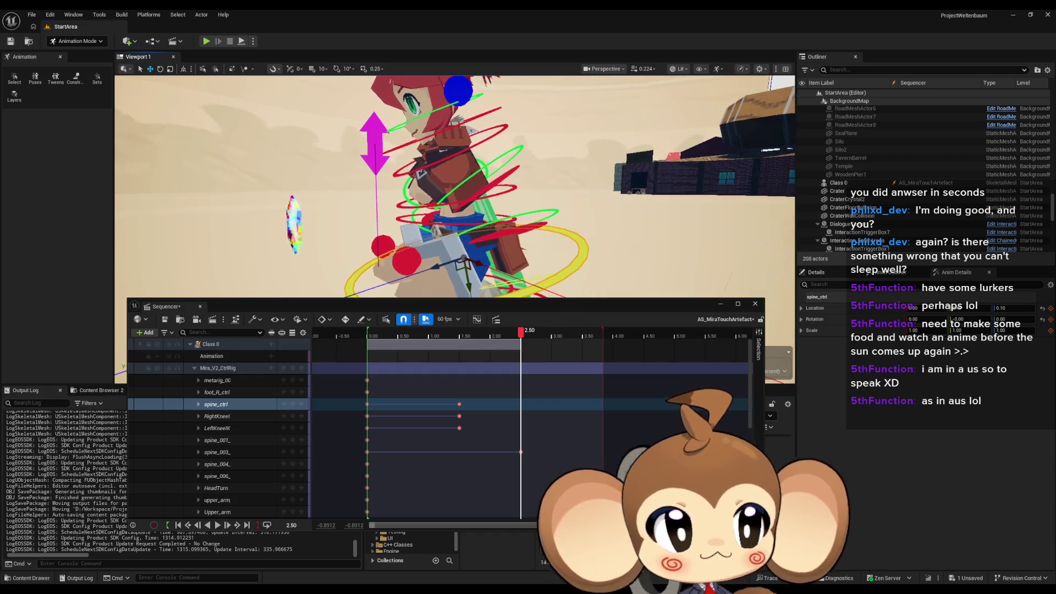
pyautogui.scroll(1, 478, 242)
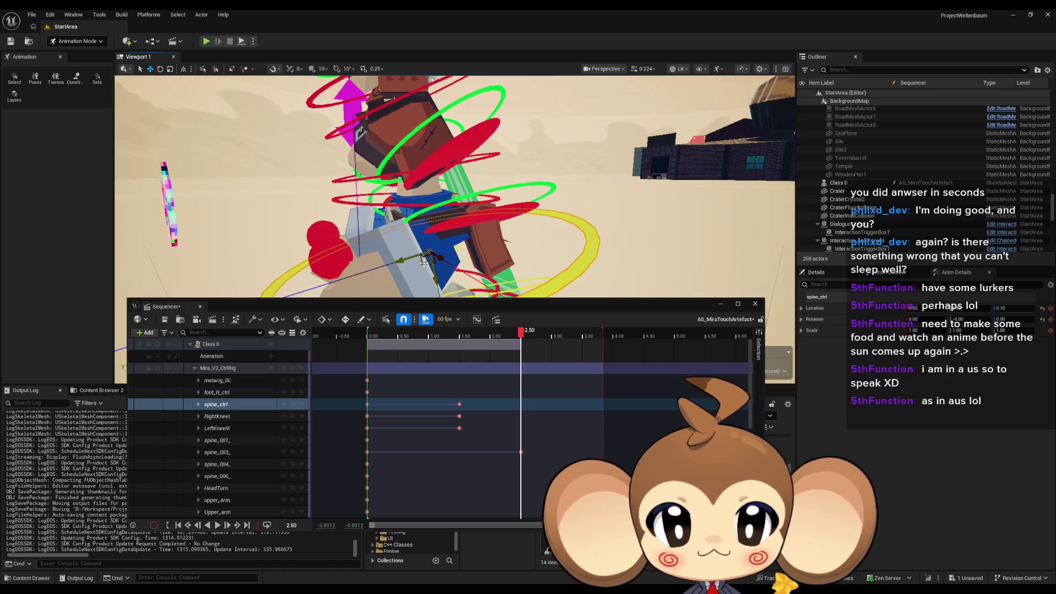
pyautogui.moveTo(423, 263); pyautogui.dragTo(456, 277)
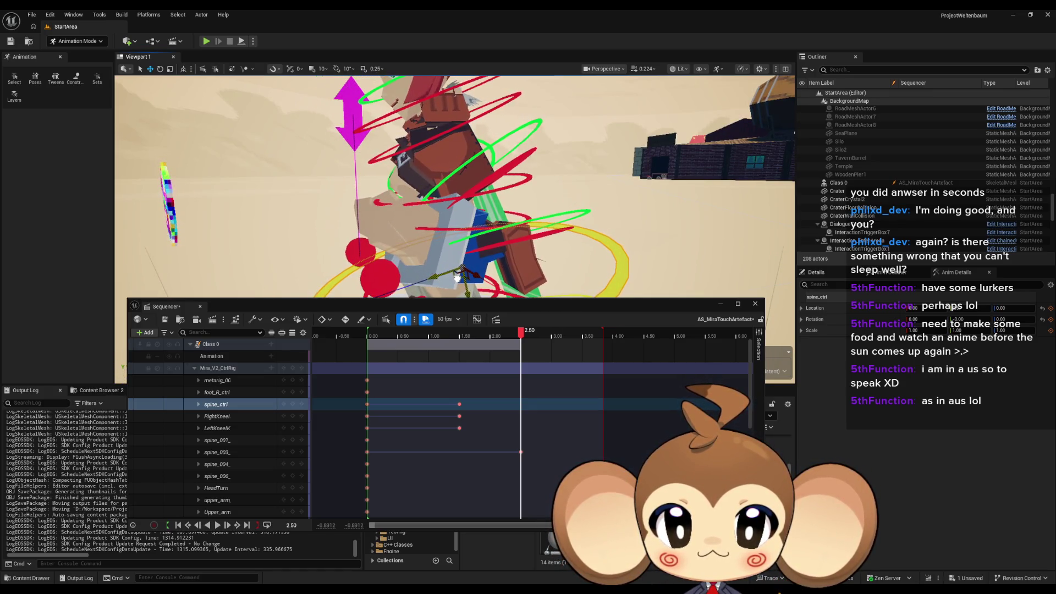
pyautogui.click(293, 405)
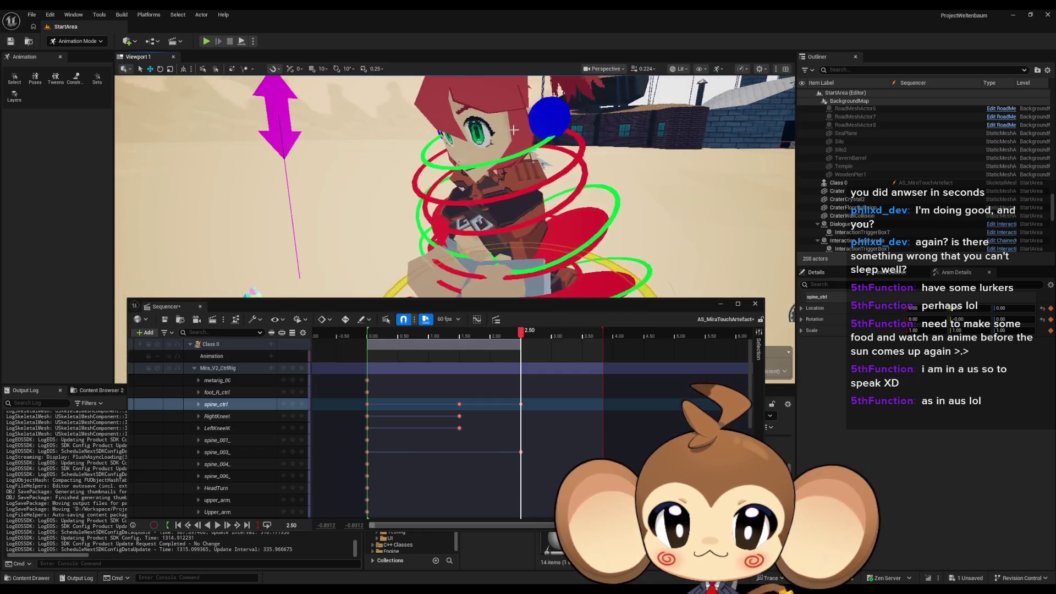
pyautogui.click(541, 122)
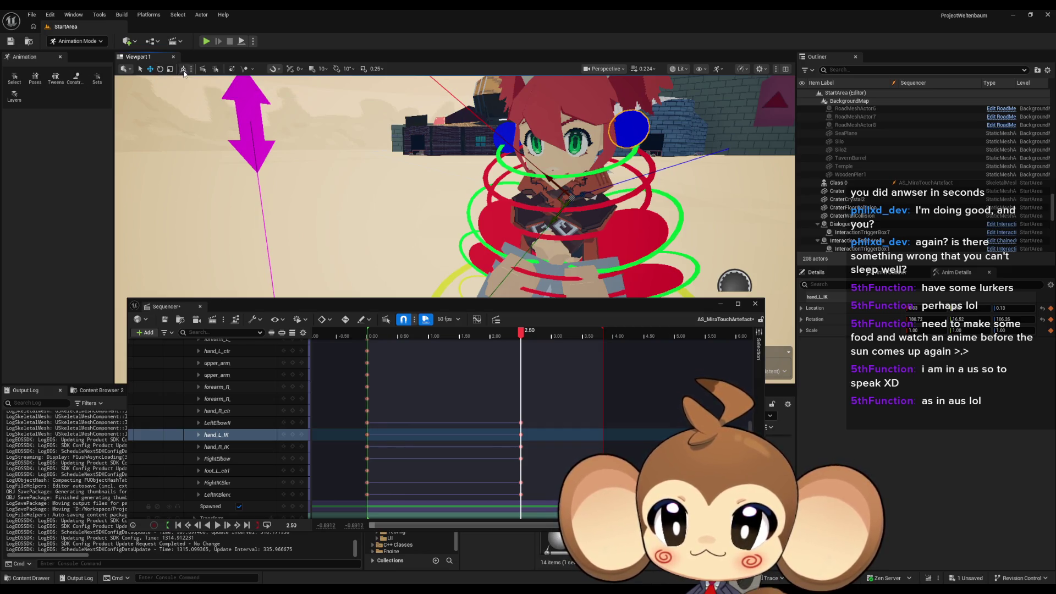
# Step: Undo the last hand control move, switch to world coordinates, and select only hand_L_IK
pyautogui.moveTo(623, 202)
pyautogui.mouseDown()
pyautogui.moveTo(482, 203)
pyautogui.moveTo(536, 202)
pyautogui.mouseUp()
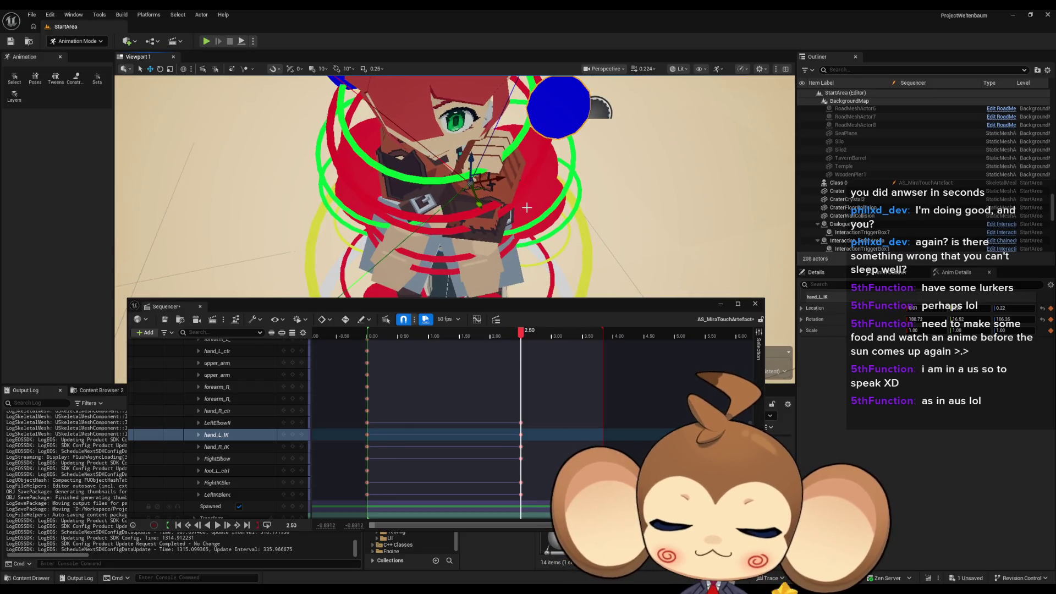
pyautogui.hotkey('ctrl', 'z')
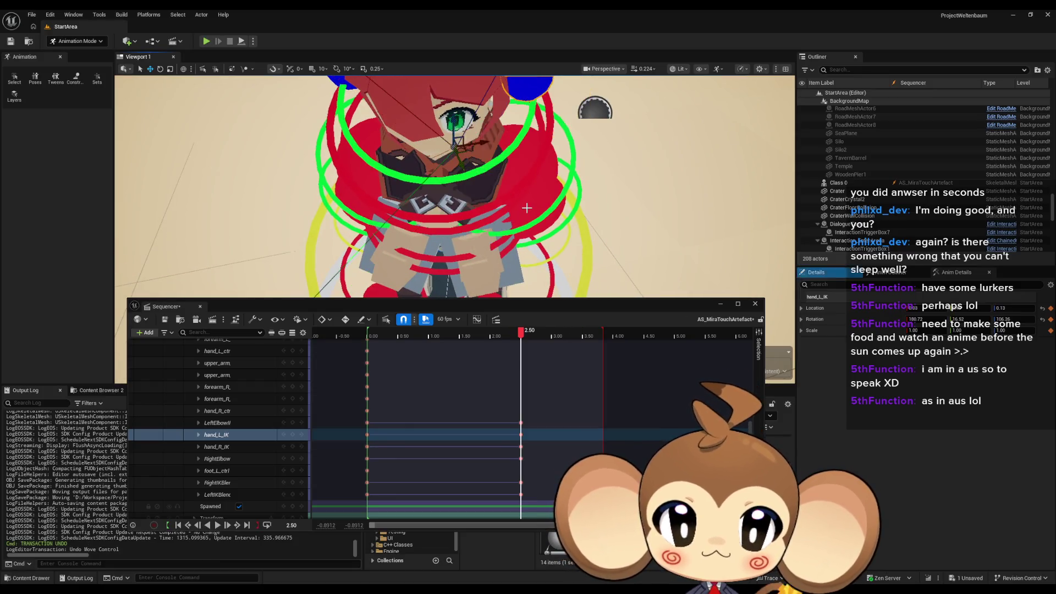
pyautogui.moveTo(470, 206); pyautogui.dragTo(484, 203)
pyautogui.keyDown('ctrl'); pyautogui.click(331, 125); pyautogui.keyUp('ctrl')
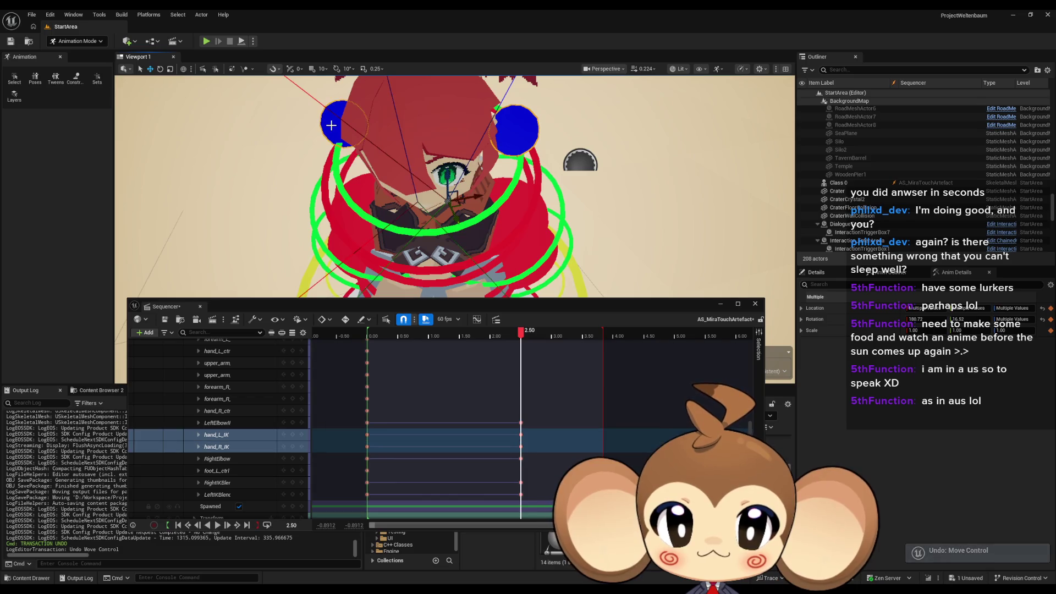
pyautogui.click(184, 71)
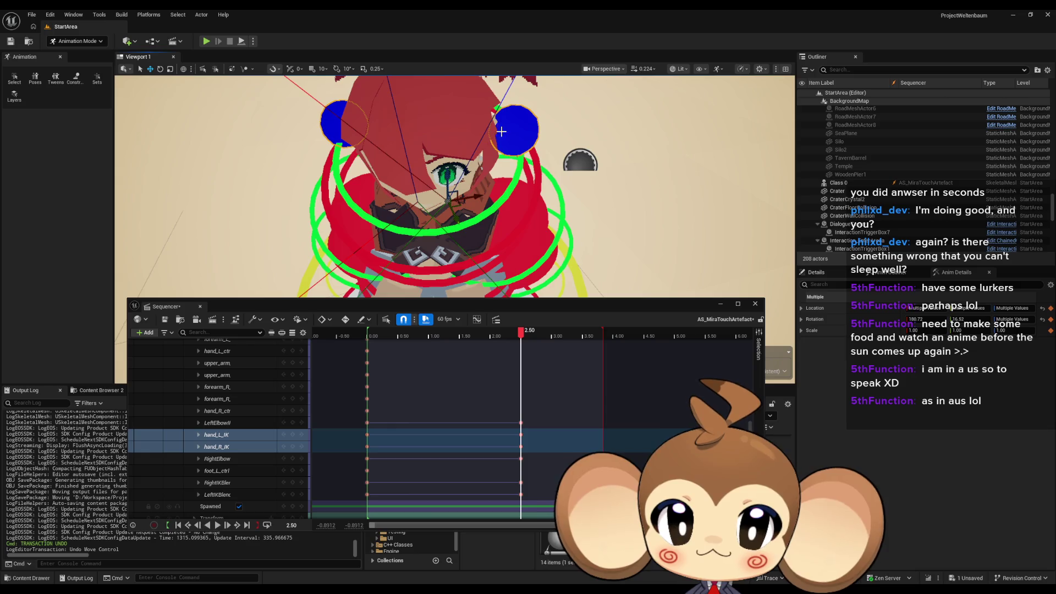
pyautogui.click(501, 132)
pyautogui.click(159, 70)
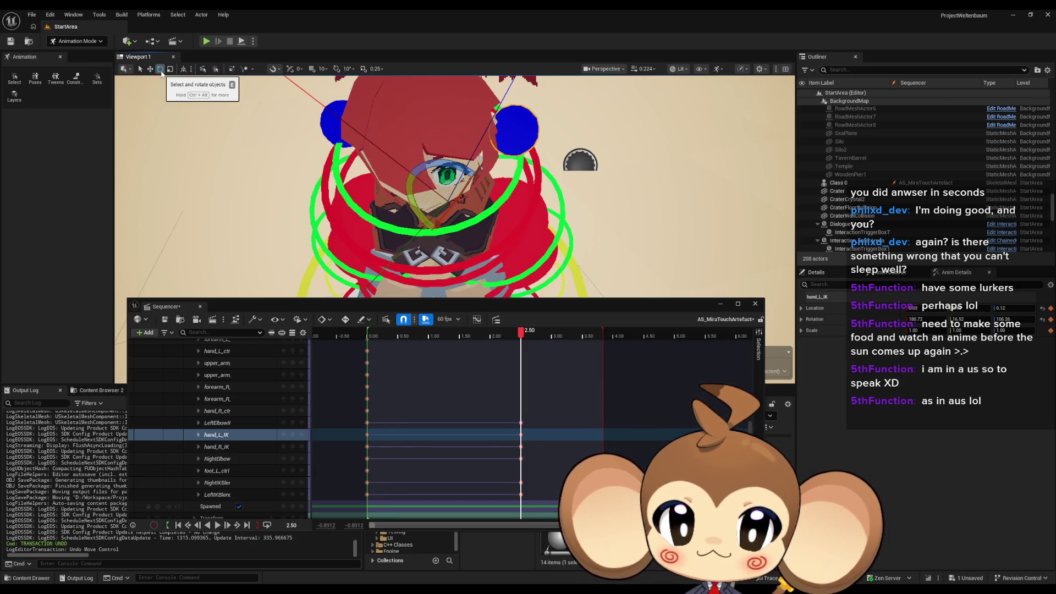
pyautogui.click(150, 69)
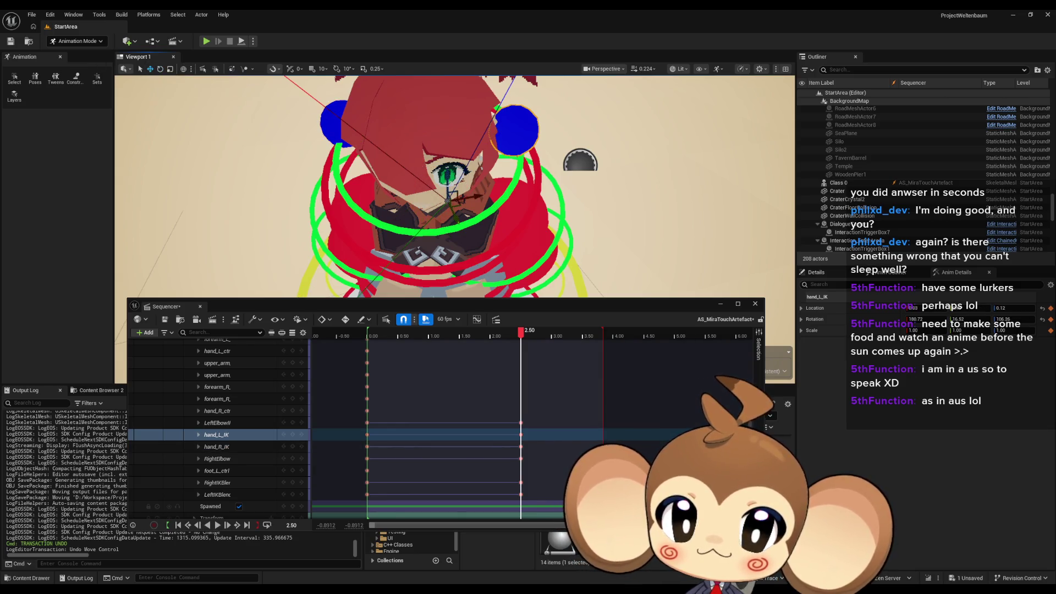
# Step: Review Mira's face and chest close up from several angles, then select spine_004_ctrl
pyautogui.moveTo(457, 206)
pyautogui.mouseDown()
pyautogui.moveTo(468, 187)
pyautogui.moveTo(465, 208)
pyautogui.moveTo(443, 159)
pyautogui.mouseUp()
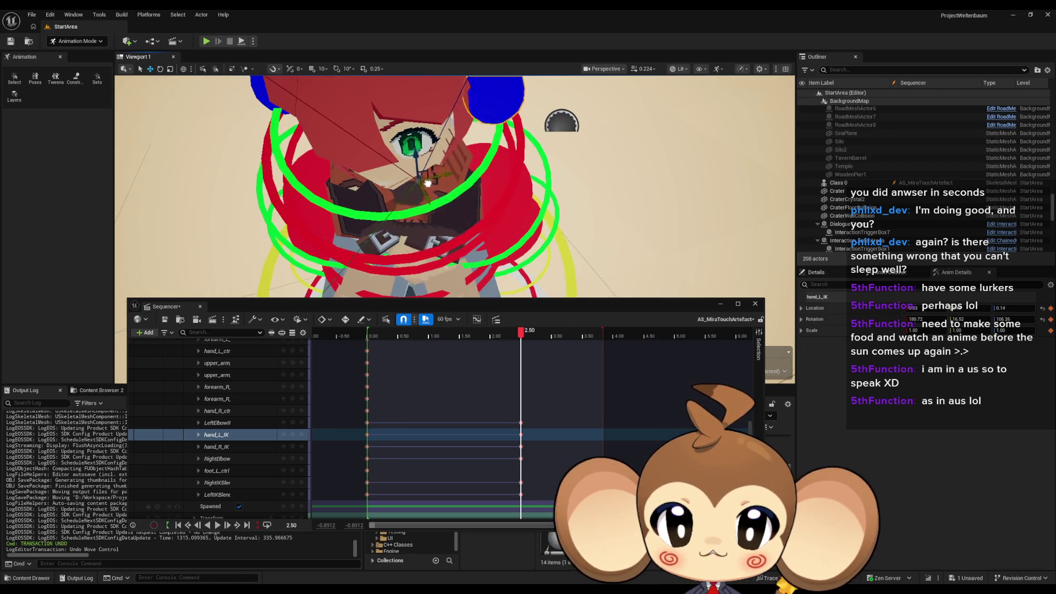
pyautogui.moveTo(422, 214); pyautogui.dragTo(402, 208)
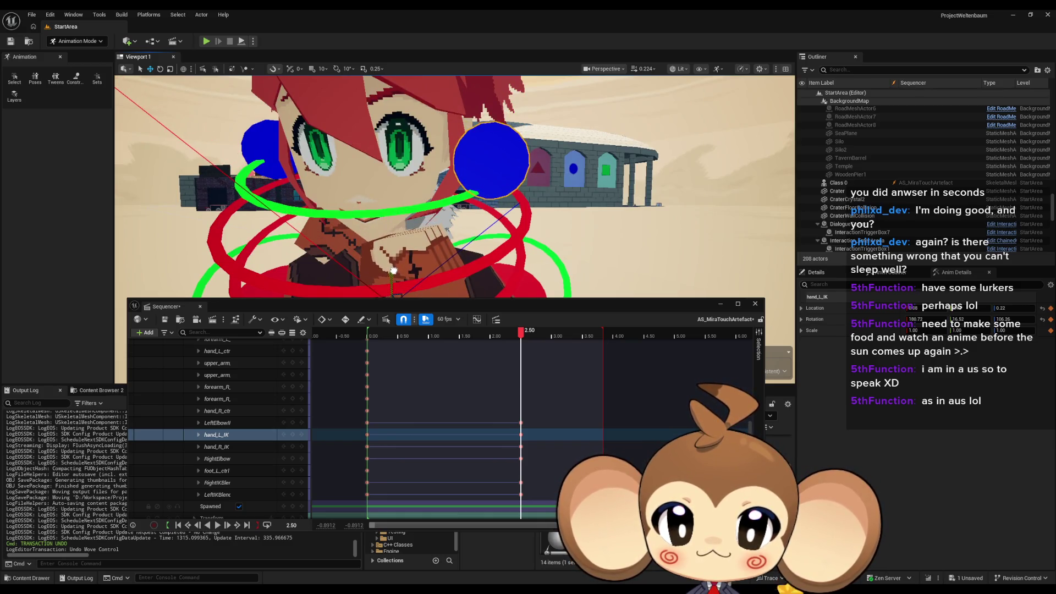
pyautogui.moveTo(394, 270)
pyautogui.mouseDown()
pyautogui.moveTo(429, 148)
pyautogui.moveTo(433, 204)
pyautogui.mouseUp()
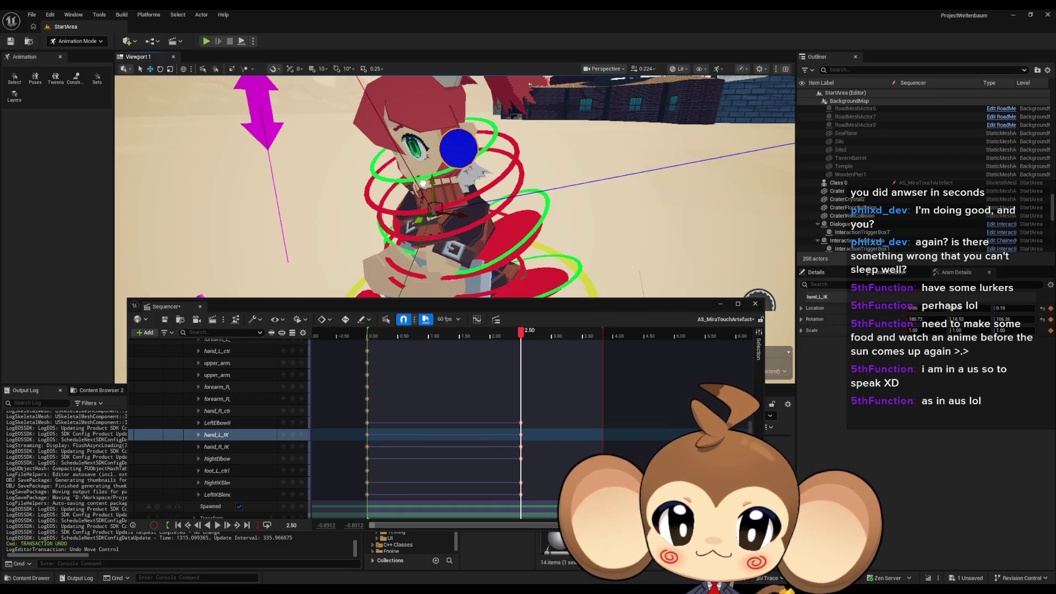
pyautogui.moveTo(494, 205)
pyautogui.mouseDown()
pyautogui.moveTo(387, 217)
pyautogui.moveTo(412, 220)
pyautogui.moveTo(522, 154)
pyautogui.moveTo(478, 165)
pyautogui.moveTo(539, 176)
pyautogui.moveTo(463, 119)
pyautogui.mouseUp()
pyautogui.click(481, 180)
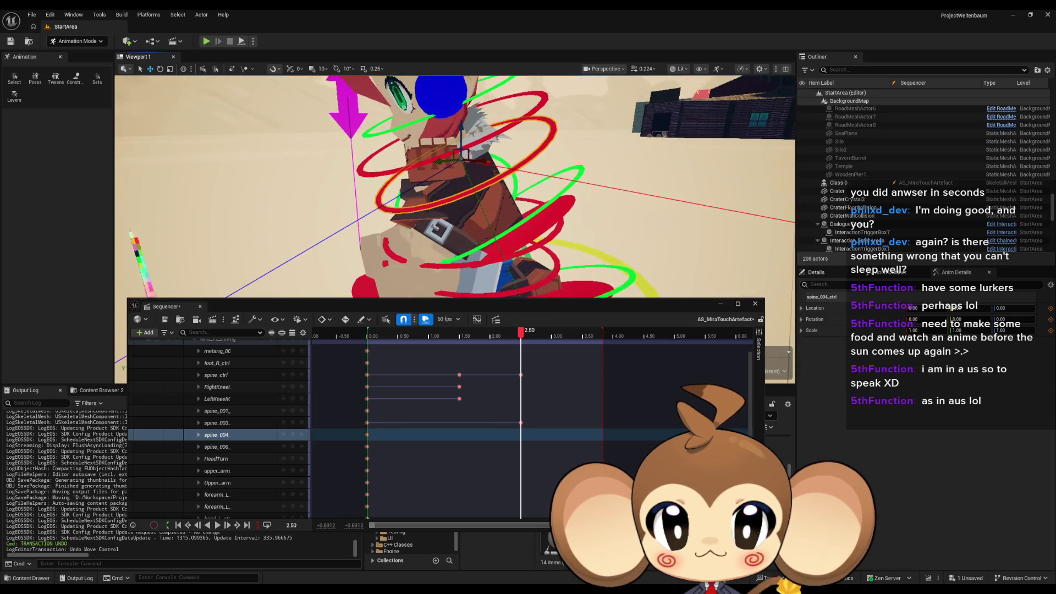
# Step: Rotate hand_L_IK in several passes and move it inward so the left arm folds toward the body
pyautogui.click(440, 106)
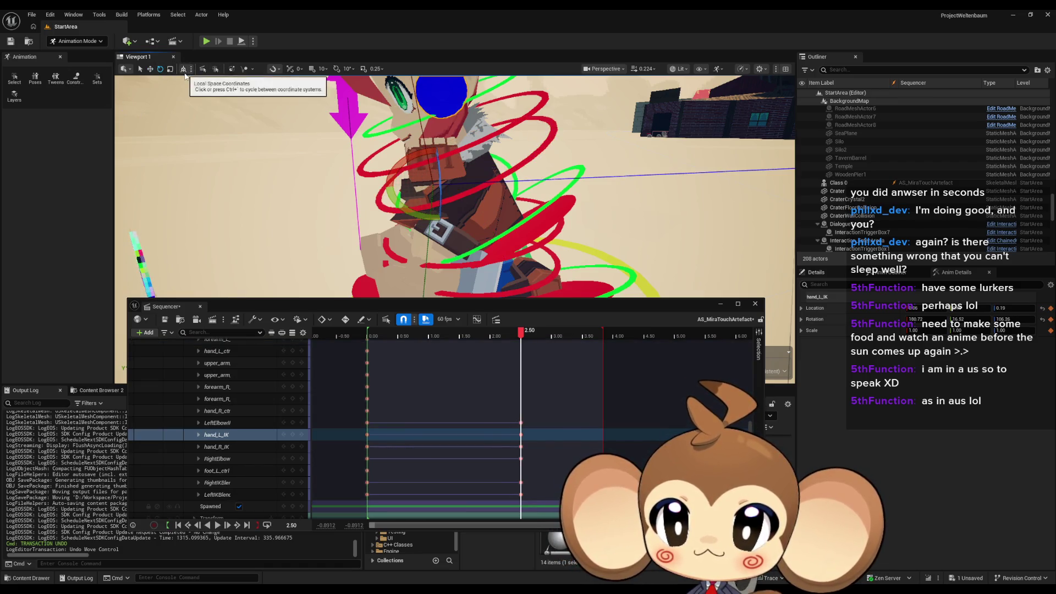
pyautogui.moveTo(385, 187); pyautogui.dragTo(556, 184)
pyautogui.moveTo(463, 160)
pyautogui.mouseDown()
pyautogui.moveTo(472, 179)
pyautogui.moveTo(527, 184)
pyautogui.mouseUp()
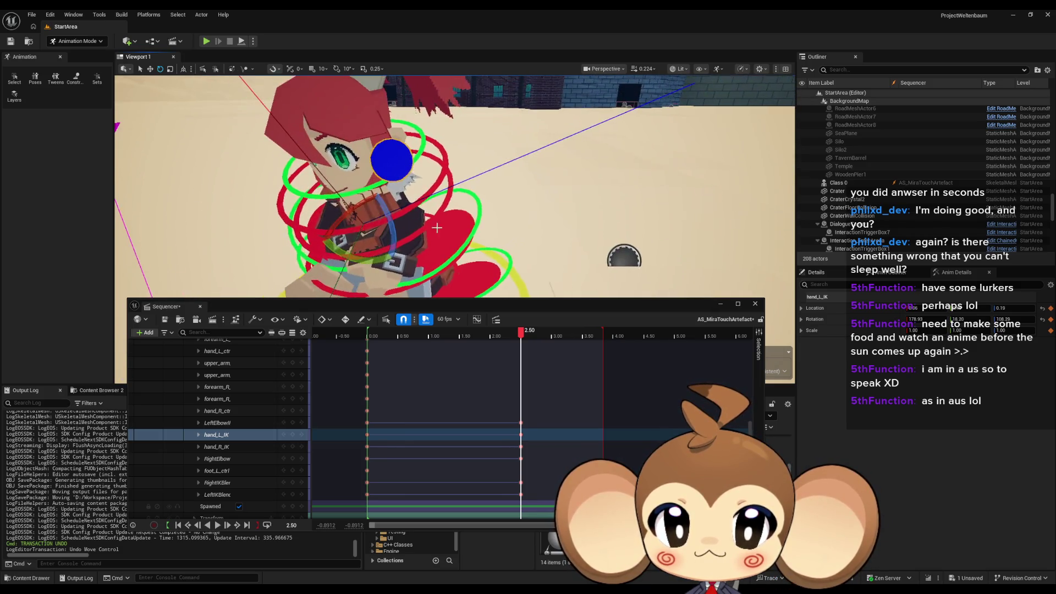
pyautogui.moveTo(396, 215)
pyautogui.mouseDown()
pyautogui.moveTo(344, 213)
pyautogui.moveTo(397, 219)
pyautogui.mouseUp()
pyautogui.moveTo(473, 181); pyautogui.dragTo(550, 185)
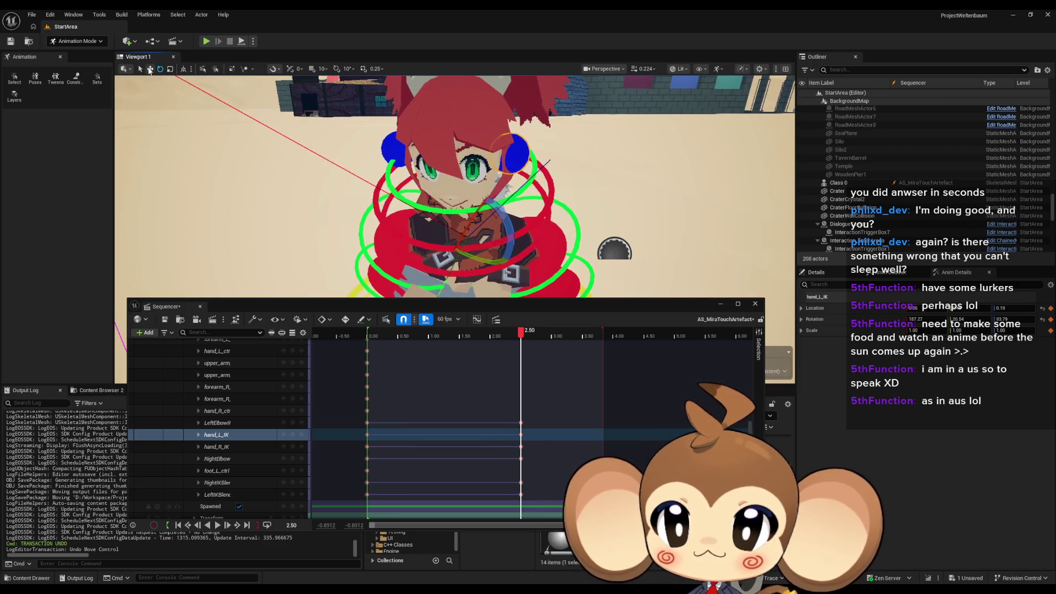
pyautogui.moveTo(473, 250); pyautogui.dragTo(538, 268)
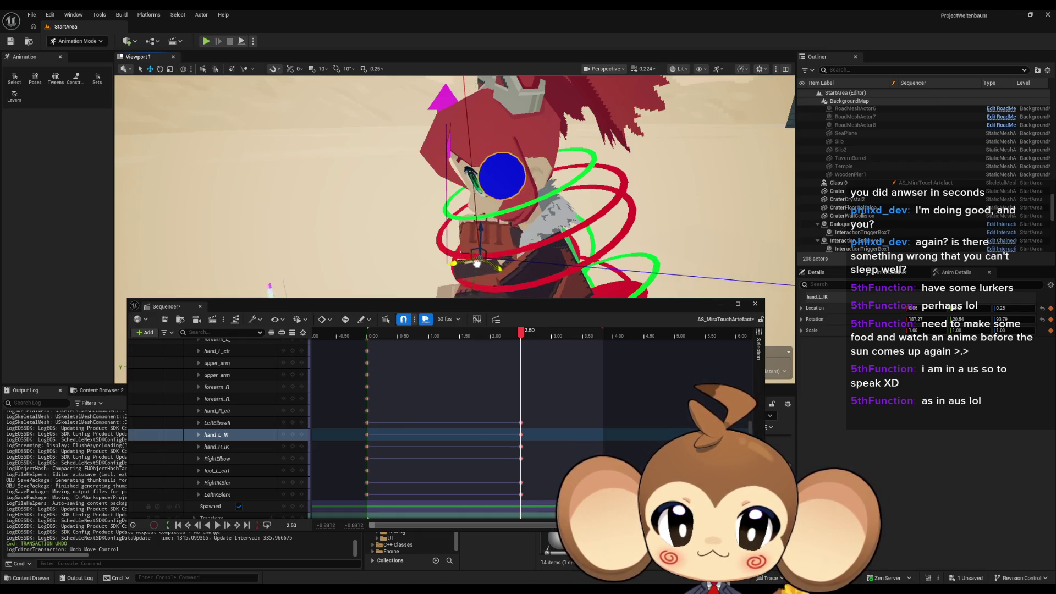
pyautogui.moveTo(476, 264)
pyautogui.mouseDown()
pyautogui.moveTo(356, 214)
pyautogui.moveTo(468, 264)
pyautogui.moveTo(400, 177)
pyautogui.mouseUp()
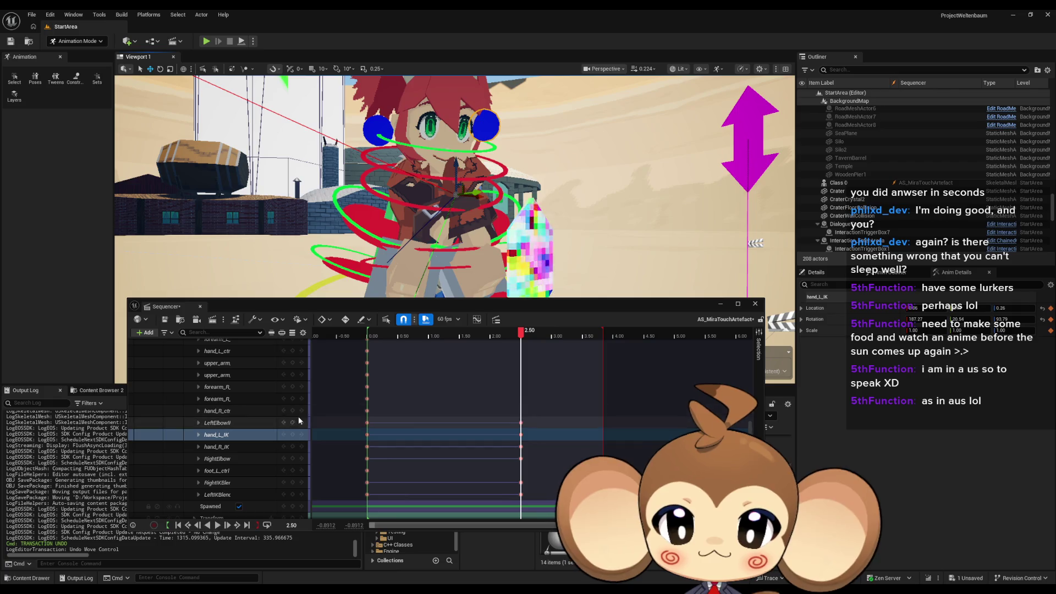
pyautogui.click(275, 435)
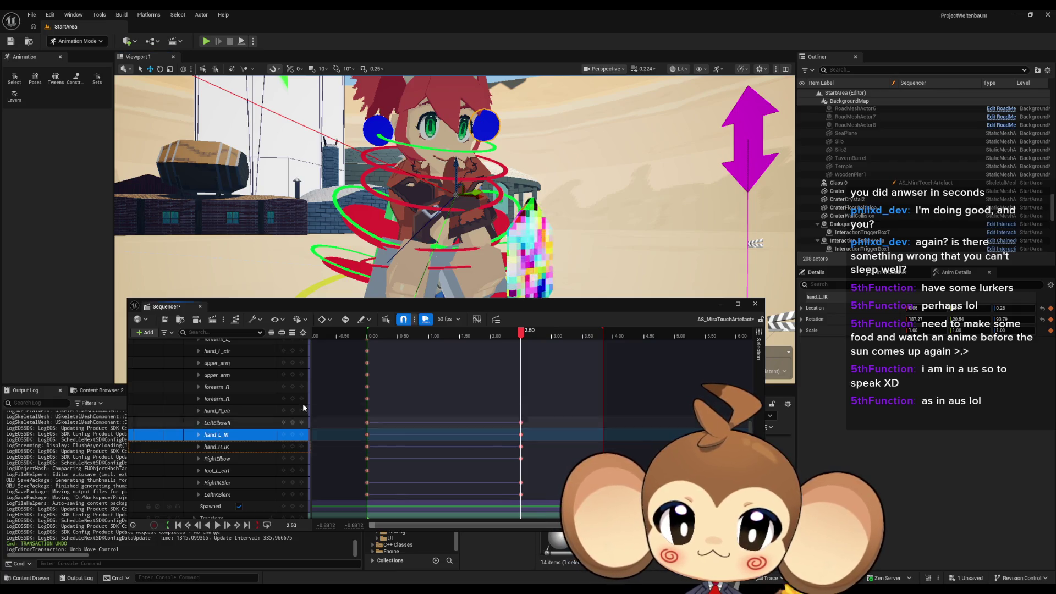
# Step: Select hand_R_IK, frame it, and give it a first rotation with the rotate gizmo
pyautogui.click(401, 183)
pyautogui.click(372, 135)
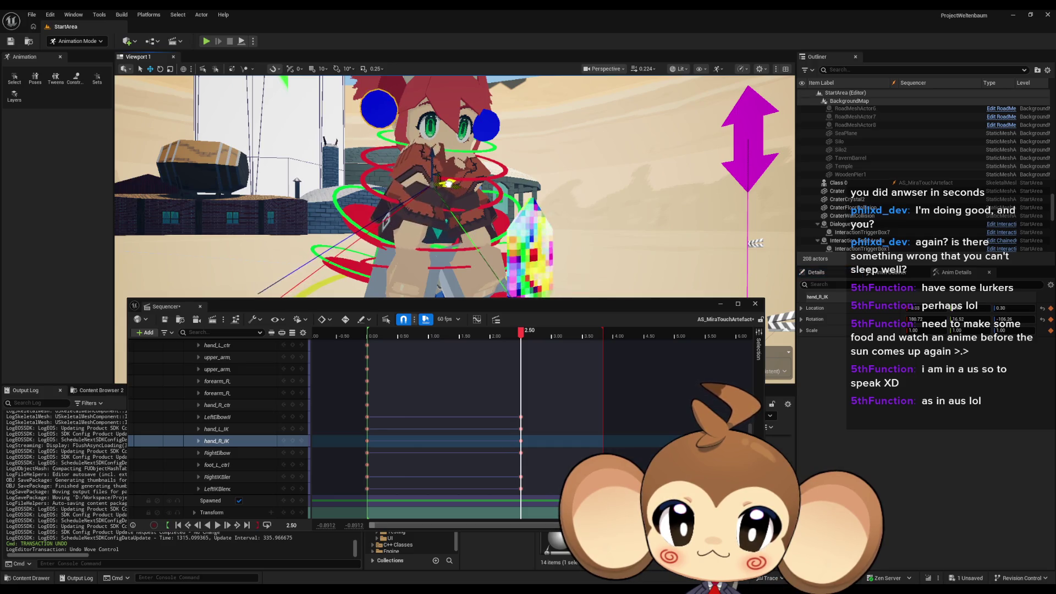
pyautogui.moveTo(451, 186)
pyautogui.mouseDown()
pyautogui.moveTo(424, 164)
pyautogui.moveTo(380, 184)
pyautogui.mouseUp()
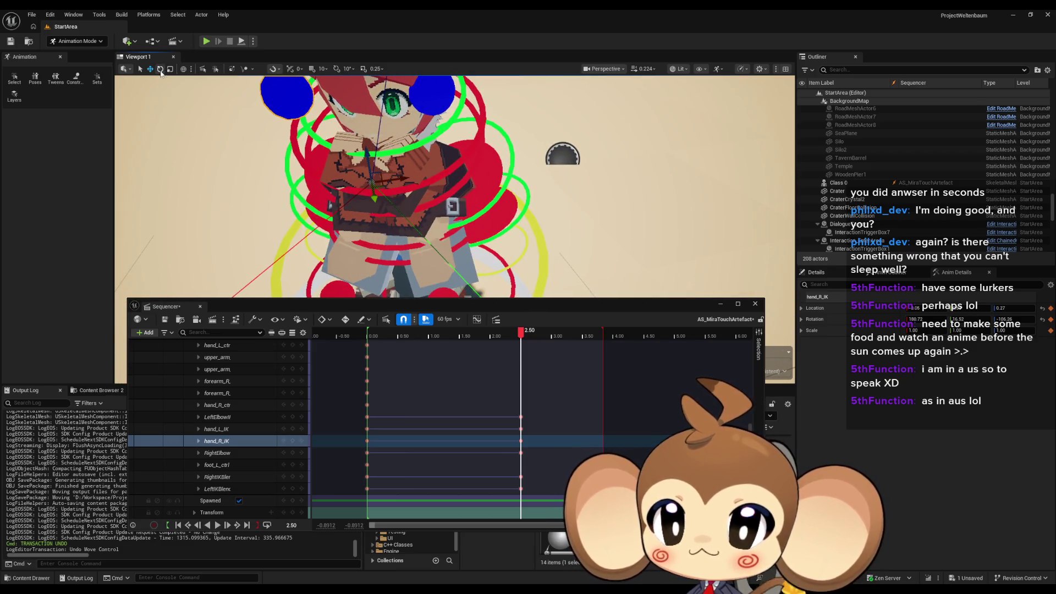
pyautogui.click(160, 69)
pyautogui.press('f')
pyautogui.moveTo(434, 197)
pyautogui.mouseDown()
pyautogui.moveTo(420, 216)
pyautogui.moveTo(401, 176)
pyautogui.moveTo(369, 199)
pyautogui.moveTo(370, 185)
pyautogui.moveTo(346, 188)
pyautogui.moveTo(402, 188)
pyautogui.moveTo(379, 195)
pyautogui.mouseUp()
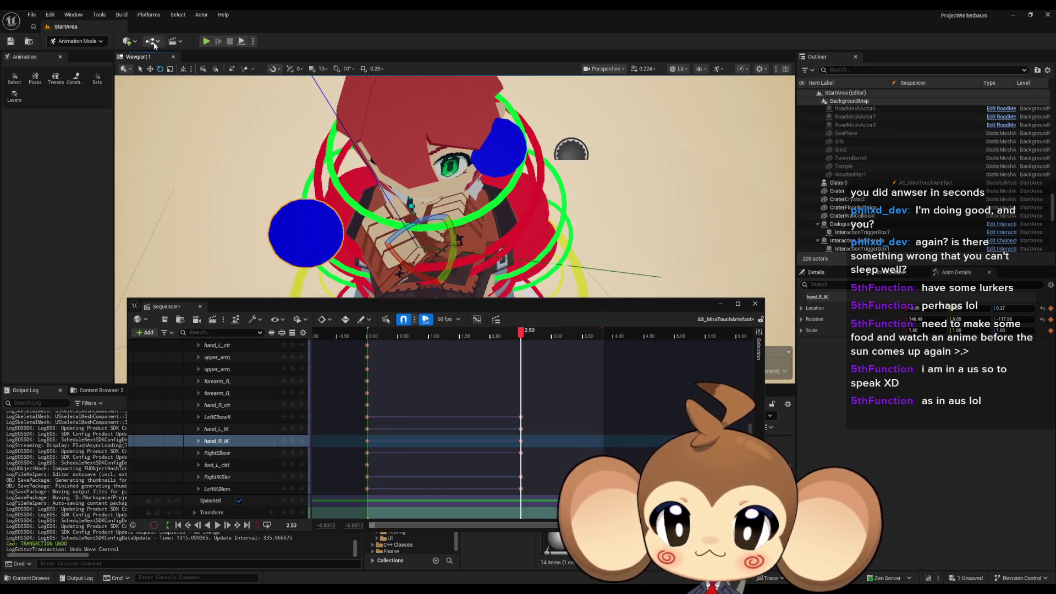
# Step: Rotate the right hand across the chest in world space, checking it from side and front views
pyautogui.click(183, 69)
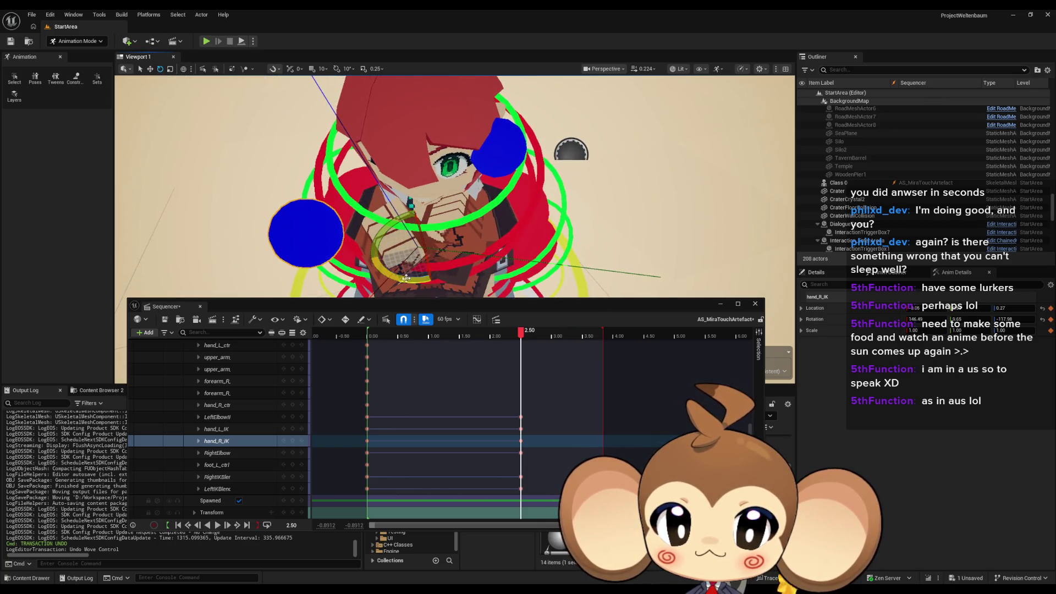
pyautogui.moveTo(405, 277)
pyautogui.mouseDown()
pyautogui.moveTo(473, 264)
pyautogui.moveTo(466, 246)
pyautogui.moveTo(465, 257)
pyautogui.mouseUp()
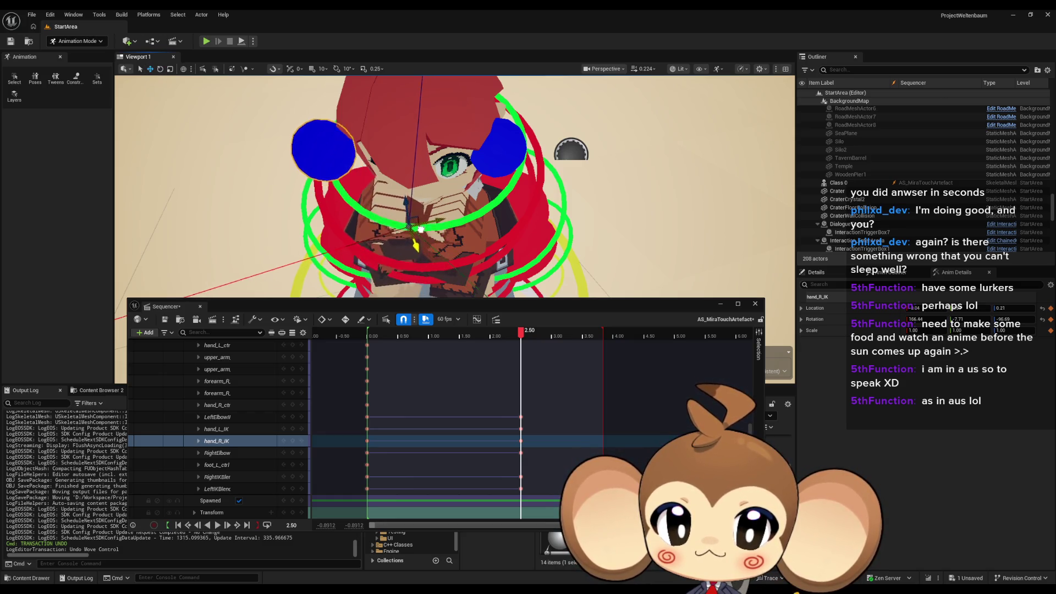
pyautogui.scroll(-4, 419, 228)
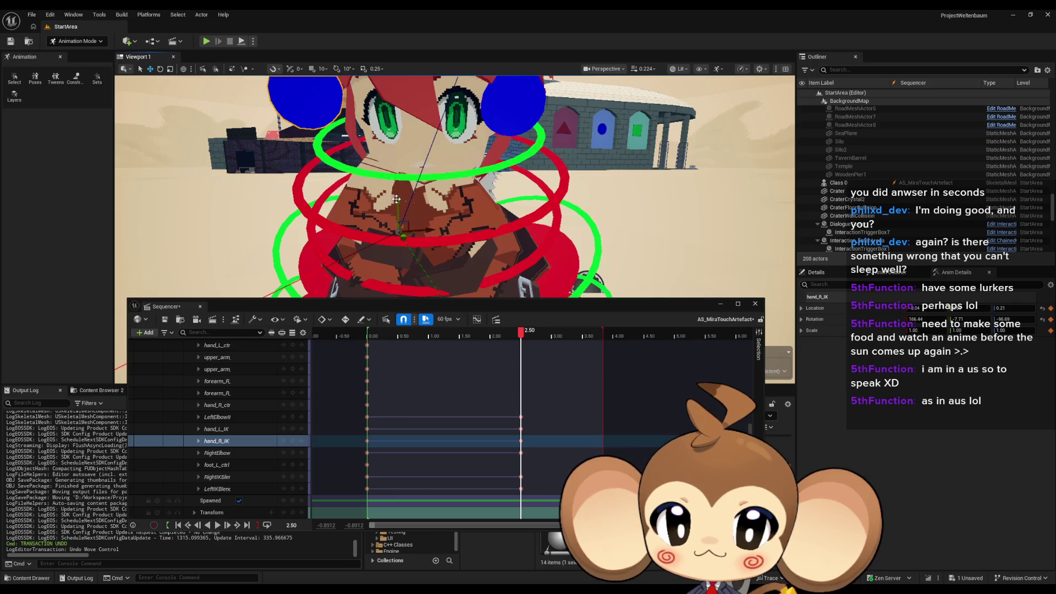
pyautogui.moveTo(394, 216)
pyautogui.mouseDown()
pyautogui.moveTo(358, 199)
pyautogui.moveTo(413, 254)
pyautogui.mouseUp()
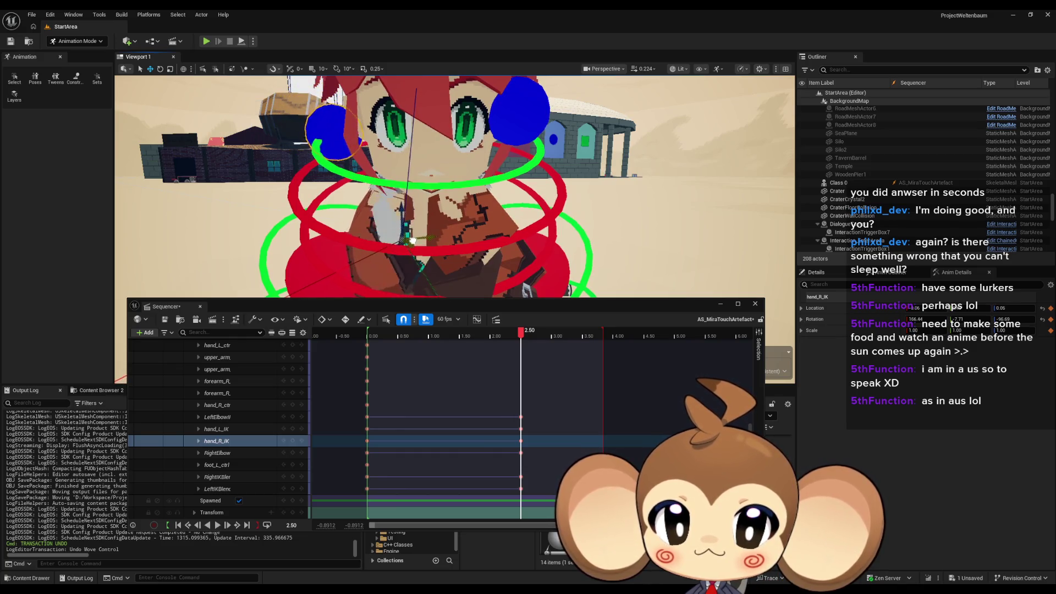
pyautogui.moveTo(402, 250)
pyautogui.mouseDown()
pyautogui.moveTo(402, 264)
pyautogui.moveTo(484, 226)
pyautogui.moveTo(389, 174)
pyautogui.mouseUp()
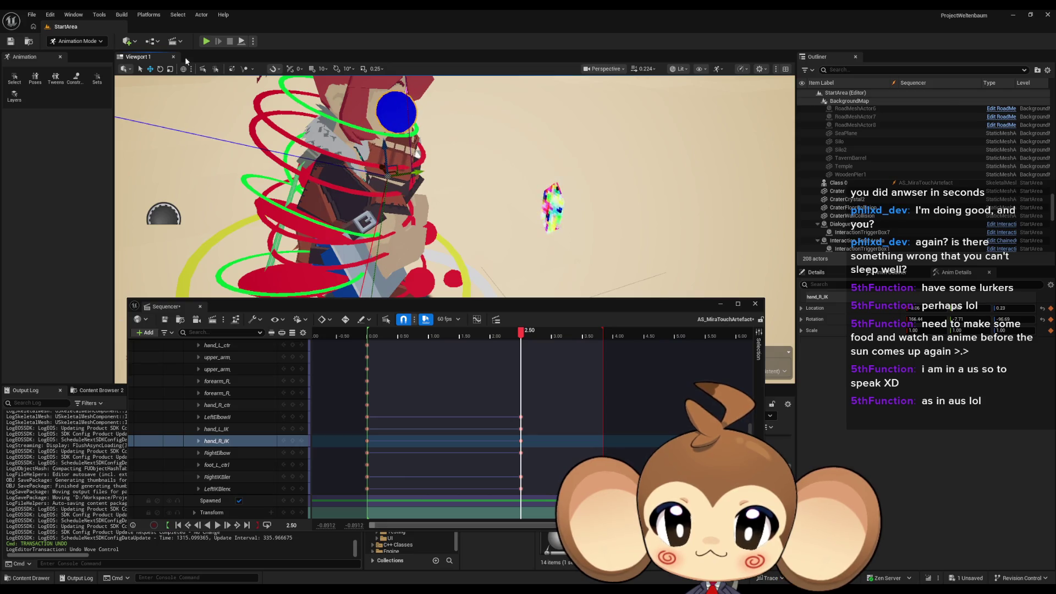
pyautogui.moveTo(425, 163); pyautogui.dragTo(418, 156)
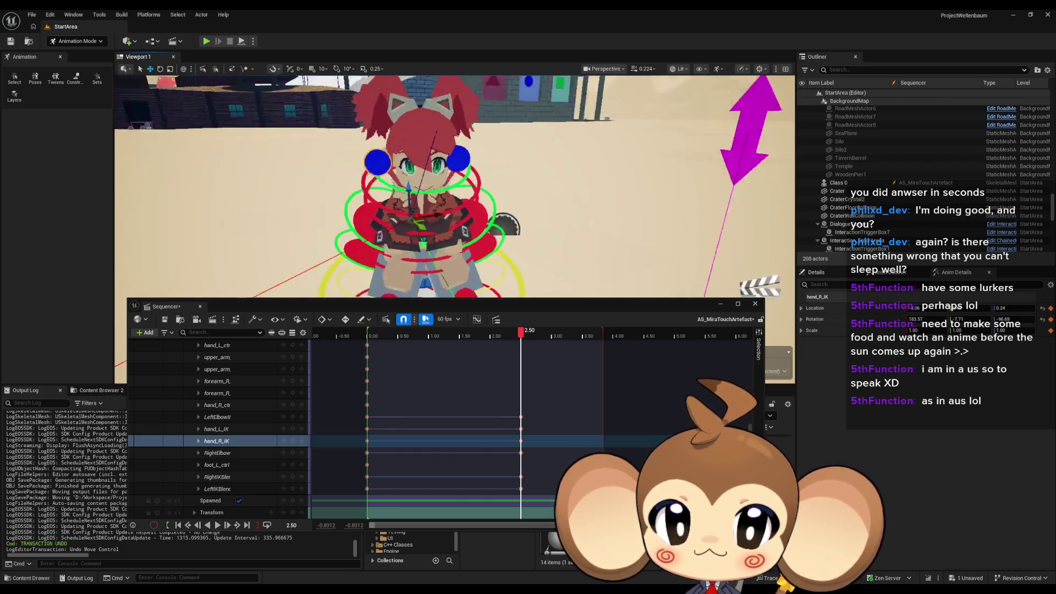
pyautogui.press('g')
pyautogui.moveTo(479, 189); pyautogui.dragTo(396, 189)
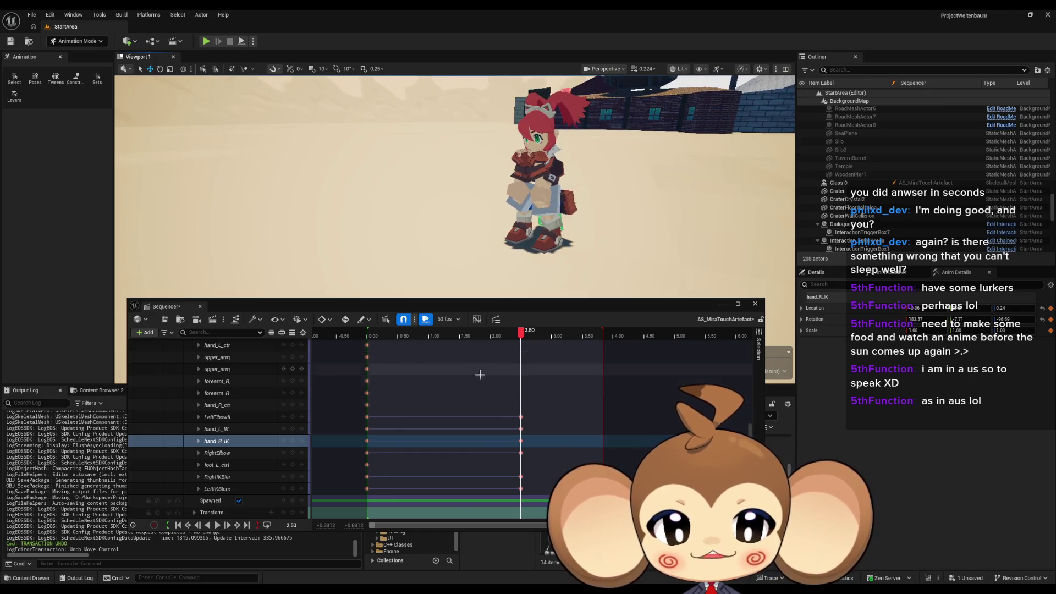
# Step: Delete the selected keys at 2.50 on Mira's rig tracks
pyautogui.scroll(5, 499, 397)
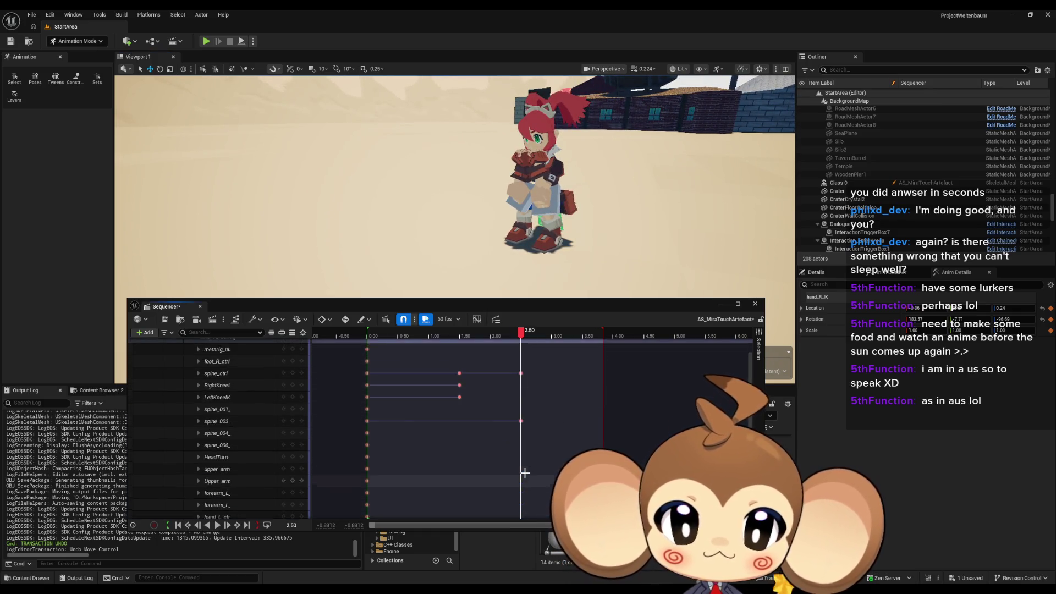
pyautogui.scroll(-3, 525, 469)
pyautogui.scroll(3, 528, 473)
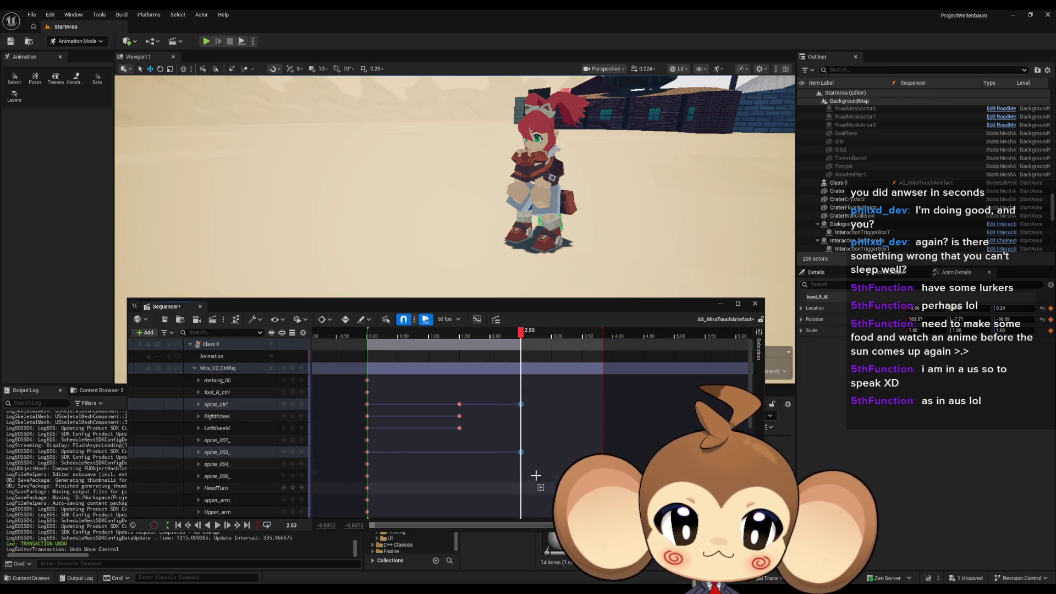
pyautogui.scroll(-5, 537, 473)
pyautogui.press('Delete')
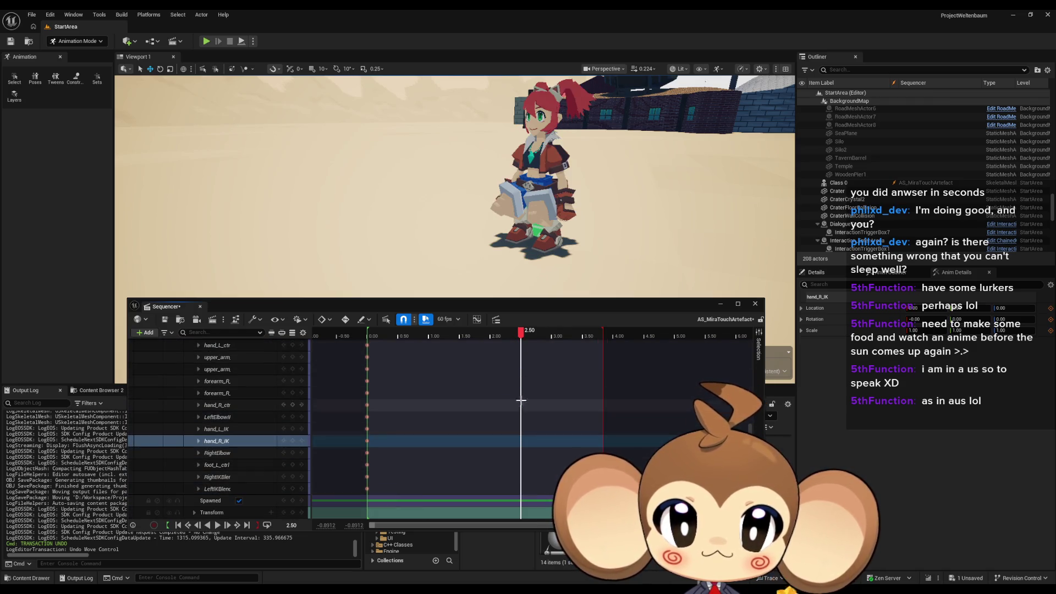
# Step: Scrub to 1.6167 to check the crouch, frame Mira, and close the Sequencer
pyautogui.moveTo(524, 336)
pyautogui.mouseDown()
pyautogui.moveTo(379, 334)
pyautogui.moveTo(466, 335)
pyautogui.mouseUp()
pyautogui.moveTo(495, 220); pyautogui.dragTo(465, 265)
pyautogui.press('f')
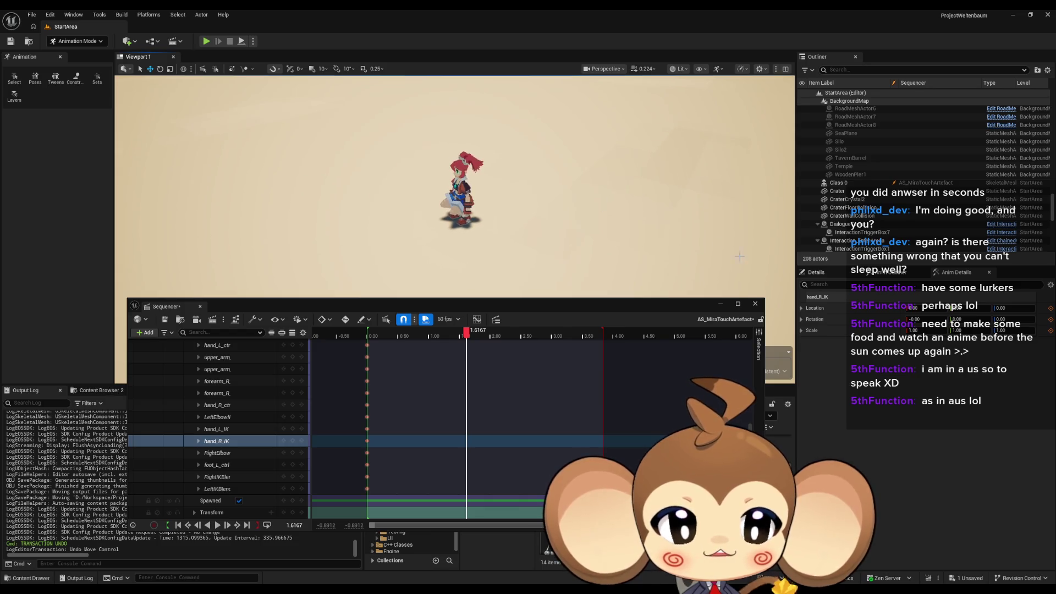
pyautogui.click(754, 304)
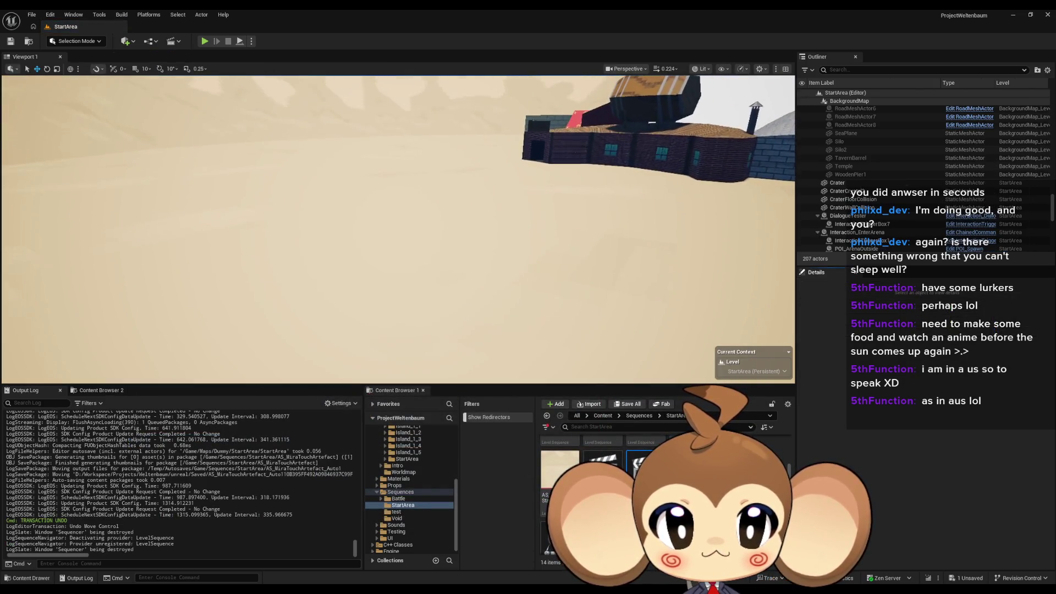
# Step: Toggle Mira_V2's eye icon in the Outliner so the actor ends up visible
pyautogui.scroll(-3, 920, 201)
pyautogui.scroll(-10, 920, 202)
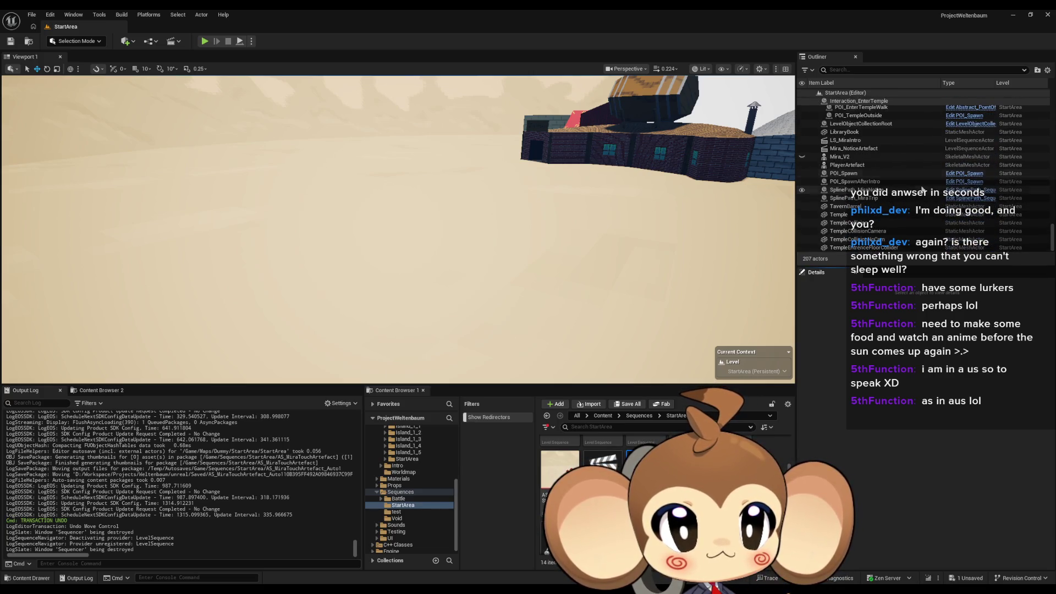
pyautogui.click(803, 157)
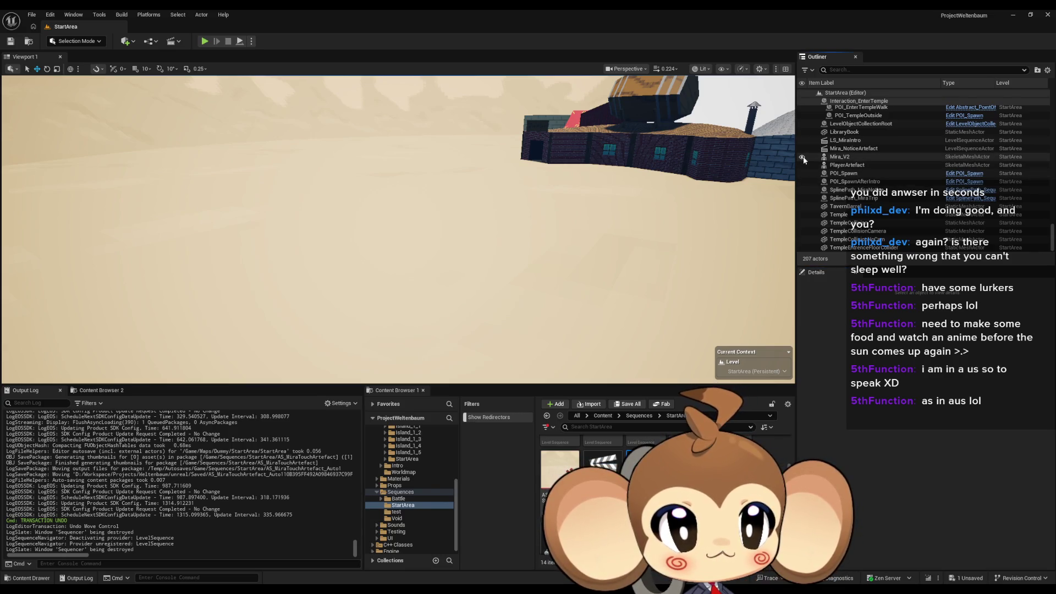
pyautogui.click(802, 156)
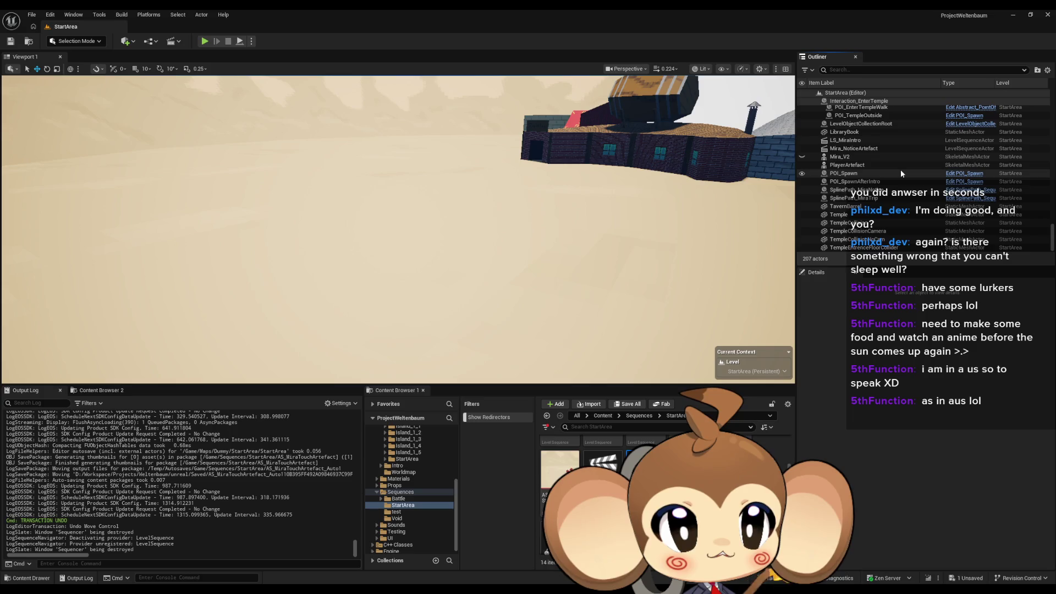
pyautogui.click(801, 158)
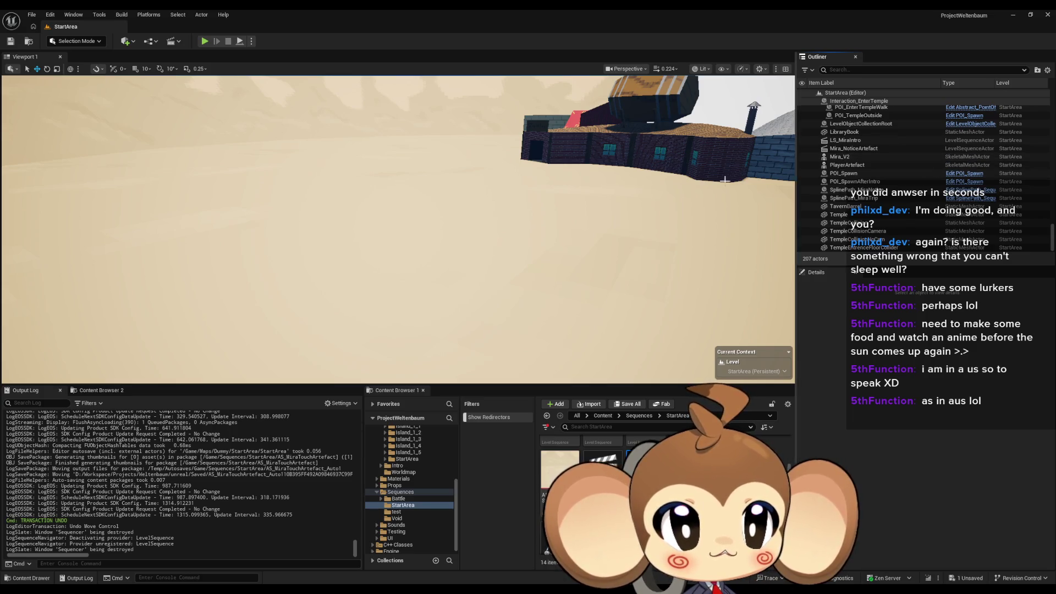
pyautogui.moveTo(659, 195)
pyautogui.mouseDown()
pyautogui.moveTo(605, 196)
pyautogui.moveTo(659, 195)
pyautogui.mouseUp()
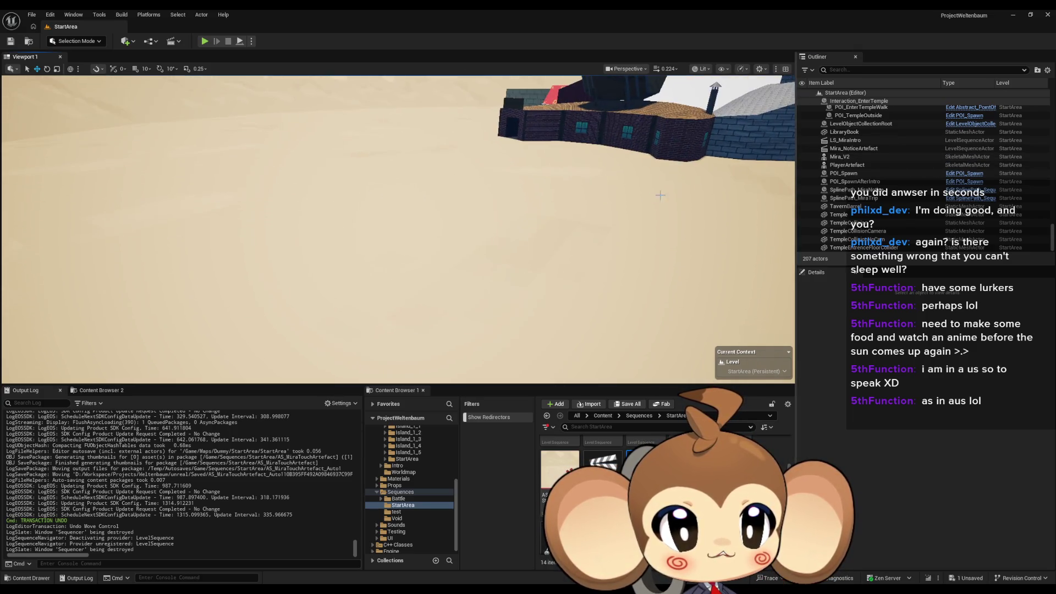
# Step: Select Mira_V2 and open the Mira level sequence from the Content Browser
pyautogui.click(838, 156)
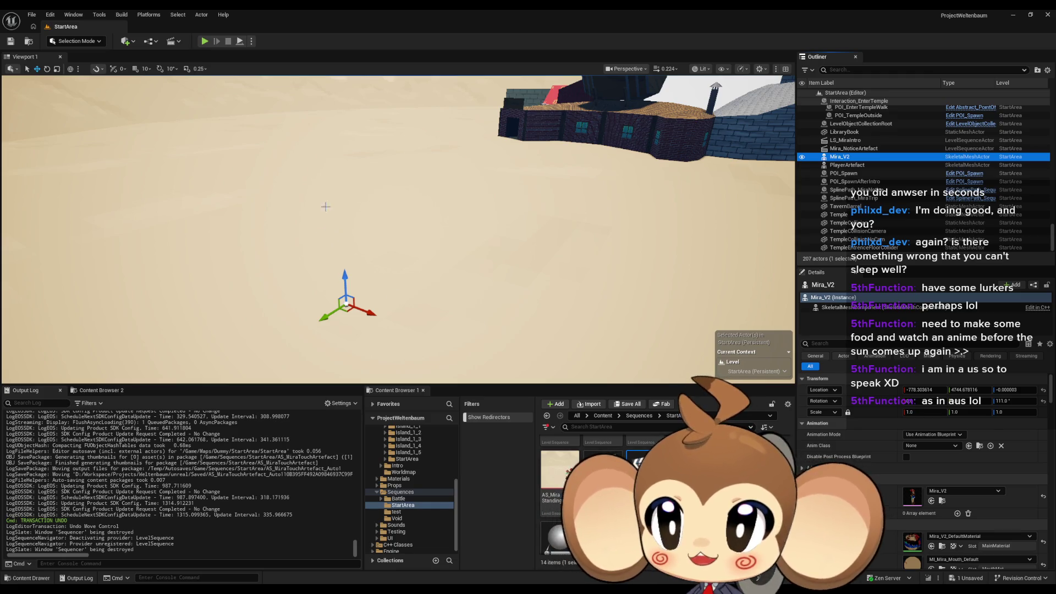
pyautogui.click(630, 469)
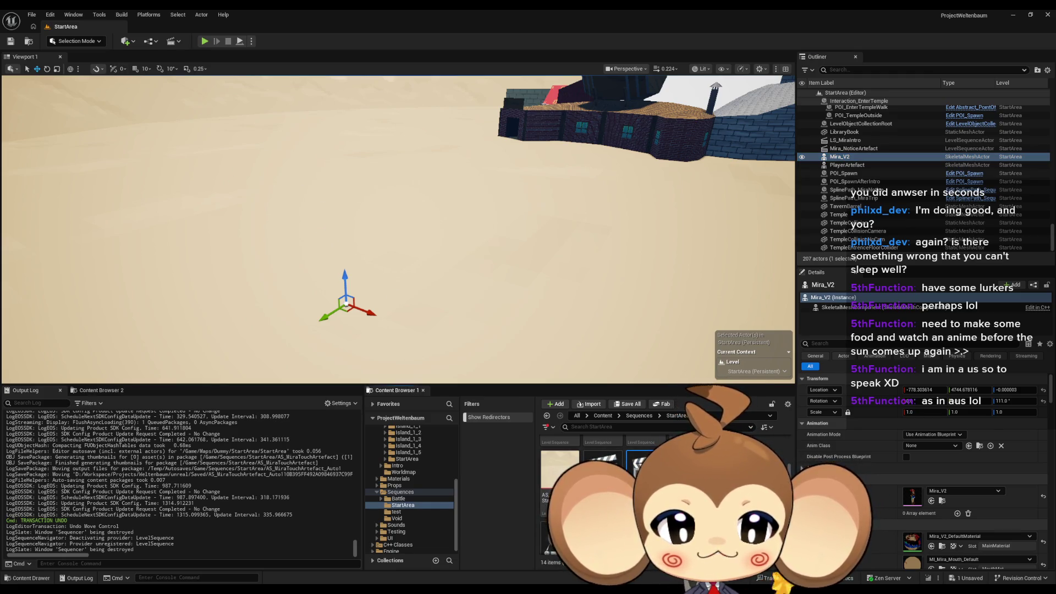
pyautogui.doubleClick(638, 467)
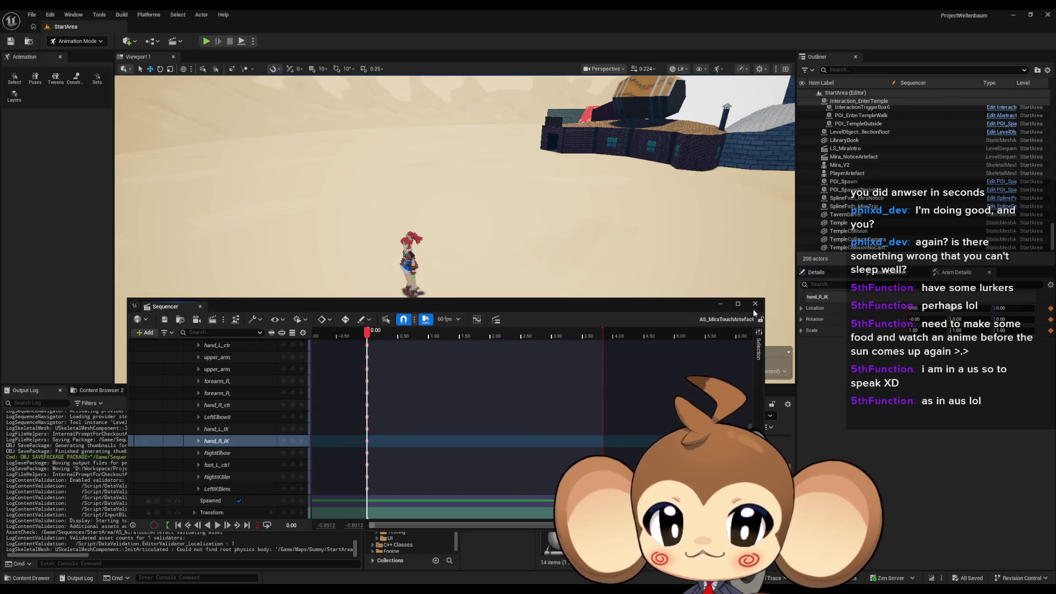
# Step: Close the Sequencer and load the StartArea level from Maps > Dummy
pyautogui.click(754, 303)
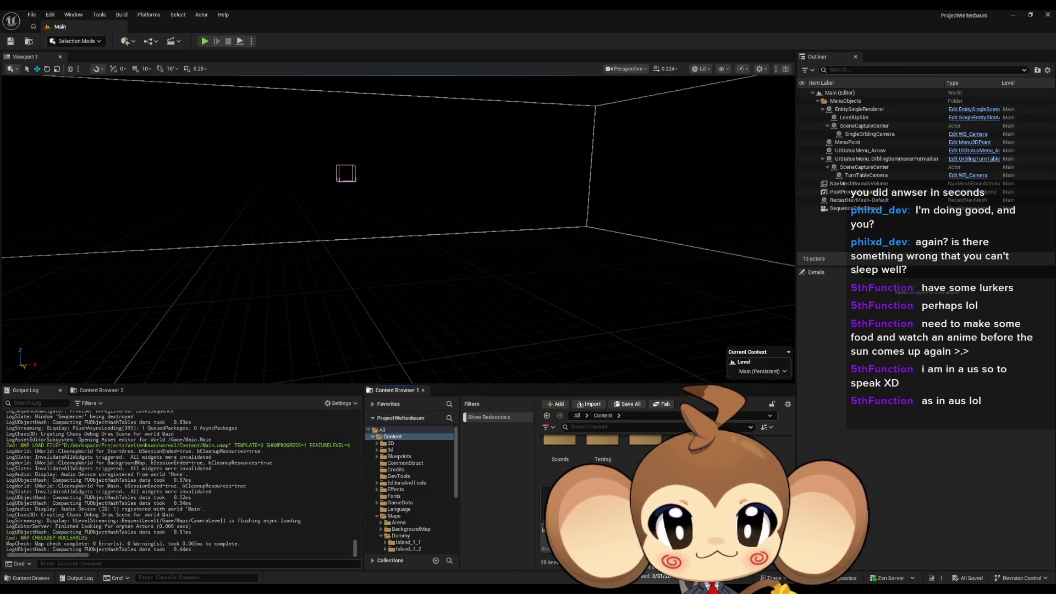
pyautogui.click(394, 516)
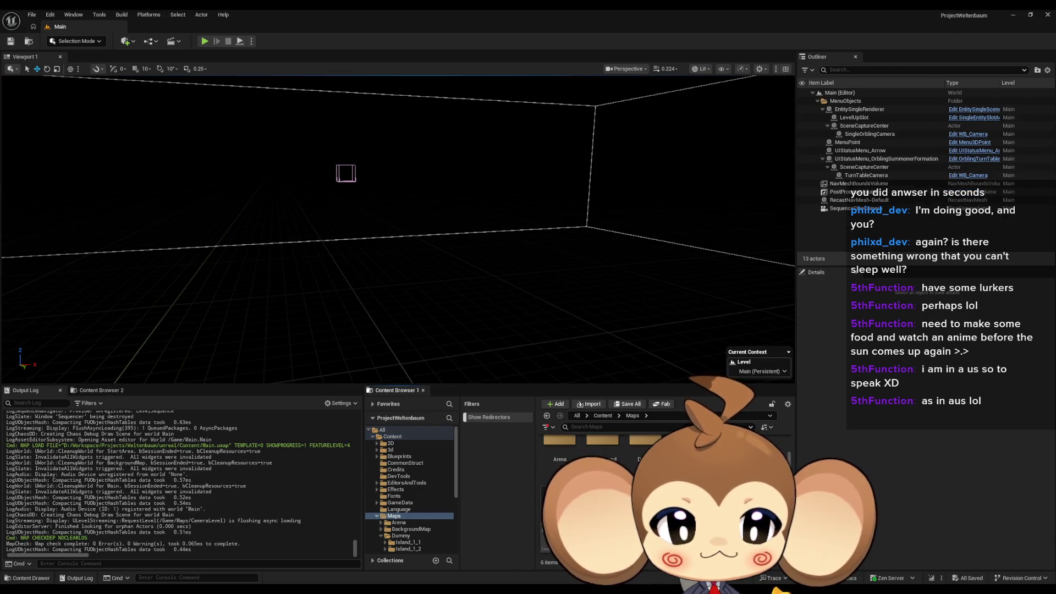
pyautogui.click(401, 536)
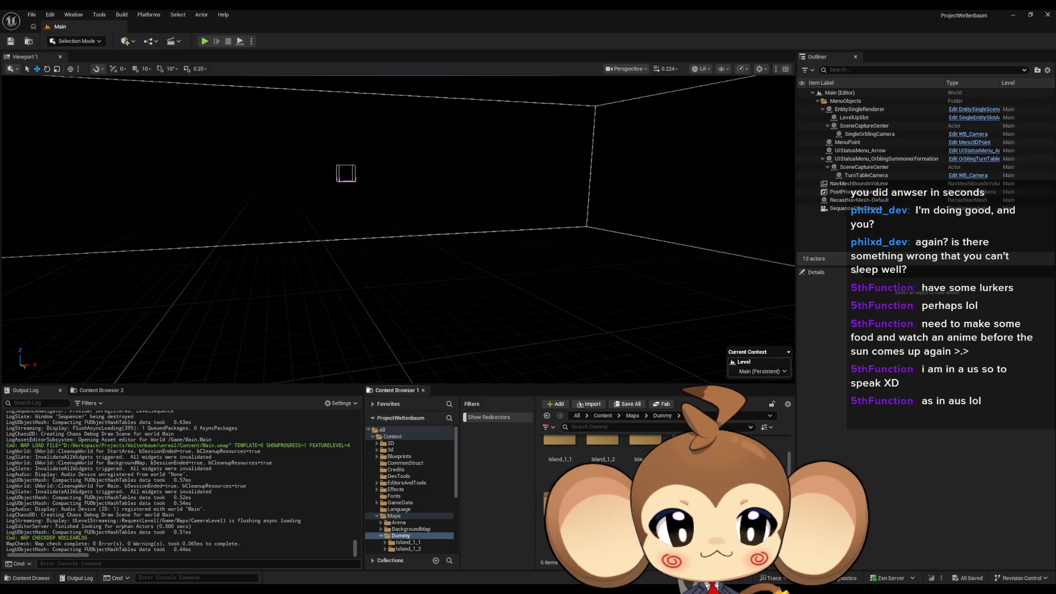
pyautogui.doubleClick(646, 500)
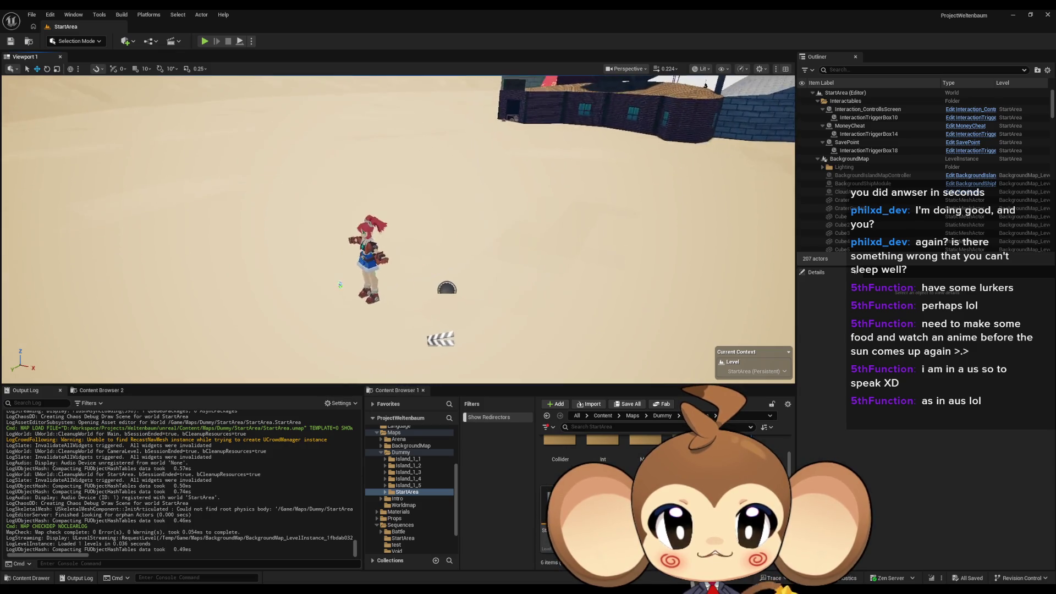
# Step: Hide Mira_V2, select PlayerArtefact below it, and return to the Content root
pyautogui.click(374, 230)
pyautogui.click(801, 192)
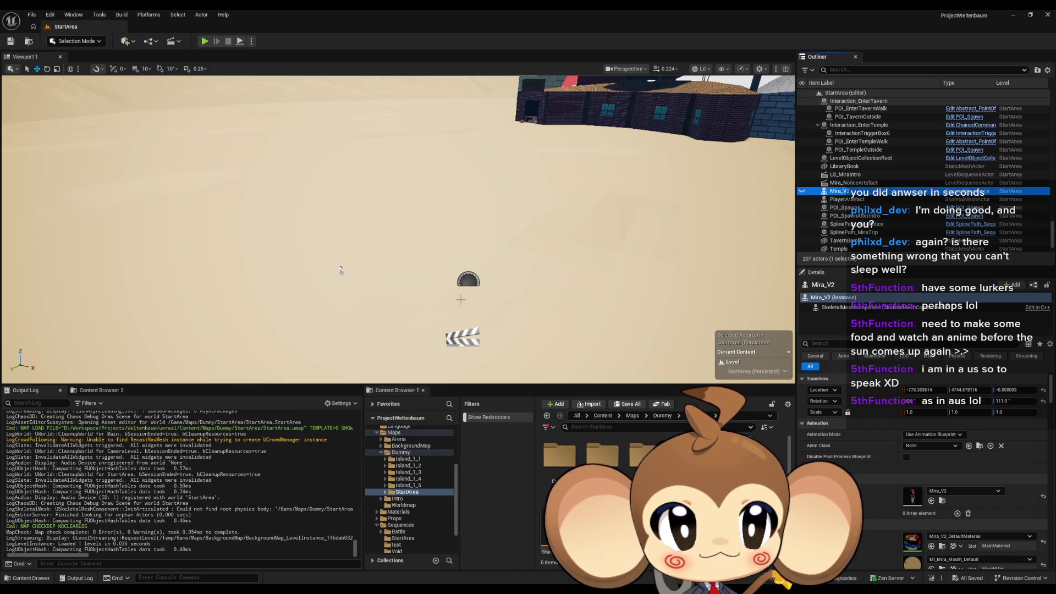
pyautogui.press('Down')
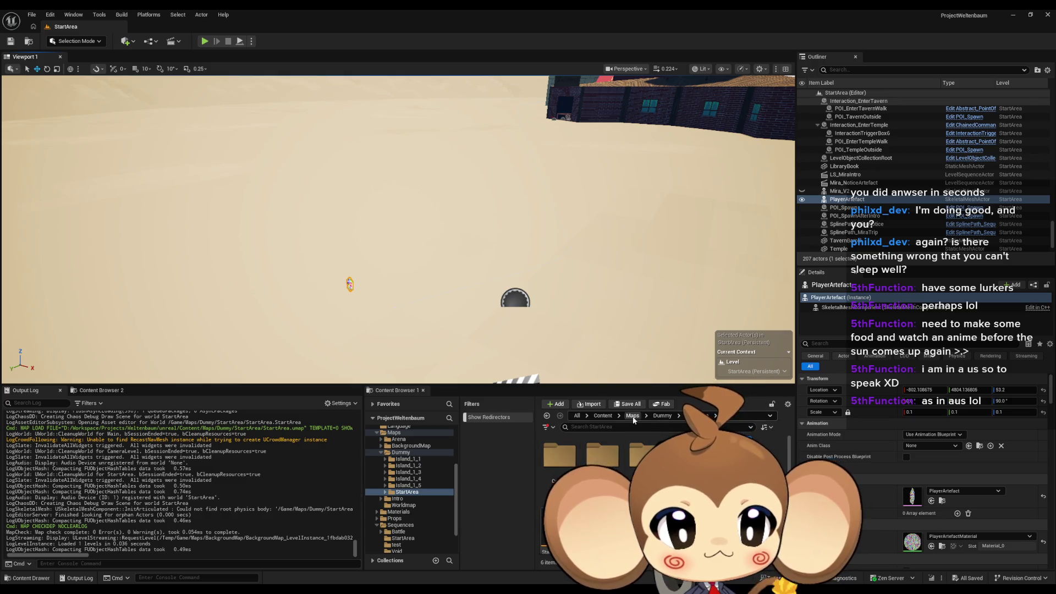
pyautogui.click(602, 415)
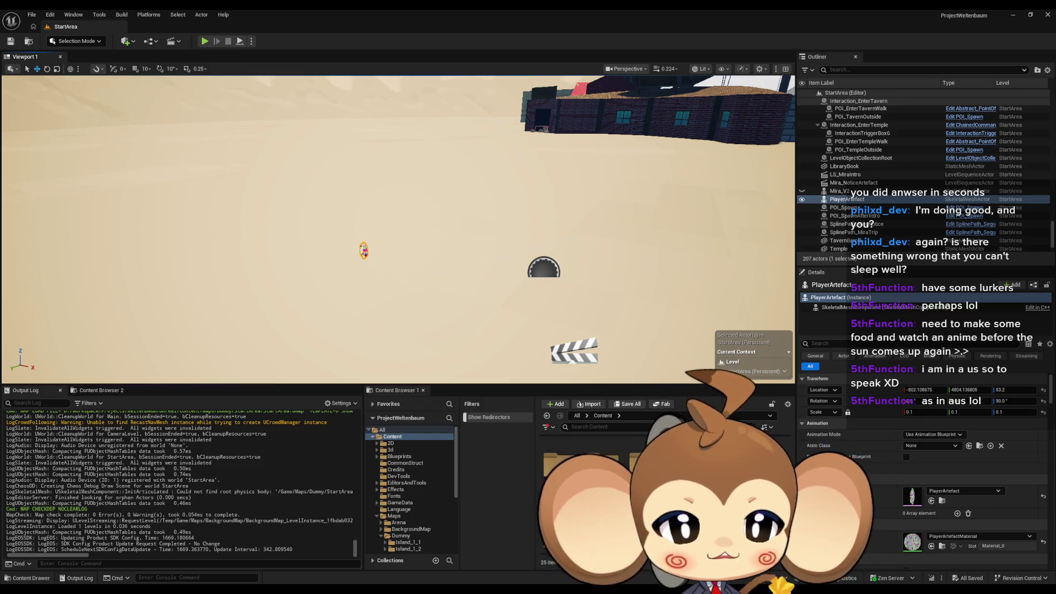
# Step: Open AS_MiraTouchArtefact from Sequences > StartArea and scrub to about 1.5
pyautogui.click(400, 491)
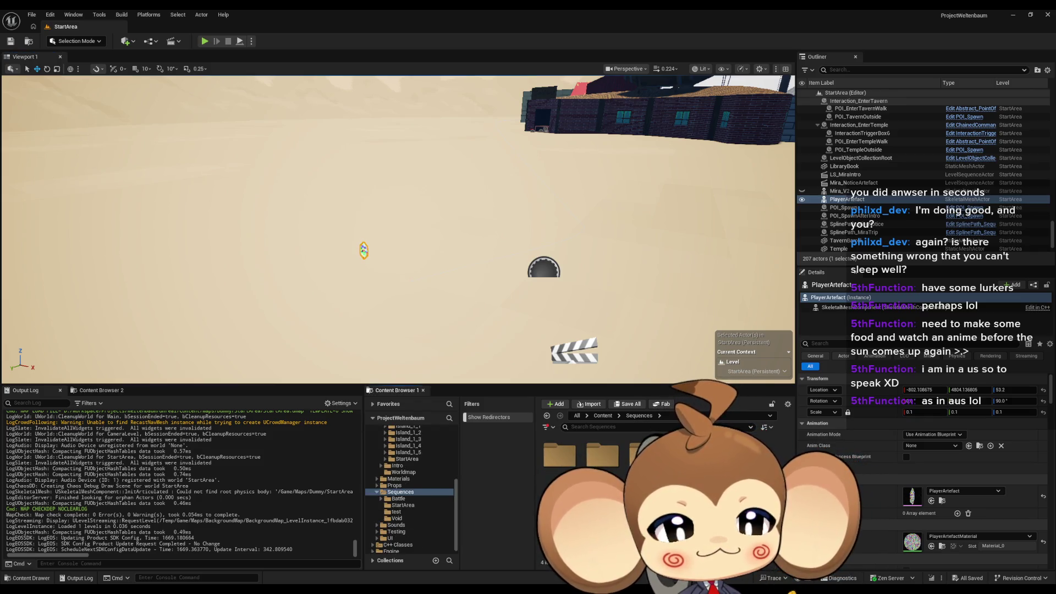
pyautogui.click(403, 505)
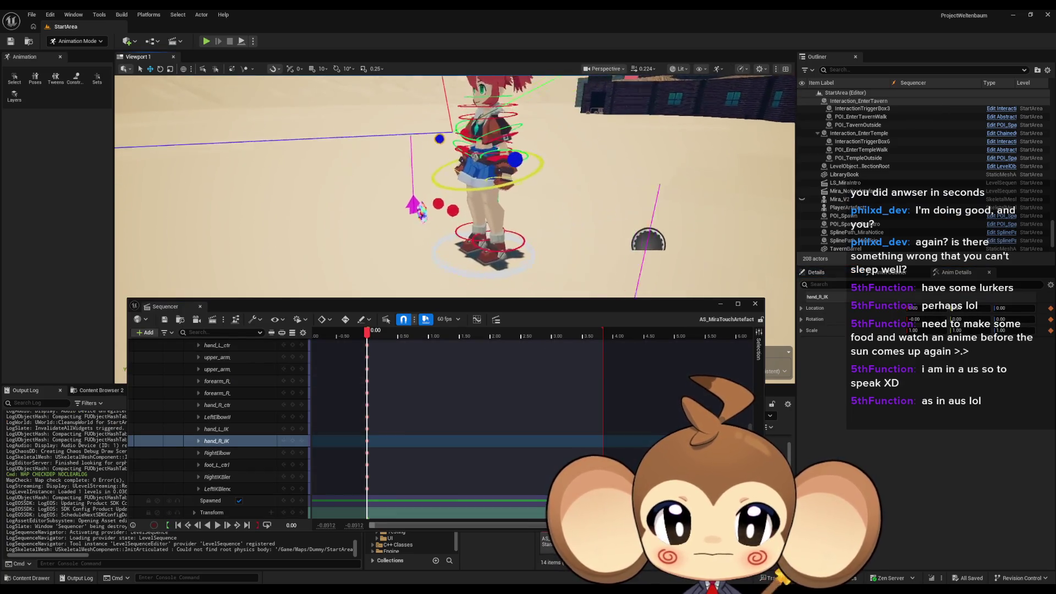
pyautogui.moveTo(367, 332); pyautogui.dragTo(464, 336)
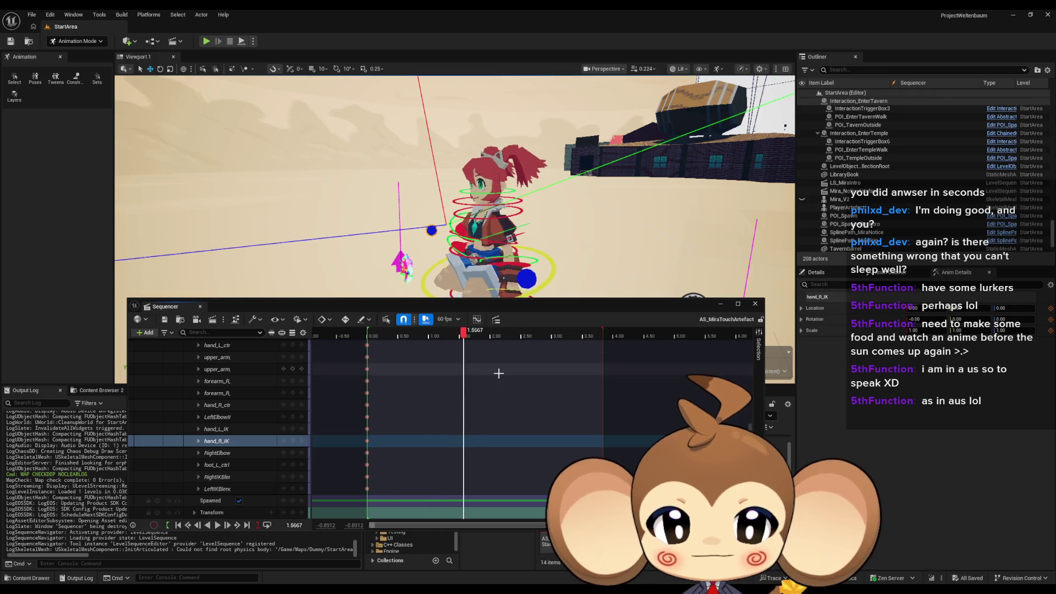
pyautogui.scroll(8, 479, 382)
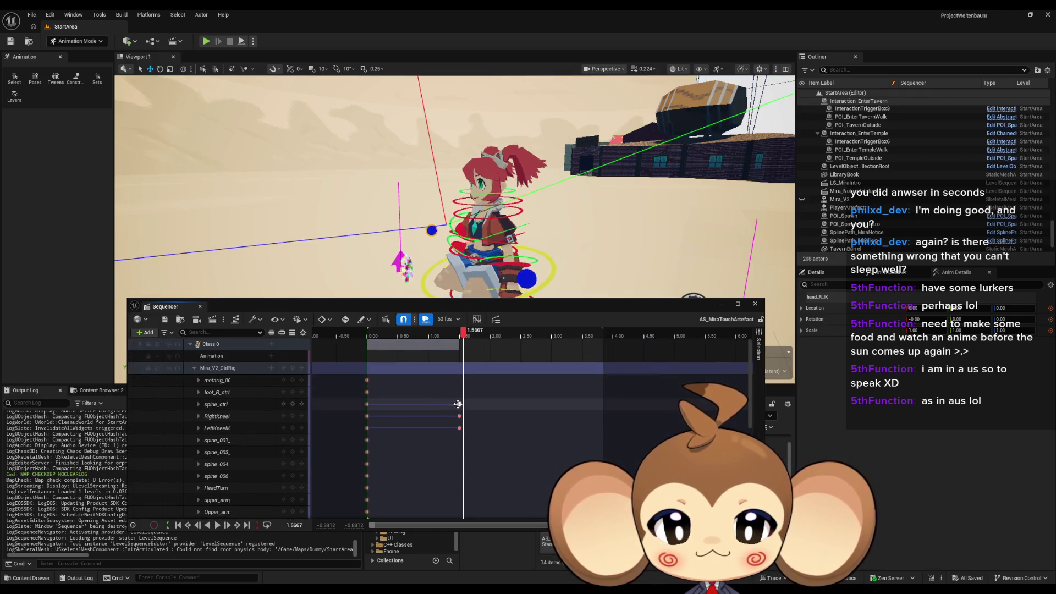
pyautogui.click(459, 404)
pyautogui.scroll(3, 555, 253)
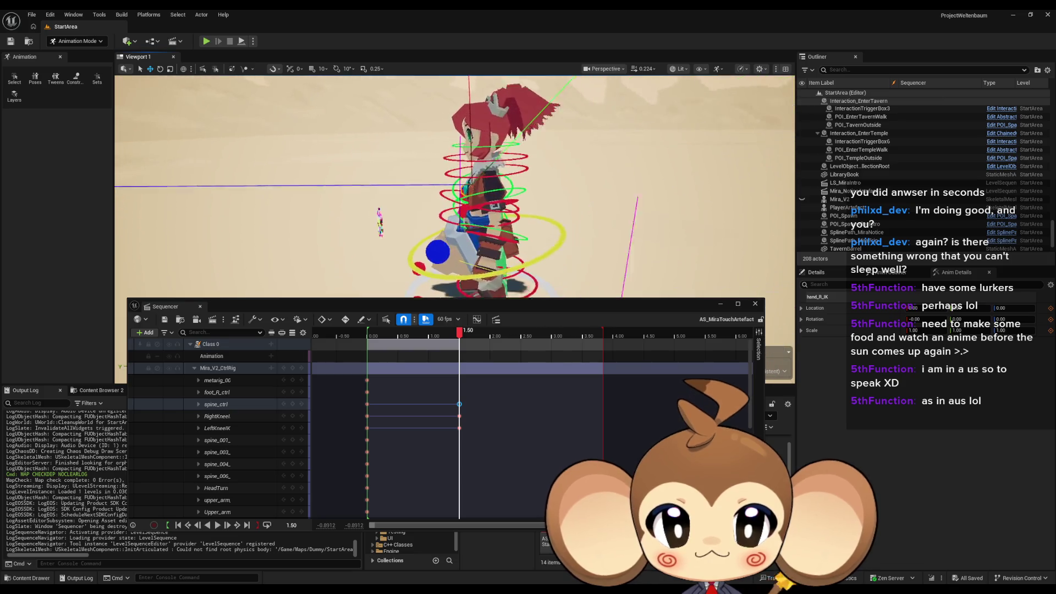
pyautogui.click(571, 260)
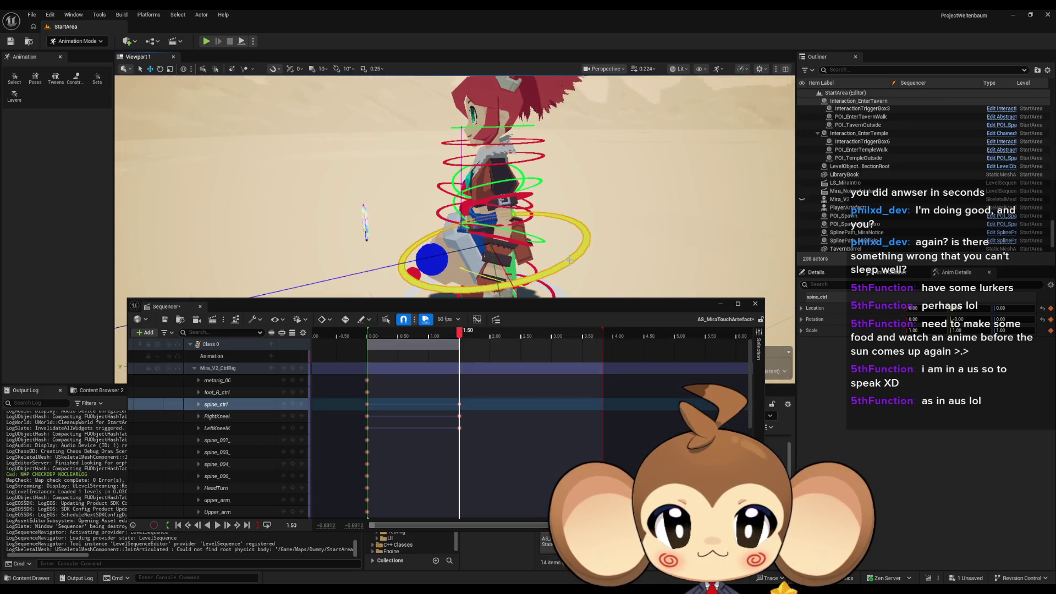
pyautogui.click(160, 68)
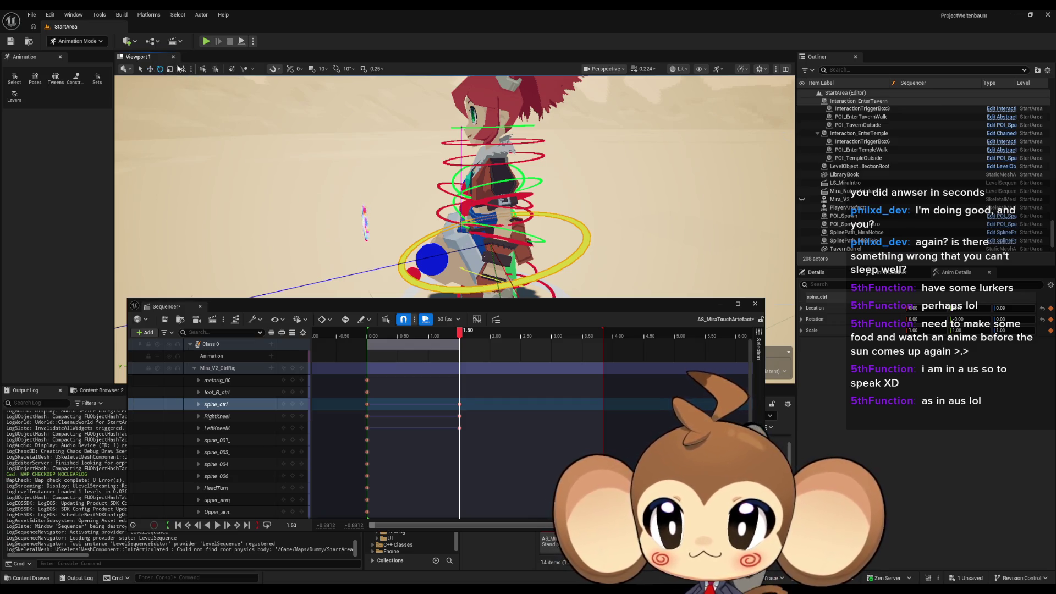
pyautogui.moveTo(493, 160); pyautogui.dragTo(611, 165)
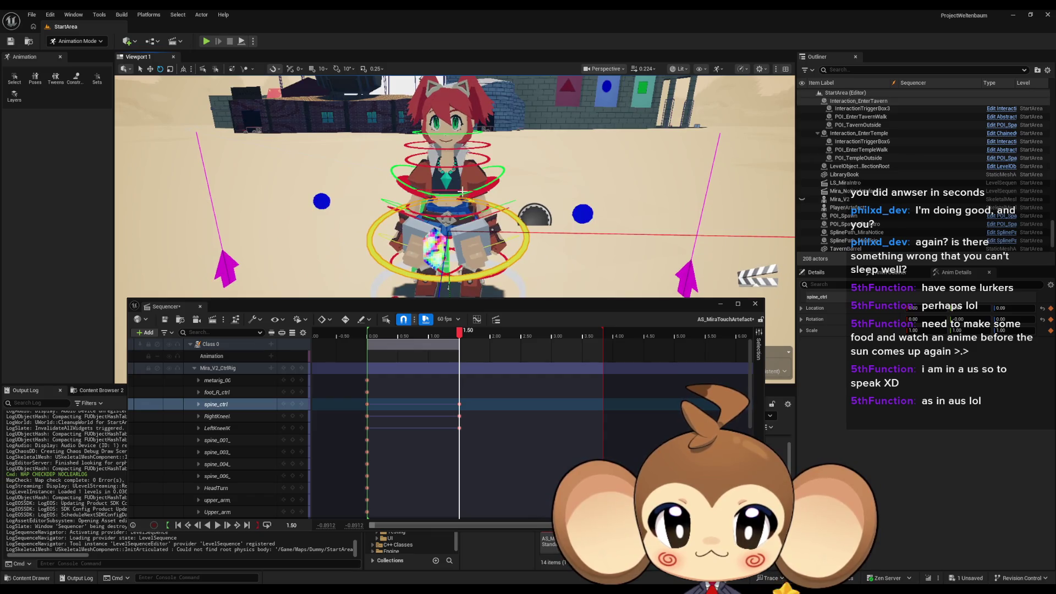
pyautogui.click(480, 189)
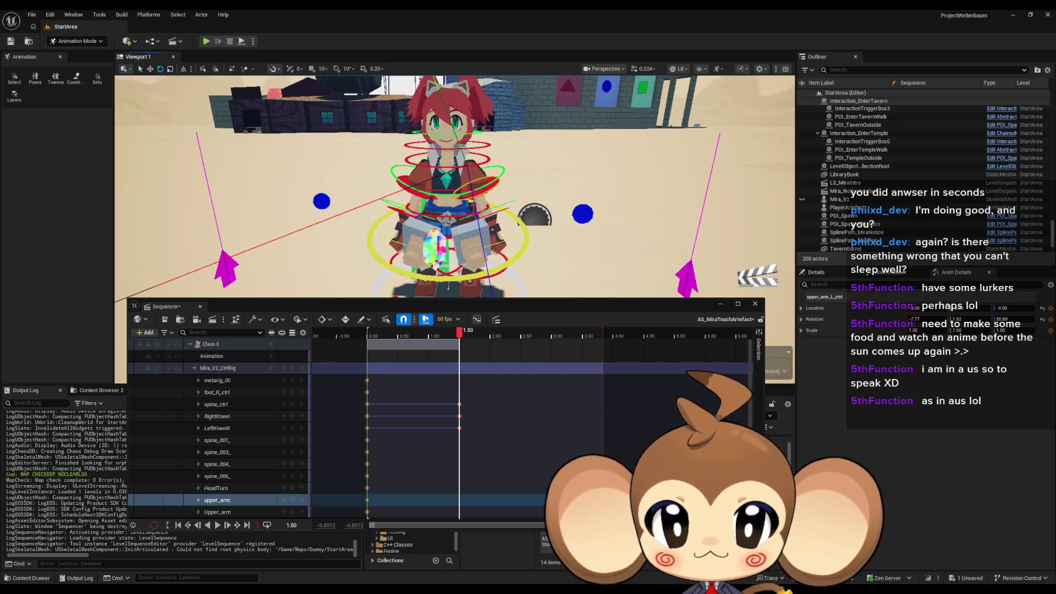
pyautogui.moveTo(480, 189); pyautogui.dragTo(440, 188)
pyautogui.press('g')
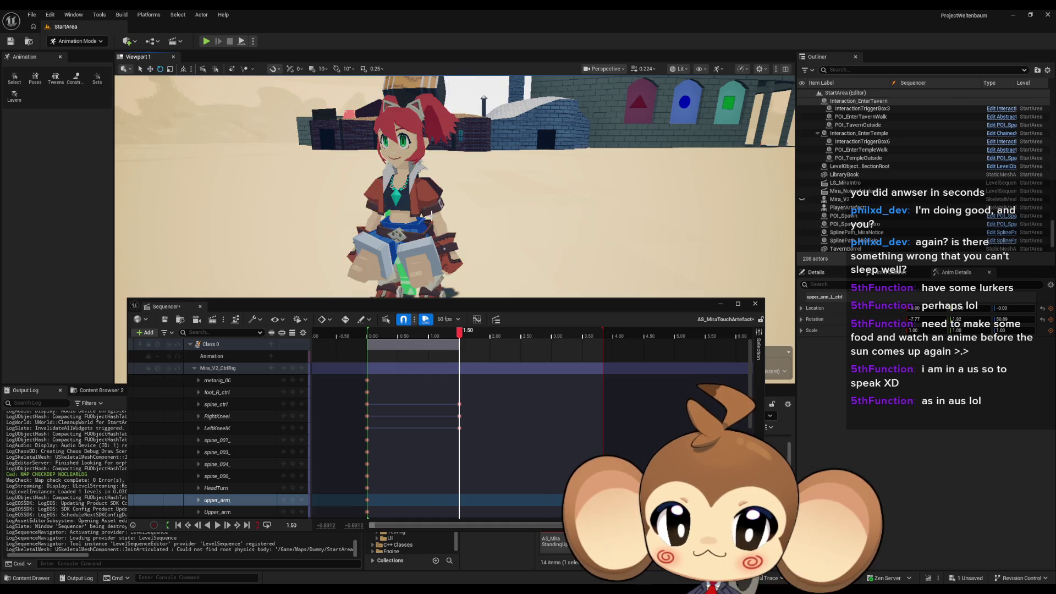
pyautogui.press('g')
pyautogui.click(472, 265)
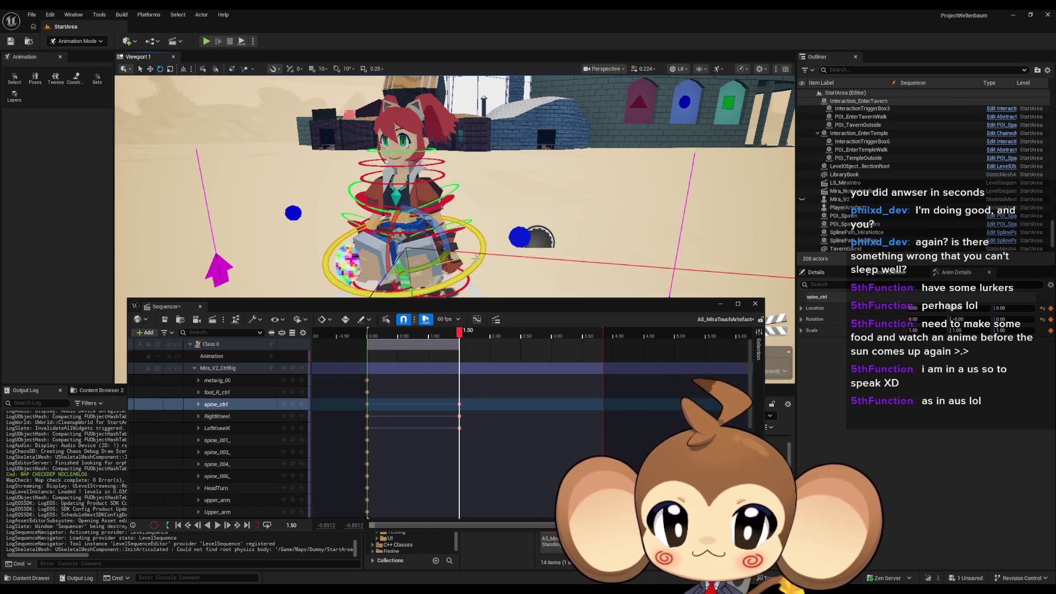
pyautogui.moveTo(495, 234)
pyautogui.mouseDown()
pyautogui.moveTo(462, 247)
pyautogui.moveTo(418, 223)
pyautogui.moveTo(491, 202)
pyautogui.moveTo(453, 201)
pyautogui.moveTo(438, 244)
pyautogui.mouseUp()
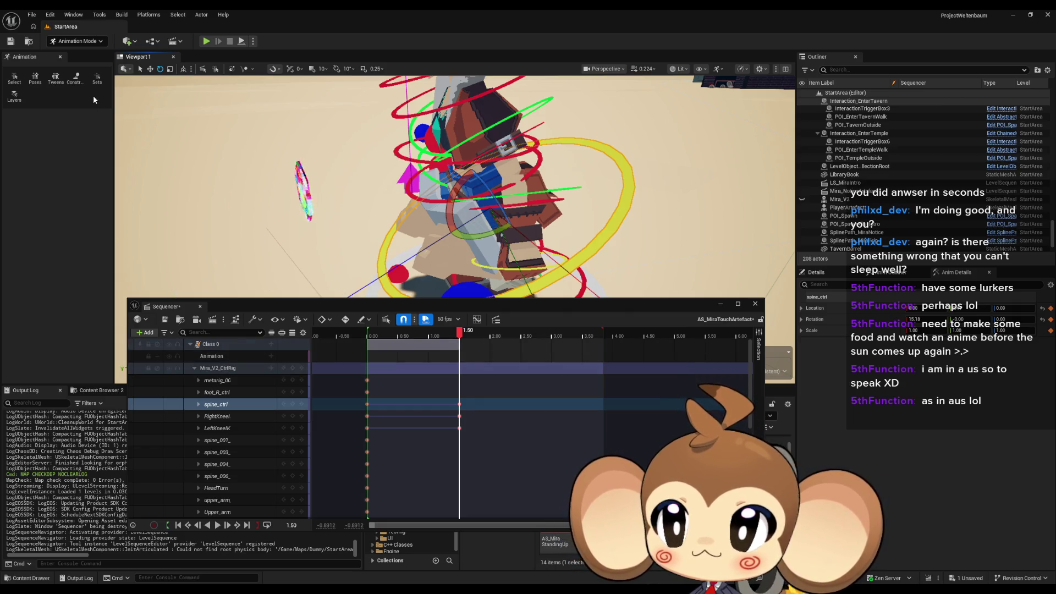
pyautogui.click(150, 69)
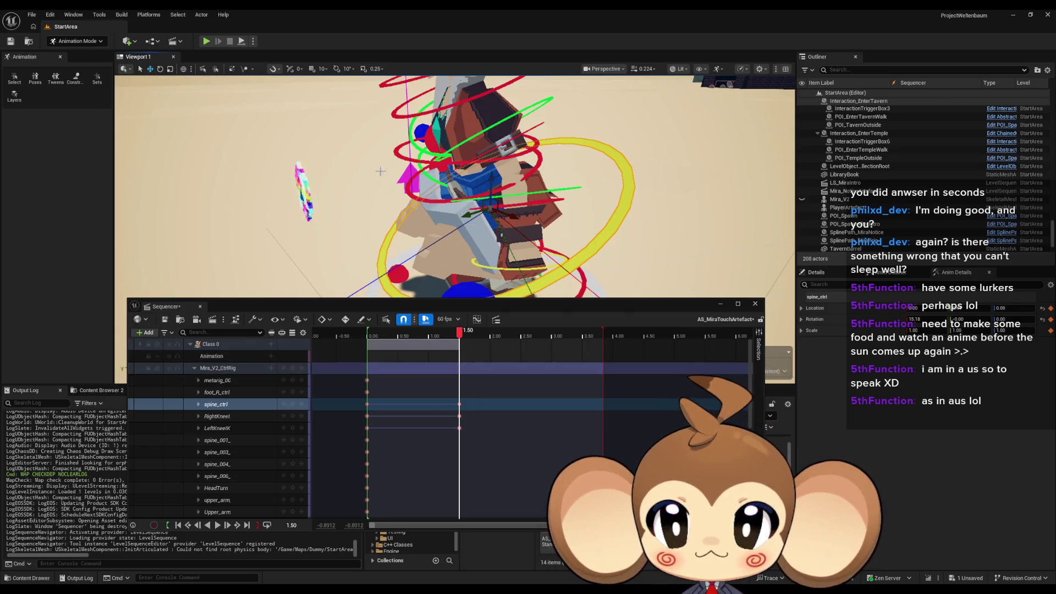
pyautogui.click(183, 69)
pyautogui.moveTo(522, 239); pyautogui.dragTo(523, 241)
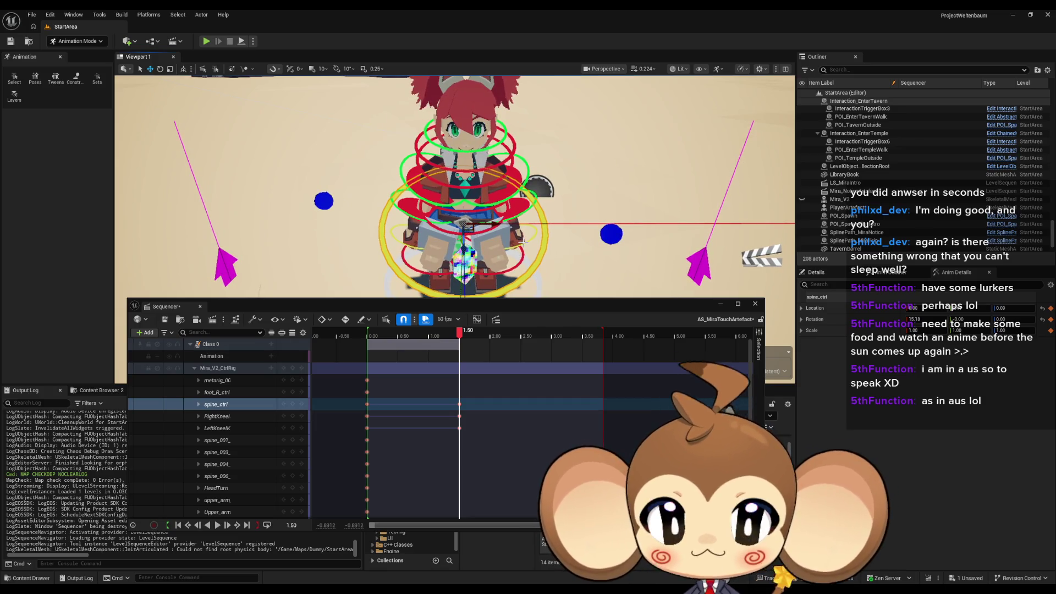
pyautogui.hotkey('ctrl', 'z')
pyautogui.moveTo(459, 332); pyautogui.dragTo(479, 332)
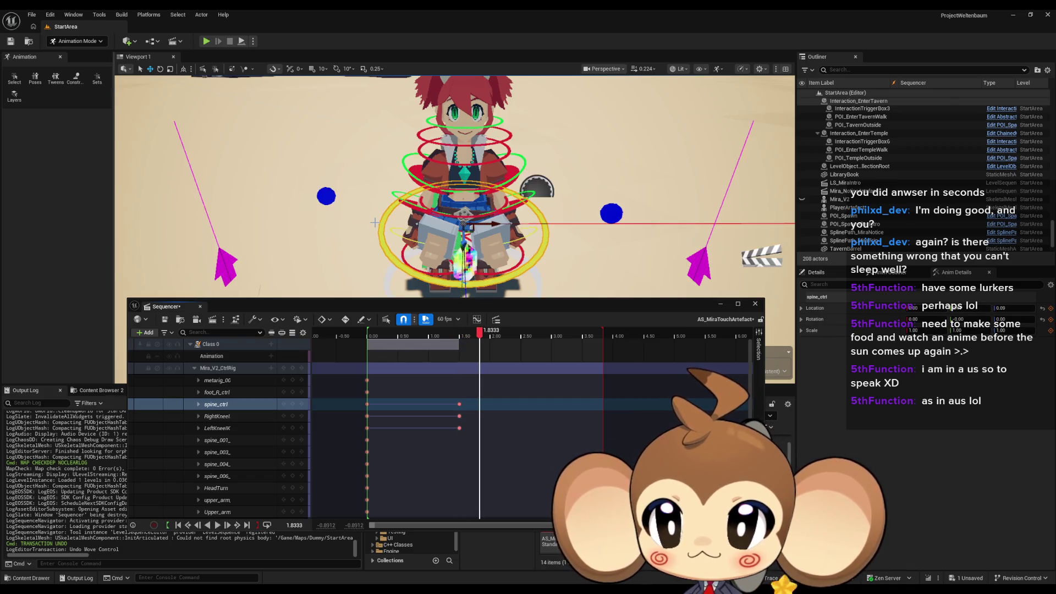
# Step: Select the spine_ctrl key at 1.50 and angle the view onto Mira's torso
pyautogui.moveTo(479, 333); pyautogui.dragTo(467, 332)
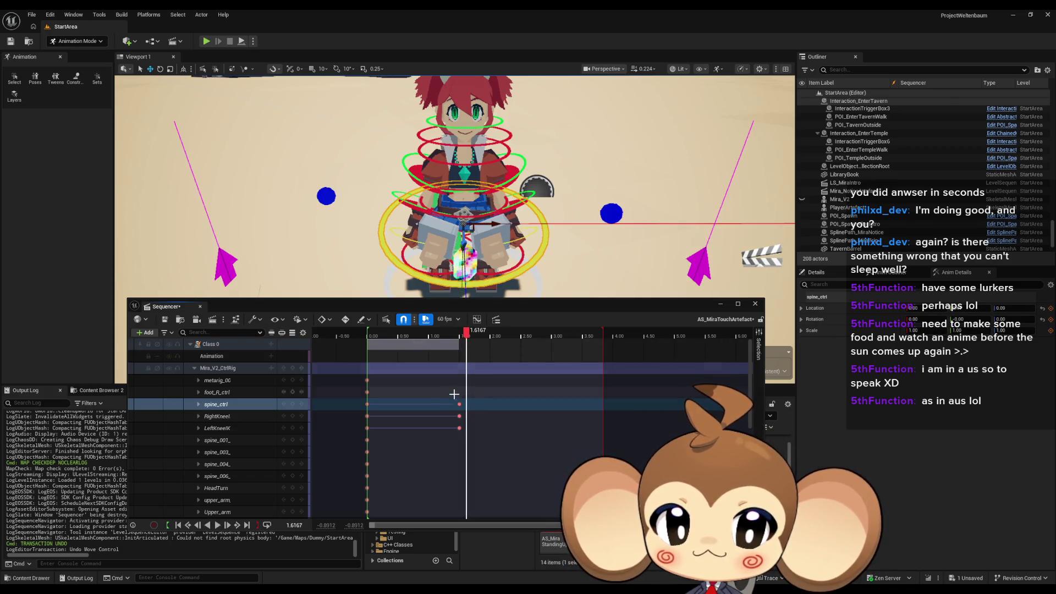
pyautogui.click(460, 404)
pyautogui.press('e')
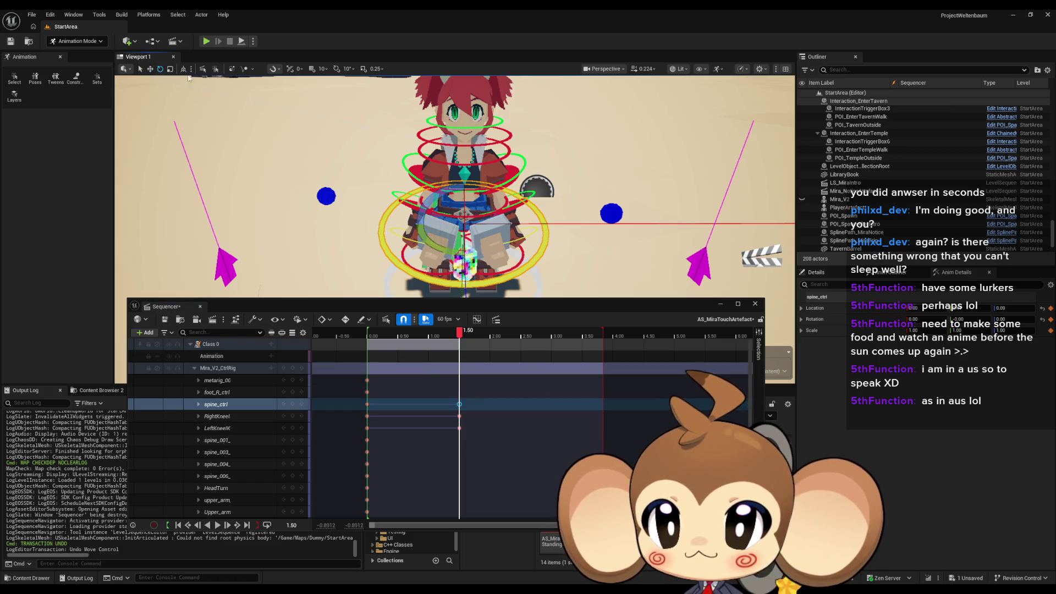
pyautogui.moveTo(328, 150); pyautogui.dragTo(524, 198)
pyautogui.click(150, 69)
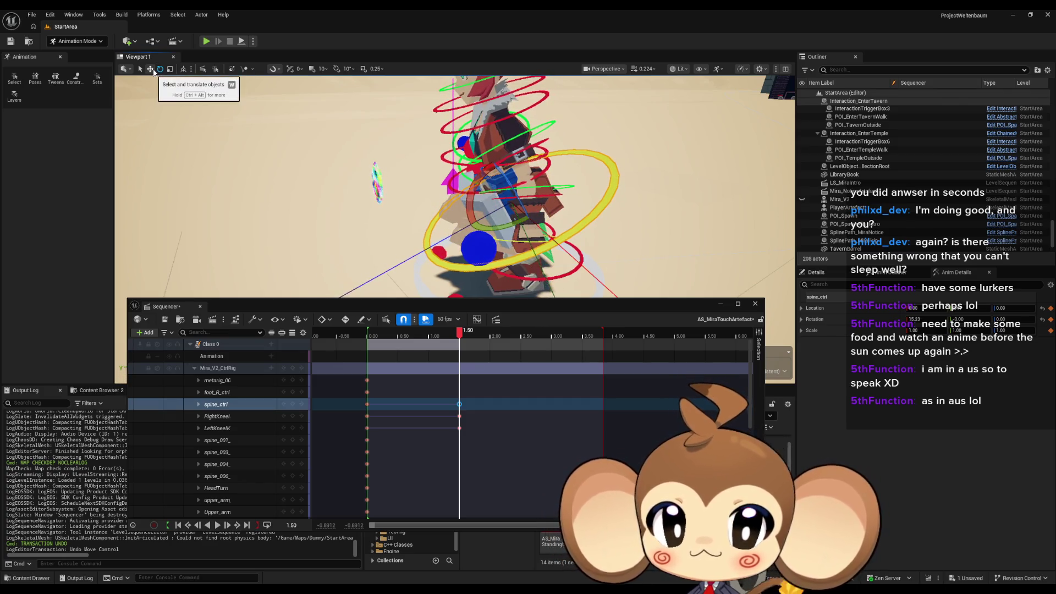
pyautogui.moveTo(247, 98); pyautogui.dragTo(247, 82)
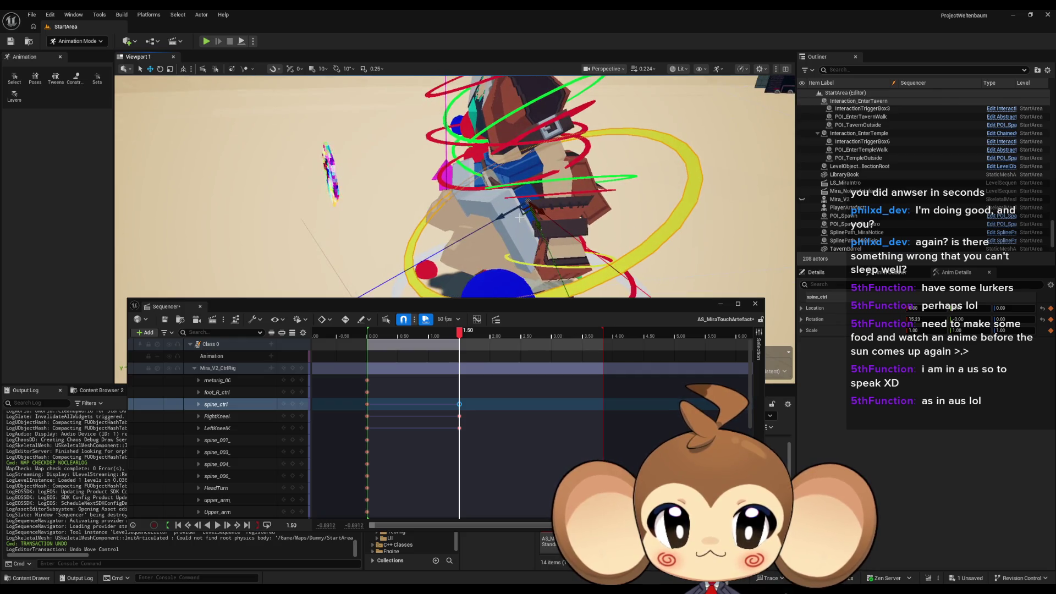
# Step: Shift spine_ctrl to bend the torso and key its pose at 1.50
pyautogui.moveTo(522, 216)
pyautogui.mouseDown()
pyautogui.moveTo(451, 226)
pyautogui.moveTo(481, 217)
pyautogui.mouseUp()
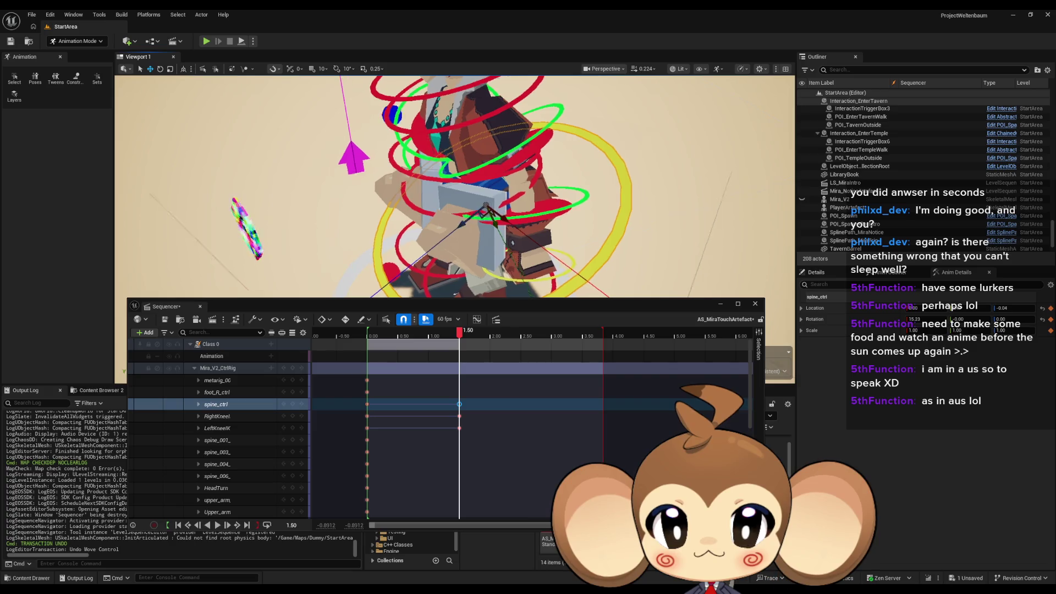
pyautogui.press('f')
pyautogui.moveTo(481, 217)
pyautogui.mouseDown()
pyautogui.moveTo(467, 220)
pyautogui.moveTo(480, 218)
pyautogui.mouseUp()
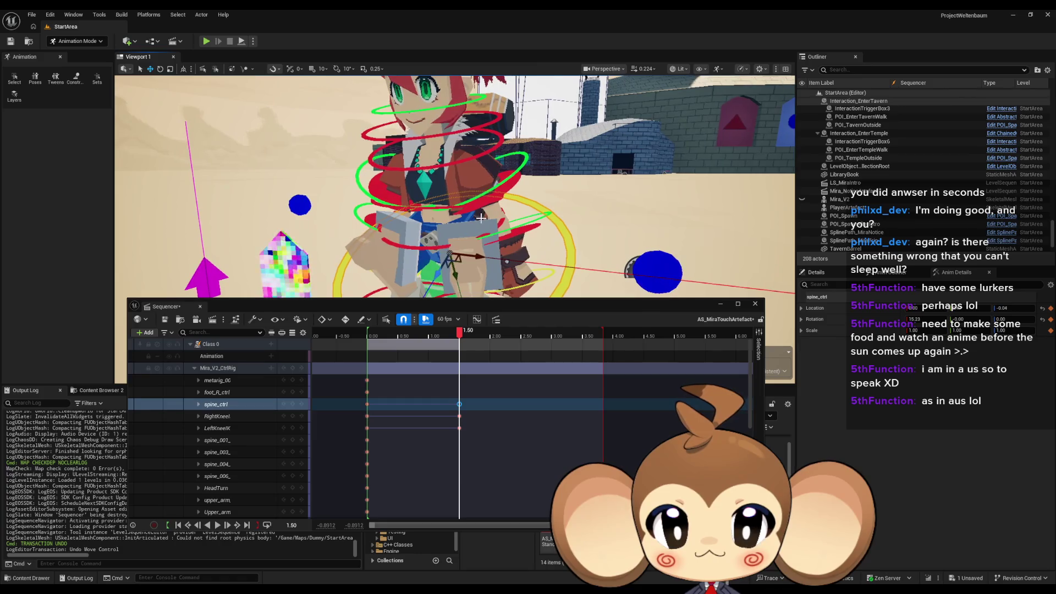
pyautogui.moveTo(446, 265)
pyautogui.mouseDown()
pyautogui.moveTo(431, 265)
pyautogui.moveTo(453, 271)
pyautogui.moveTo(454, 262)
pyautogui.mouseUp()
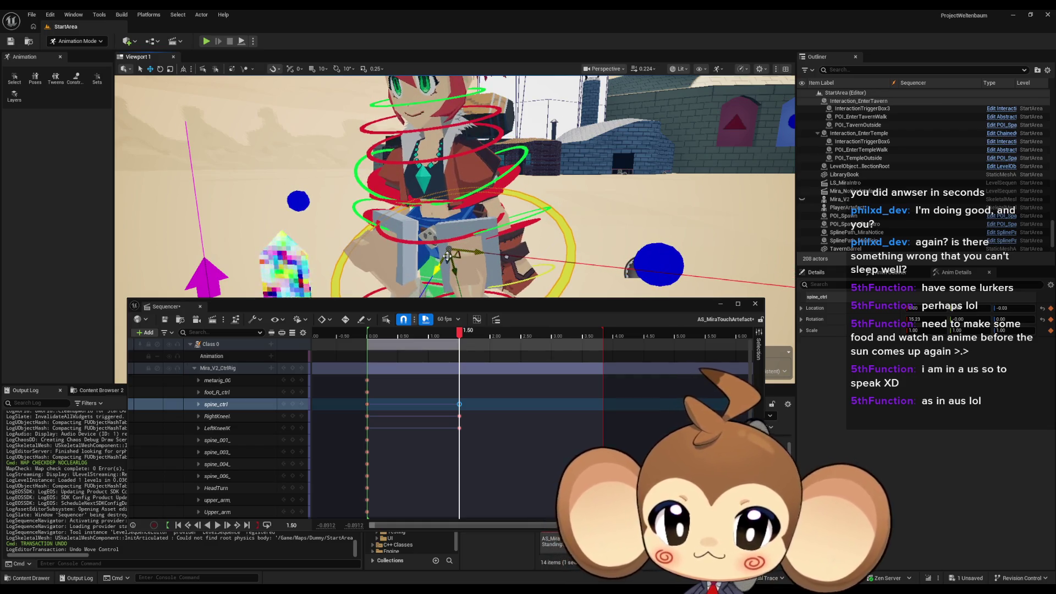
pyautogui.click(292, 405)
pyautogui.moveTo(461, 334)
pyautogui.mouseDown()
pyautogui.moveTo(369, 334)
pyautogui.moveTo(440, 336)
pyautogui.moveTo(388, 334)
pyautogui.moveTo(459, 333)
pyautogui.moveTo(386, 323)
pyautogui.moveTo(457, 323)
pyautogui.mouseUp()
pyautogui.scroll(-5, 443, 275)
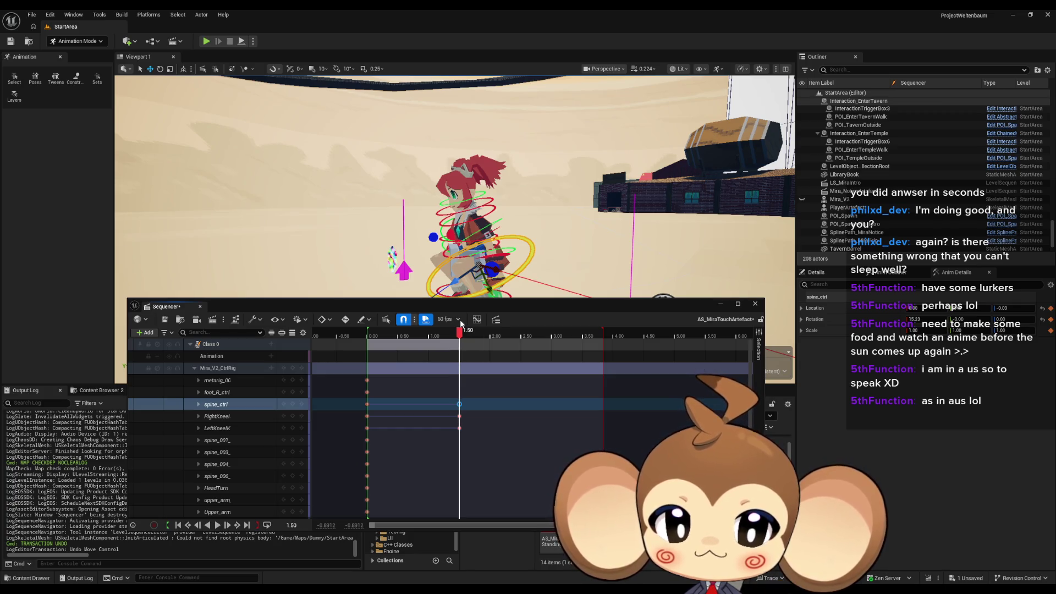
pyautogui.scroll(3, 495, 192)
pyautogui.scroll(5, 493, 228)
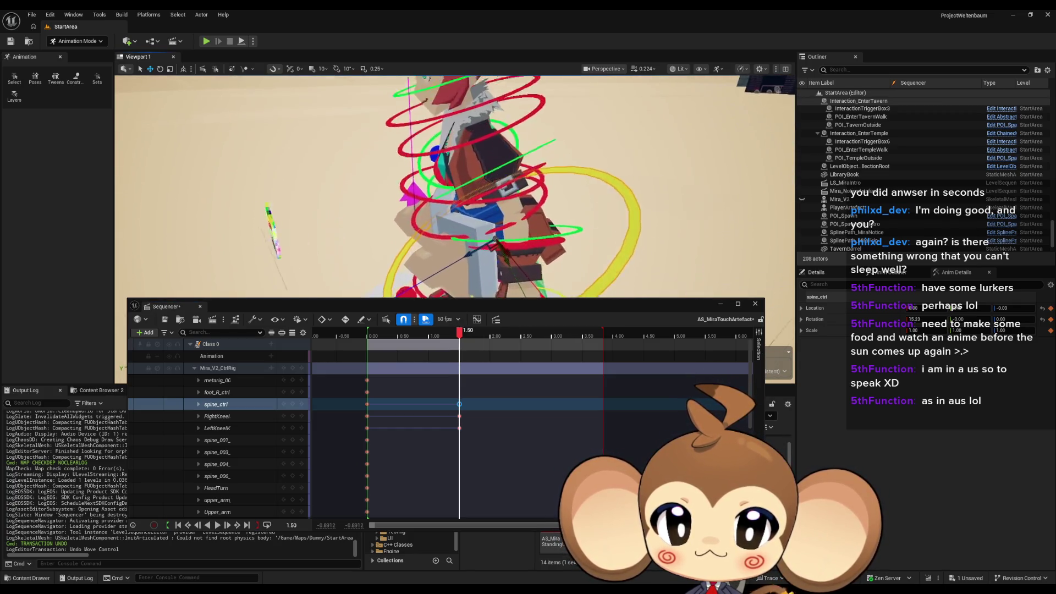
# Step: Bend spine_001_ctrl forward about 13.6° and key it at 1.50
pyautogui.click(493, 228)
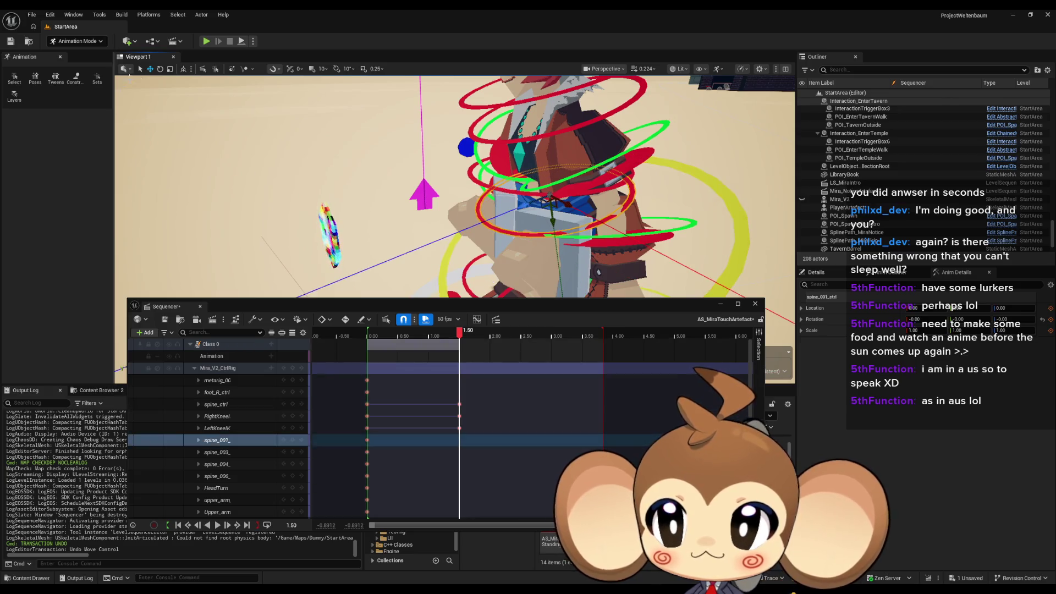
pyautogui.moveTo(385, 176); pyautogui.dragTo(380, 153)
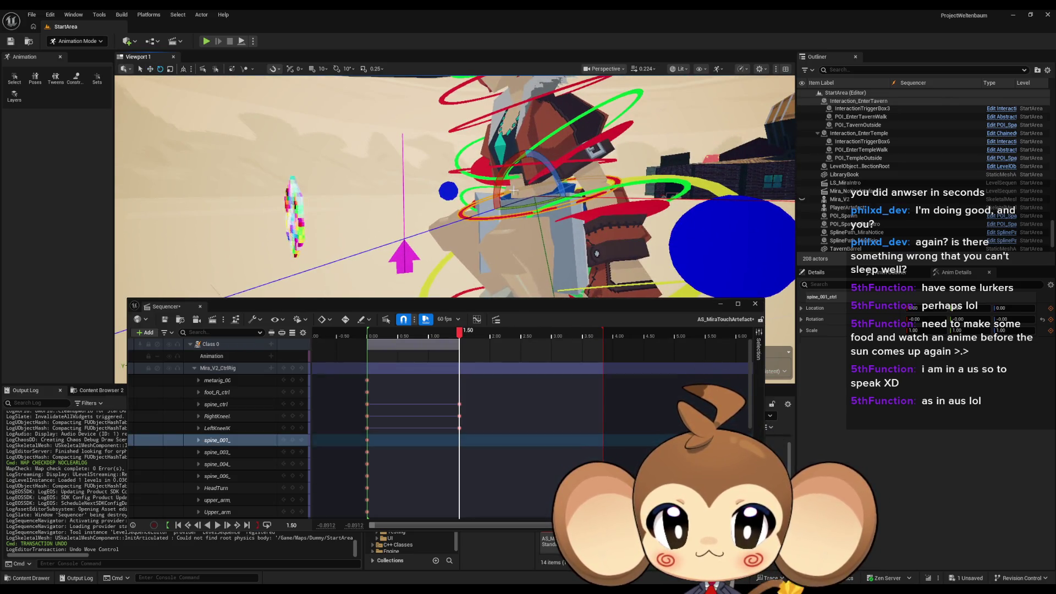
pyautogui.moveTo(503, 175); pyautogui.dragTo(496, 225)
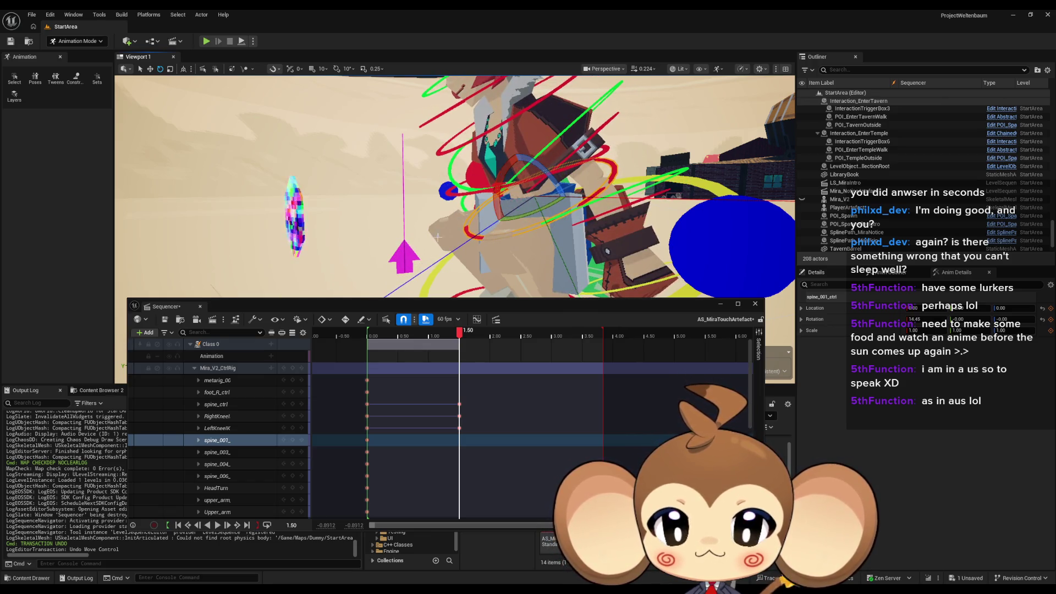
pyautogui.click(292, 441)
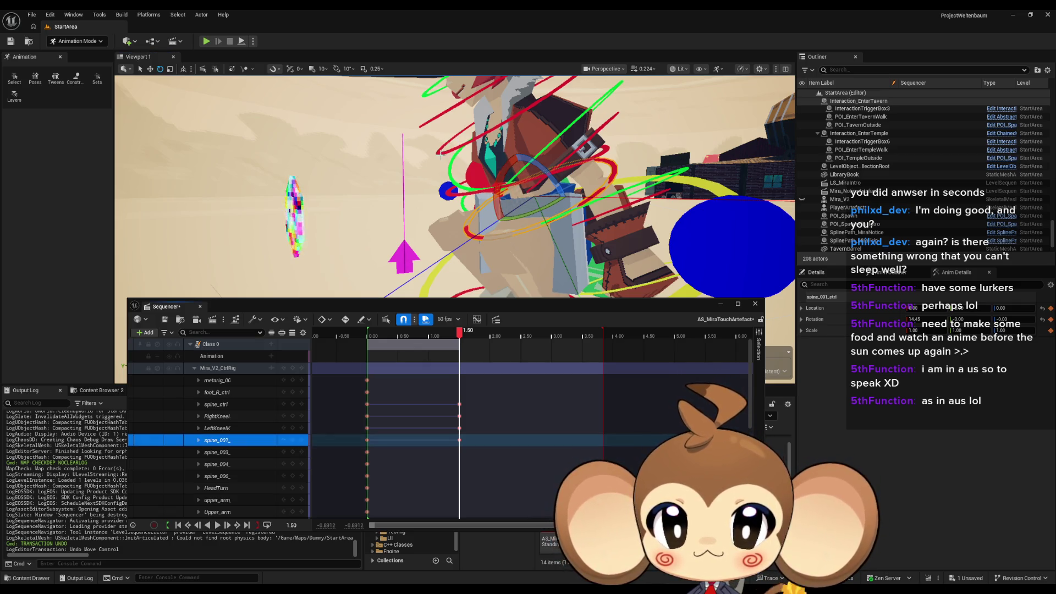
# Step: Rotate spine_003_ctrl about 11.7° and key it at 1.50
pyautogui.click(496, 169)
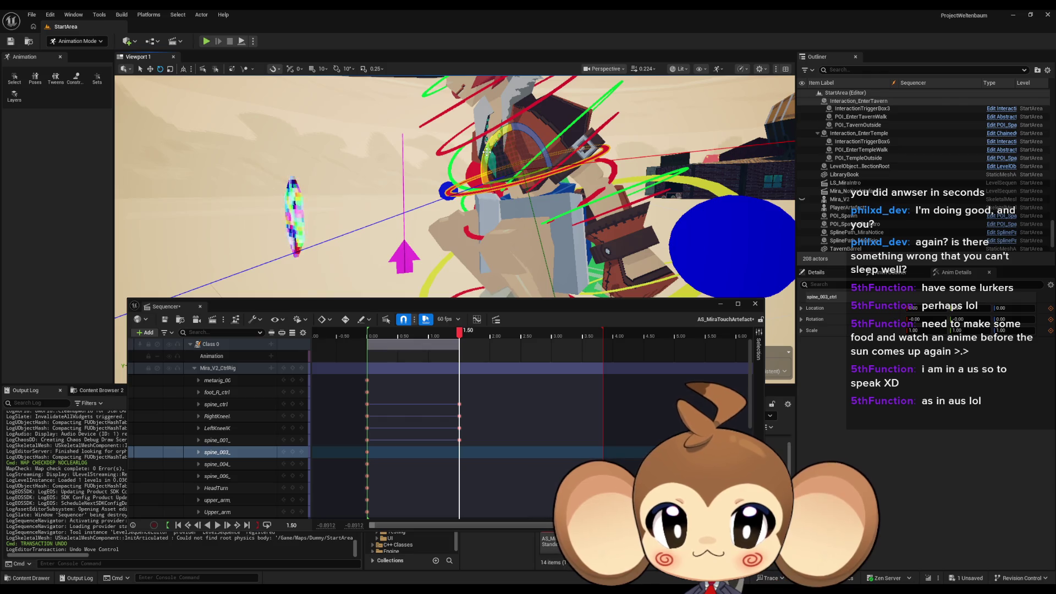
pyautogui.moveTo(487, 152); pyautogui.dragTo(480, 184)
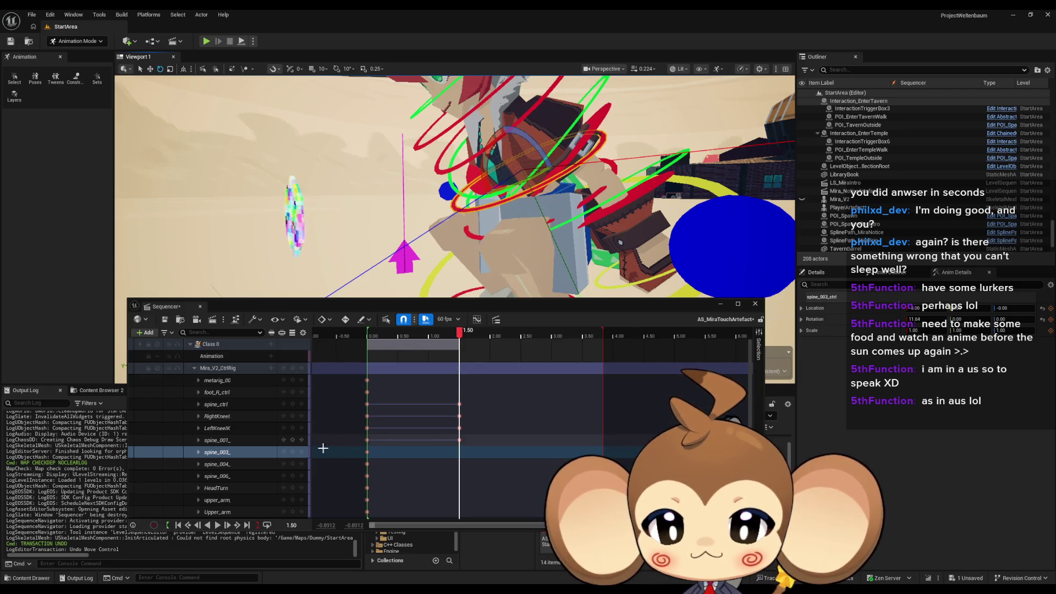
pyautogui.click(293, 452)
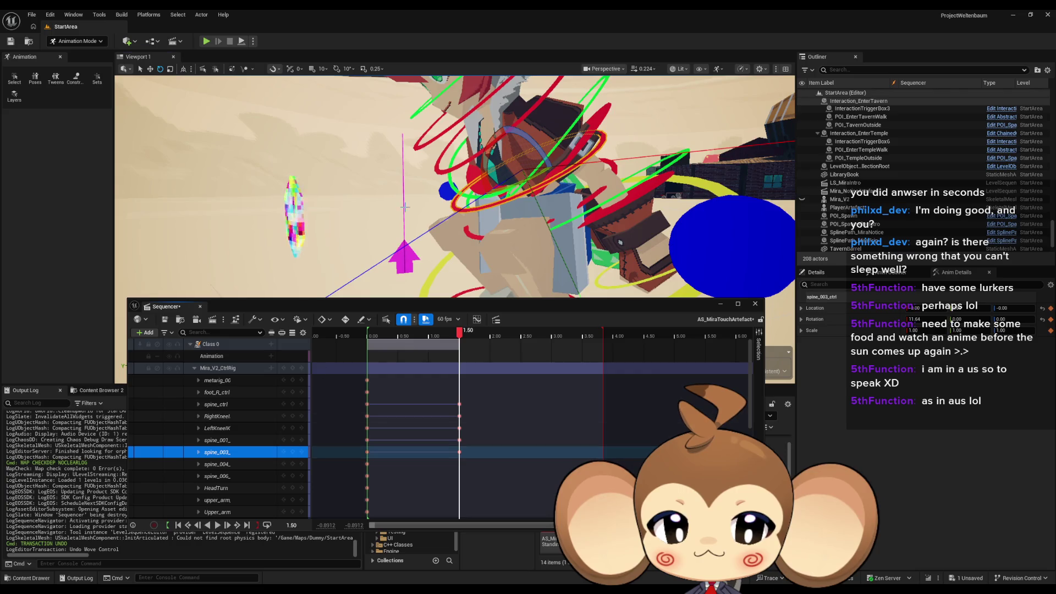
pyautogui.press('f')
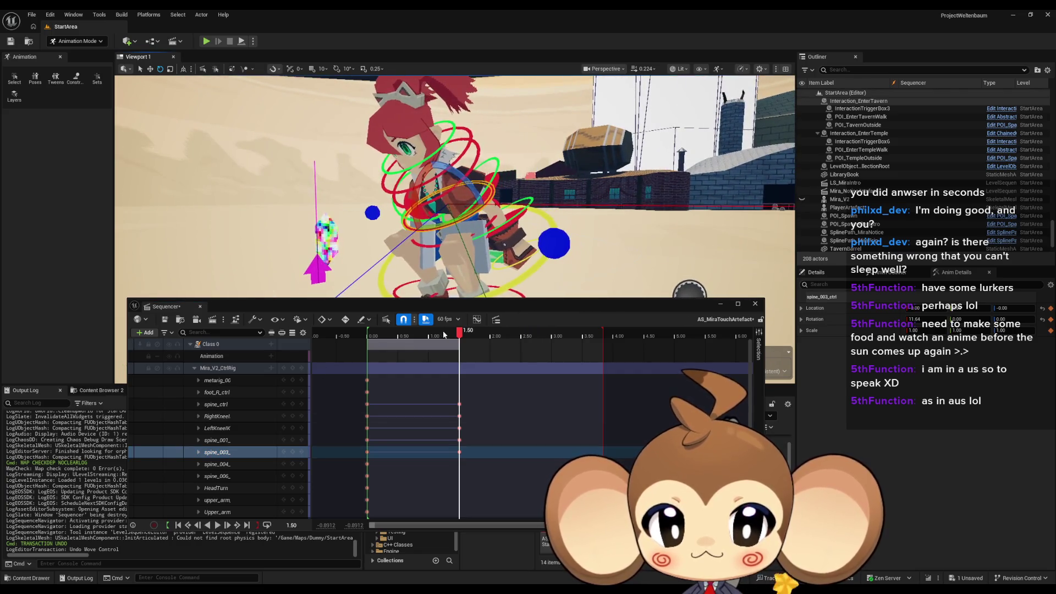
pyautogui.moveTo(461, 334); pyautogui.dragTo(367, 333)
# Step: Go to 0.00 and move the playback end marker to 1.50
pyautogui.click(367, 392)
pyautogui.press('f')
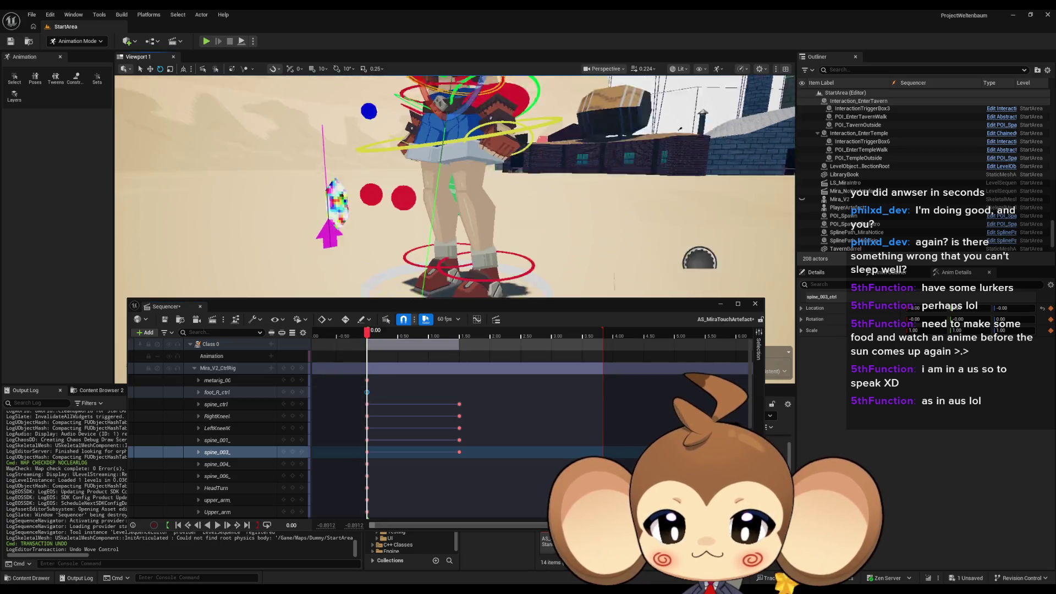
pyautogui.moveTo(603, 330); pyautogui.dragTo(461, 341)
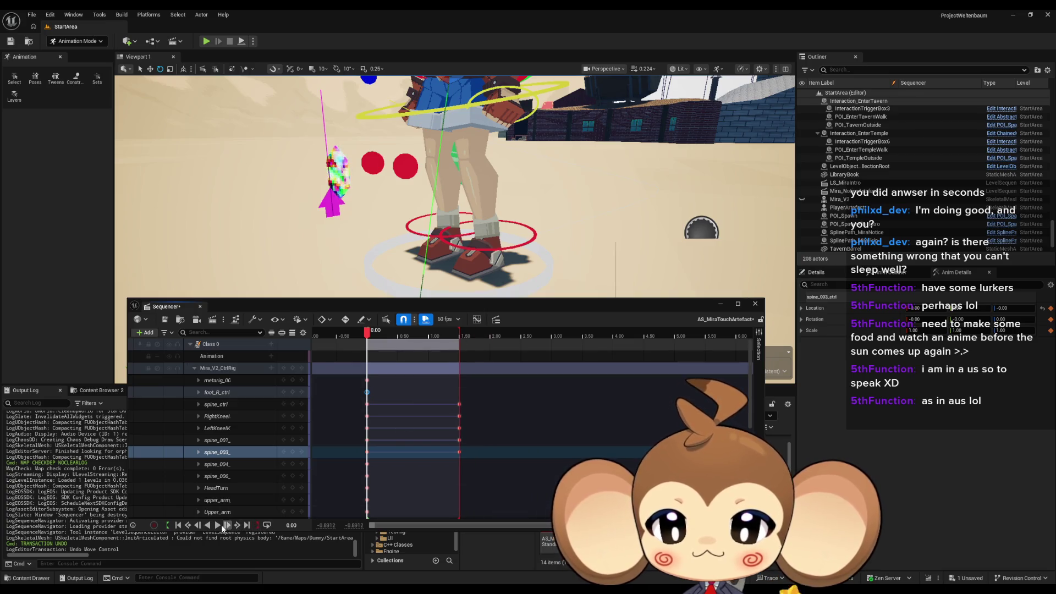
# Step: Play the crouch preview, stop it, and return the time to 1.50
pyautogui.click(217, 525)
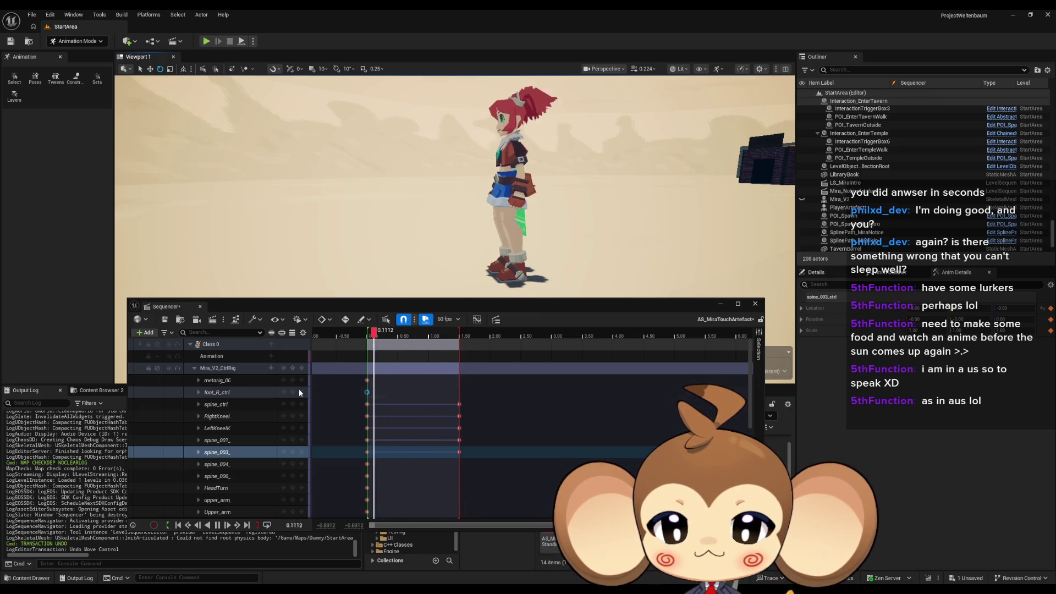
pyautogui.press('space')
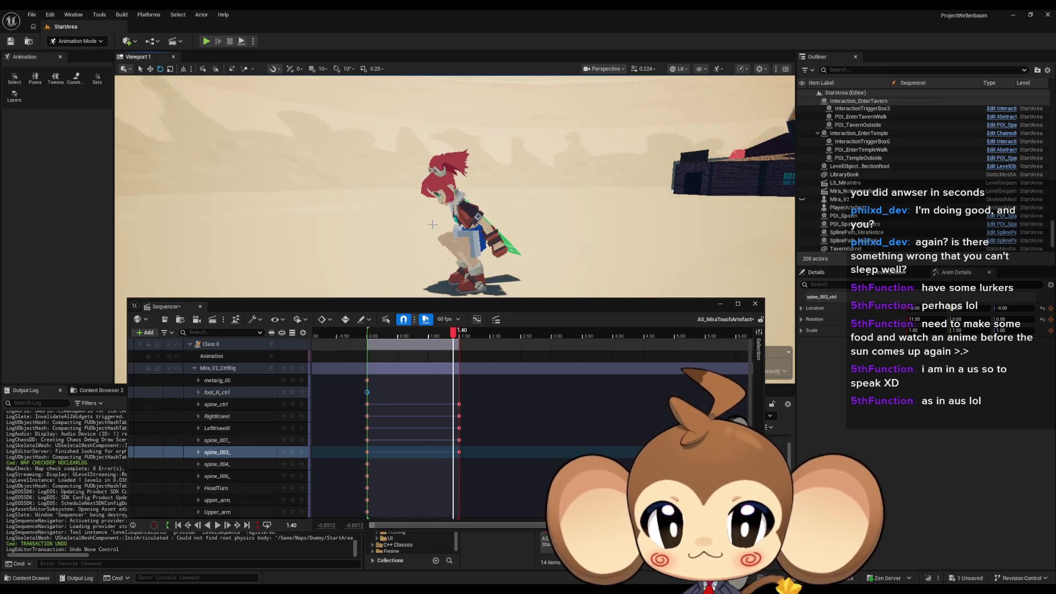
pyautogui.moveTo(432, 225); pyautogui.dragTo(440, 203)
pyautogui.click(459, 338)
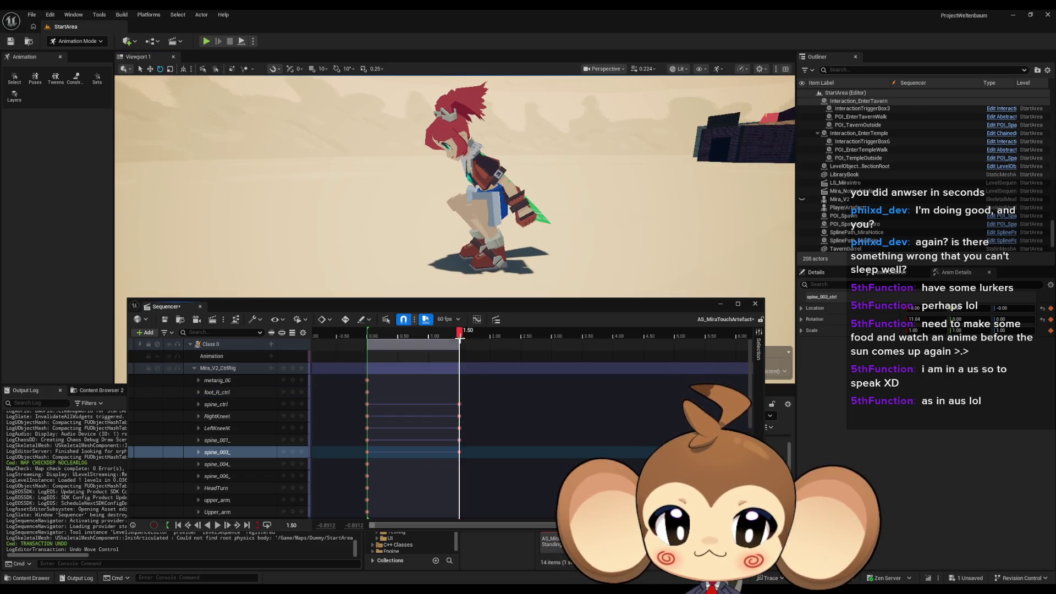
pyautogui.moveTo(440, 231)
pyautogui.mouseDown()
pyautogui.moveTo(423, 212)
pyautogui.moveTo(489, 164)
pyautogui.mouseUp()
# Step: Select Mira's upper_arm_l_ctrl and forearm_l_ctrl, orbiting to view the left arm
pyautogui.click(489, 164)
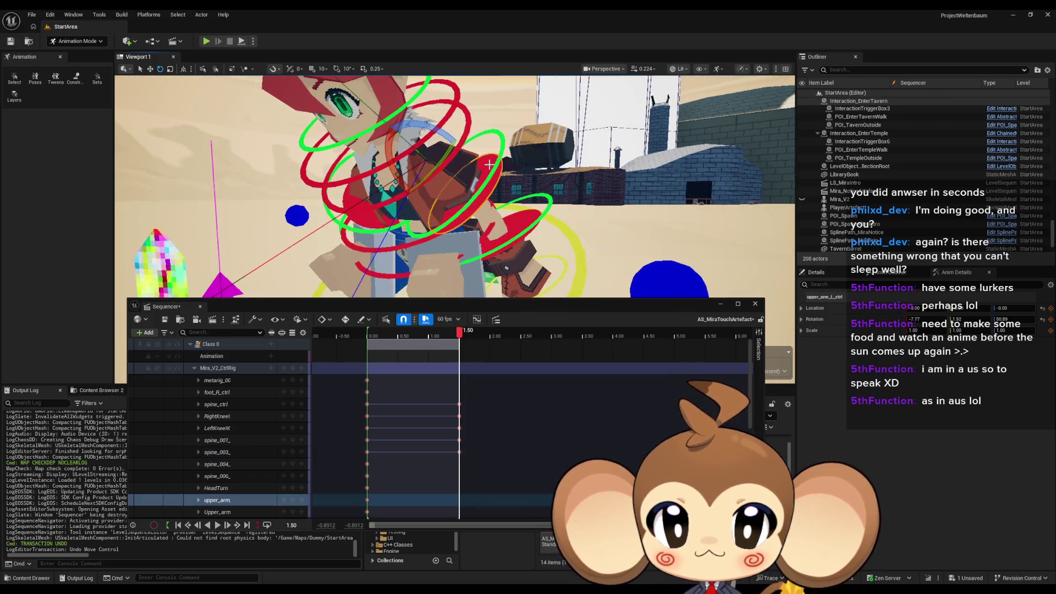
pyautogui.moveTo(510, 209)
pyautogui.mouseDown()
pyautogui.moveTo(483, 220)
pyautogui.moveTo(426, 190)
pyautogui.mouseUp()
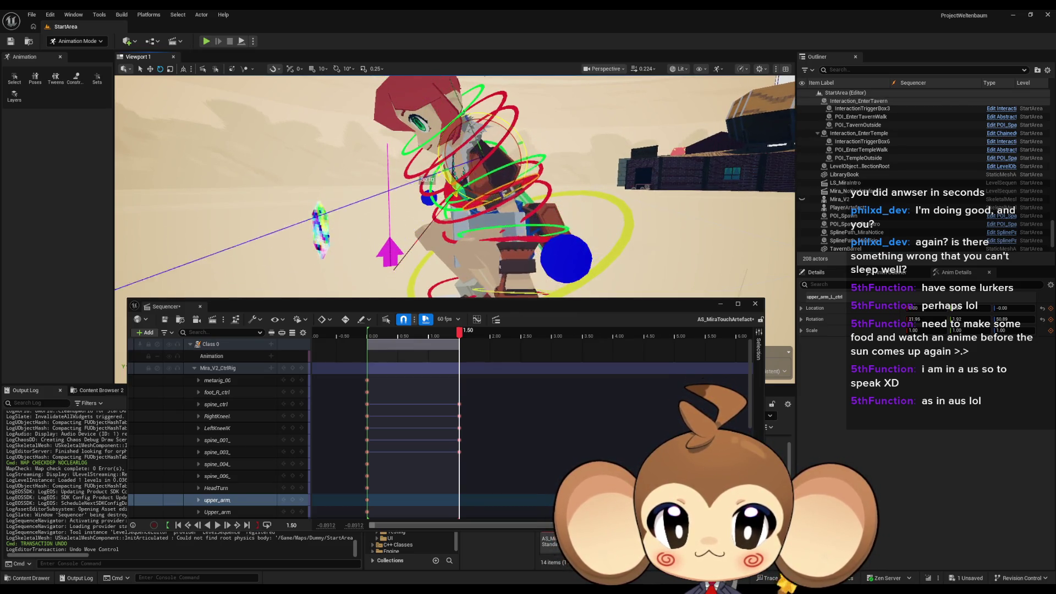
pyautogui.moveTo(426, 190)
pyautogui.mouseDown()
pyautogui.moveTo(399, 181)
pyautogui.moveTo(457, 209)
pyautogui.mouseUp()
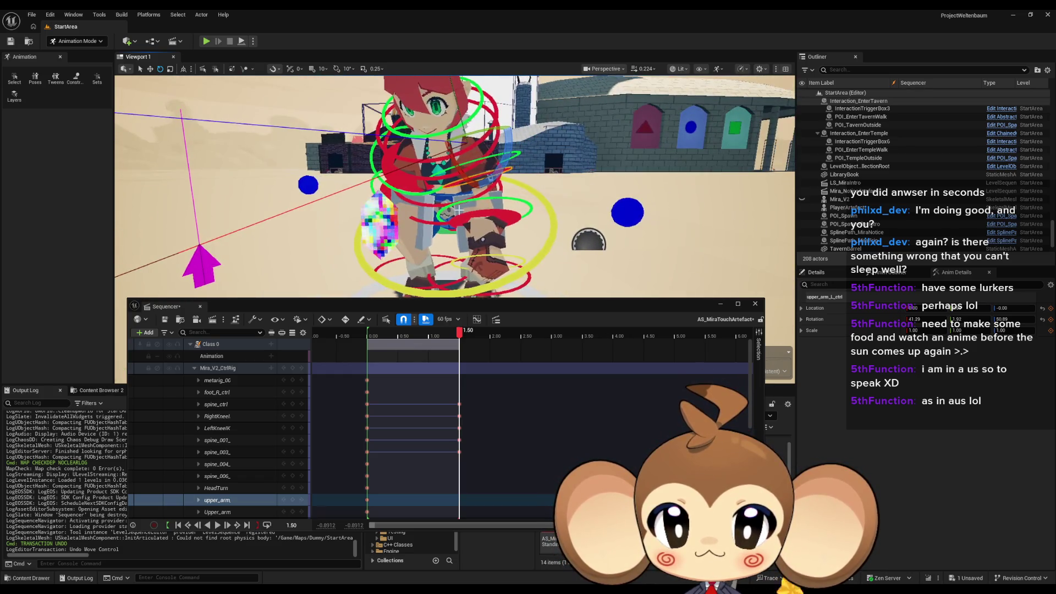
pyautogui.moveTo(491, 175); pyautogui.dragTo(498, 203)
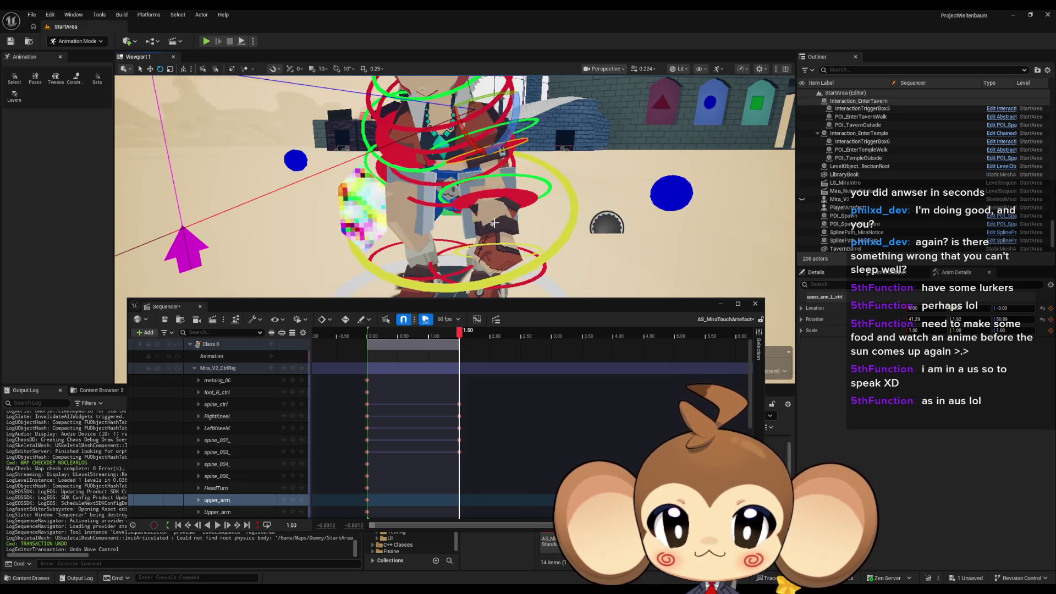
pyautogui.click(295, 501)
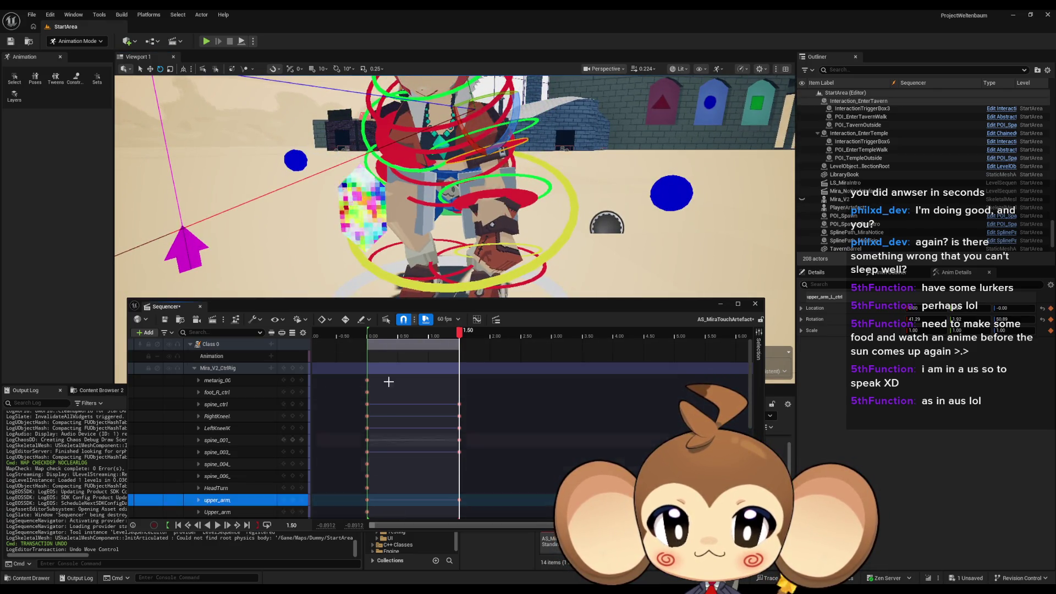
pyautogui.click(519, 194)
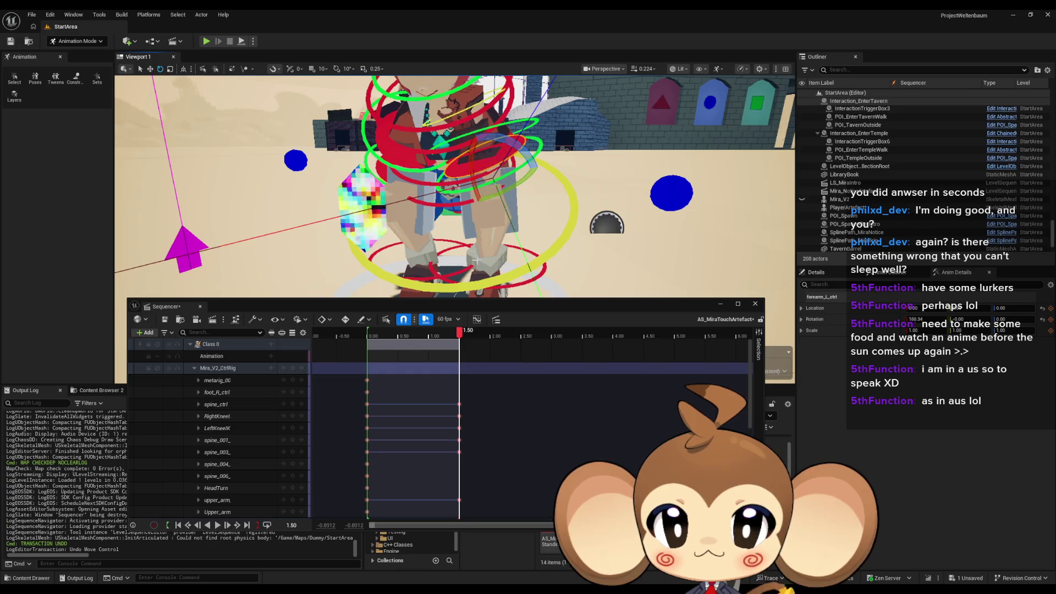
pyautogui.moveTo(476, 260)
pyautogui.mouseDown()
pyautogui.moveTo(519, 247)
pyautogui.moveTo(448, 243)
pyautogui.mouseUp()
pyautogui.scroll(-3, 242, 479)
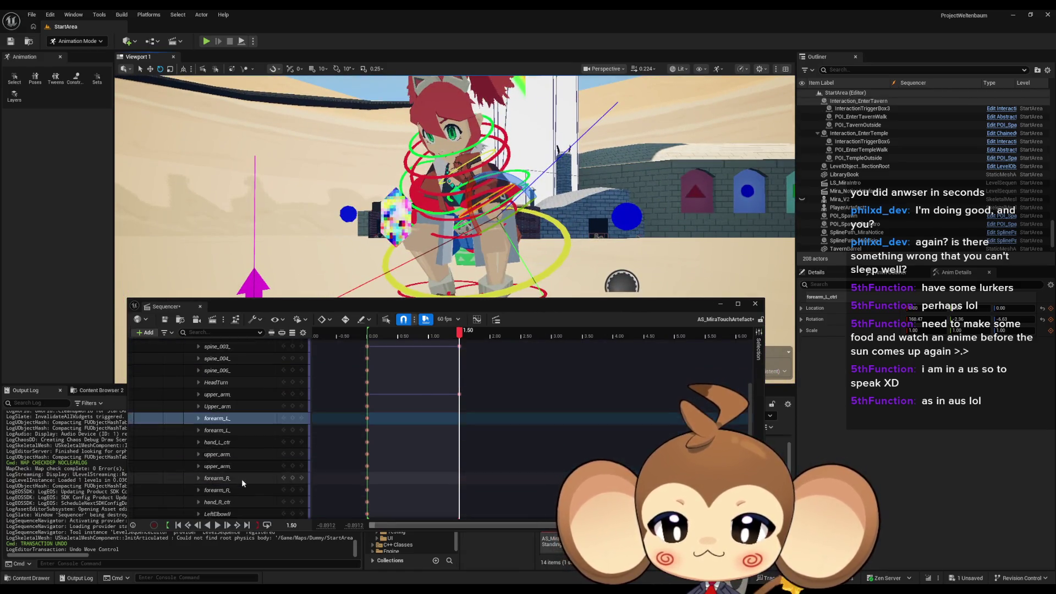
# Step: Select the forearm_L track and play the animation back to review the pose
pyautogui.scroll(-3, 241, 478)
pyautogui.click(286, 352)
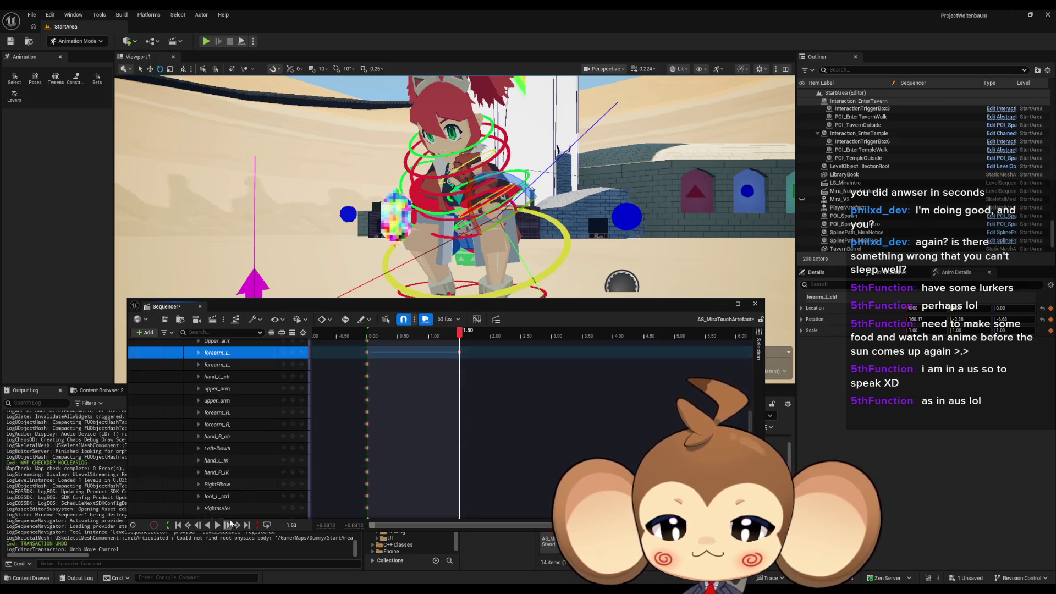
pyautogui.click(229, 524)
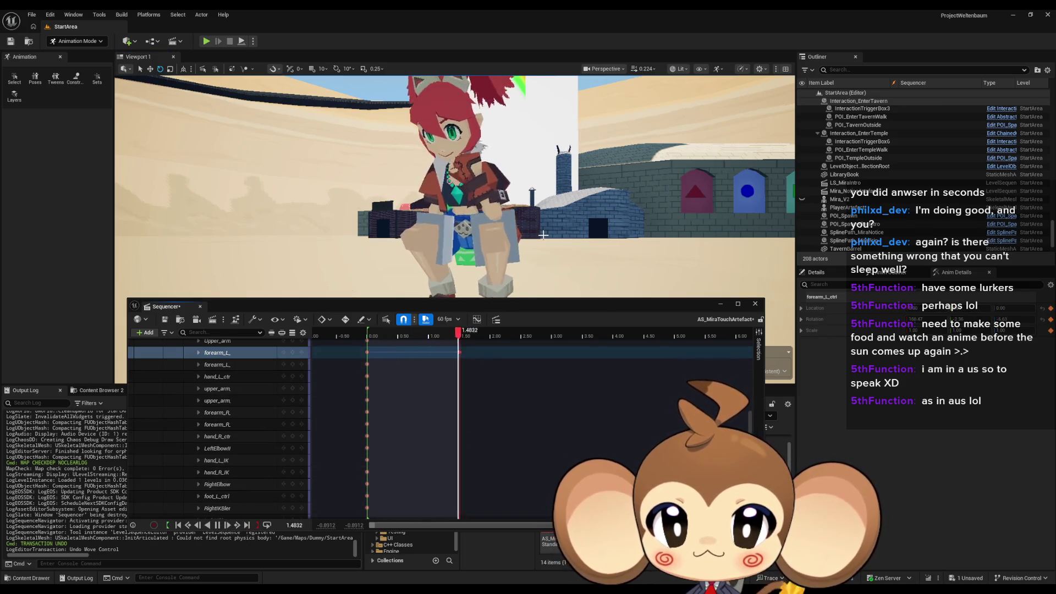
pyautogui.moveTo(542, 234); pyautogui.dragTo(561, 228)
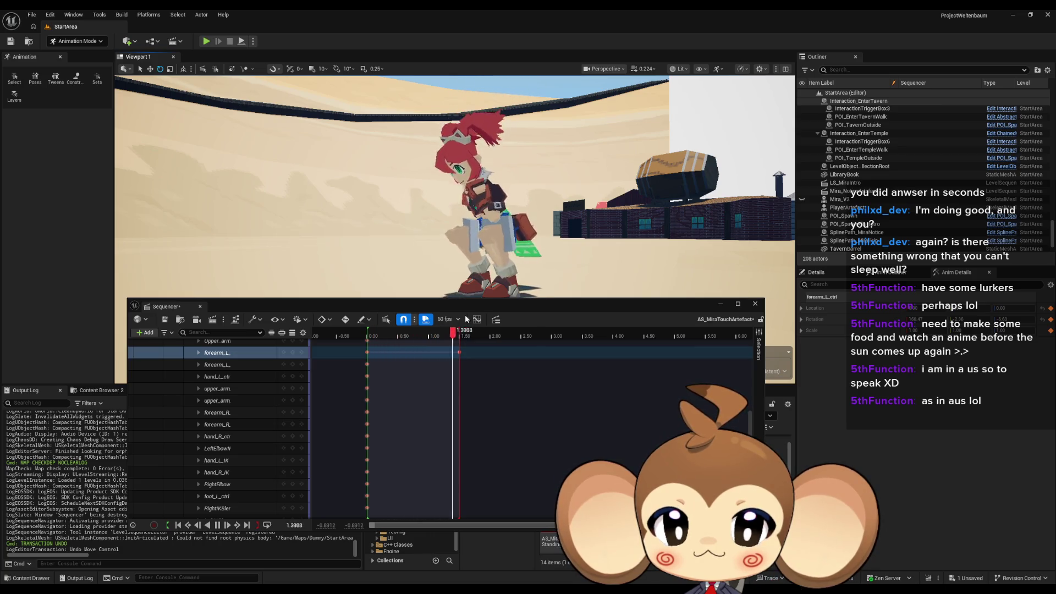
pyautogui.press('space')
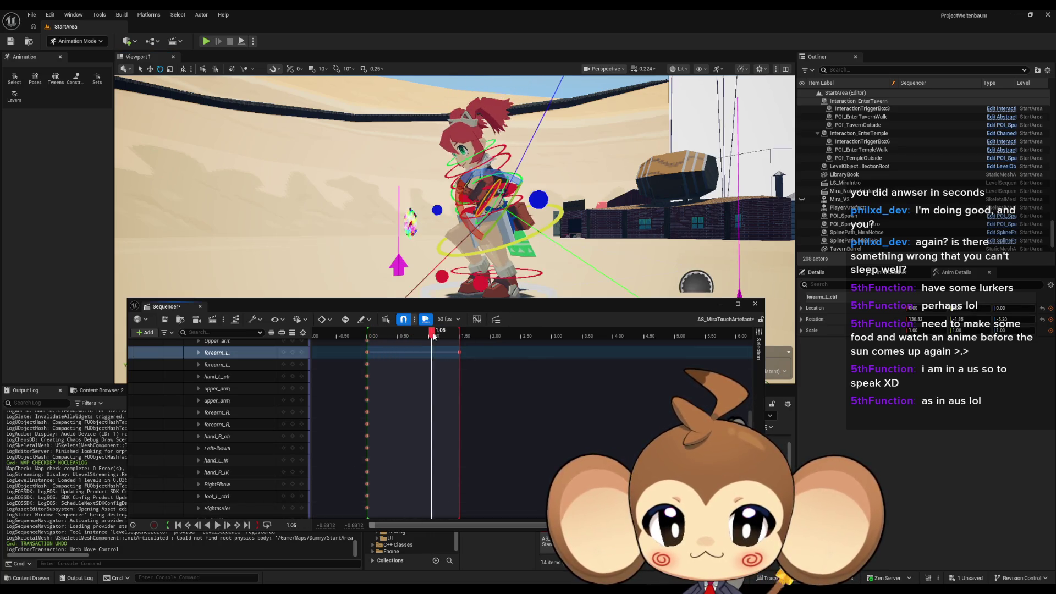
pyautogui.moveTo(433, 333)
pyautogui.mouseDown()
pyautogui.moveTo(370, 337)
pyautogui.moveTo(464, 339)
pyautogui.mouseUp()
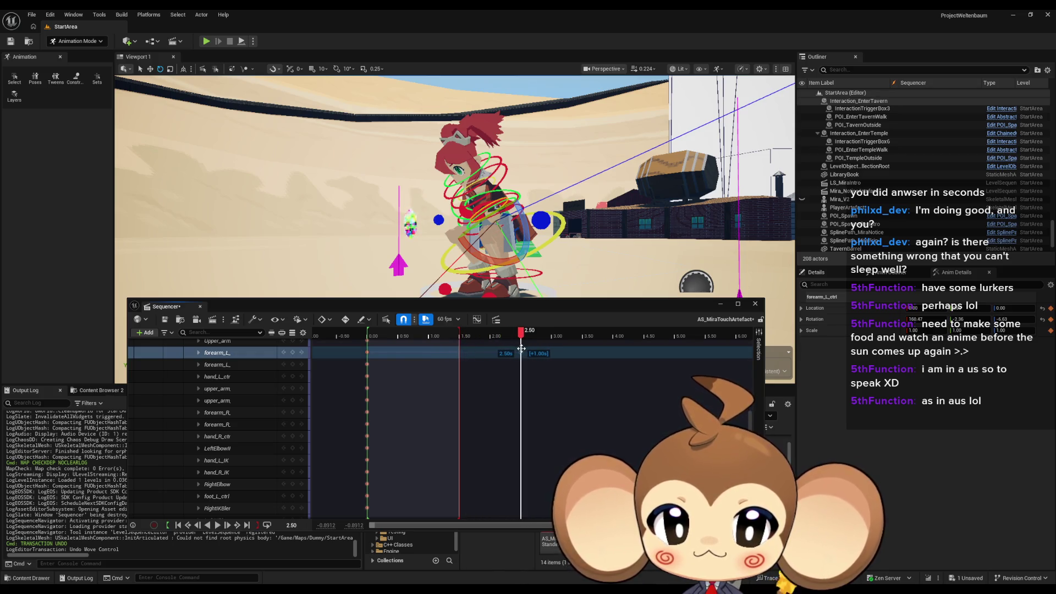
# Step: Move the left forearm key from 1.50 to 2.50 and preview the result
pyautogui.moveTo(462, 335); pyautogui.dragTo(522, 332)
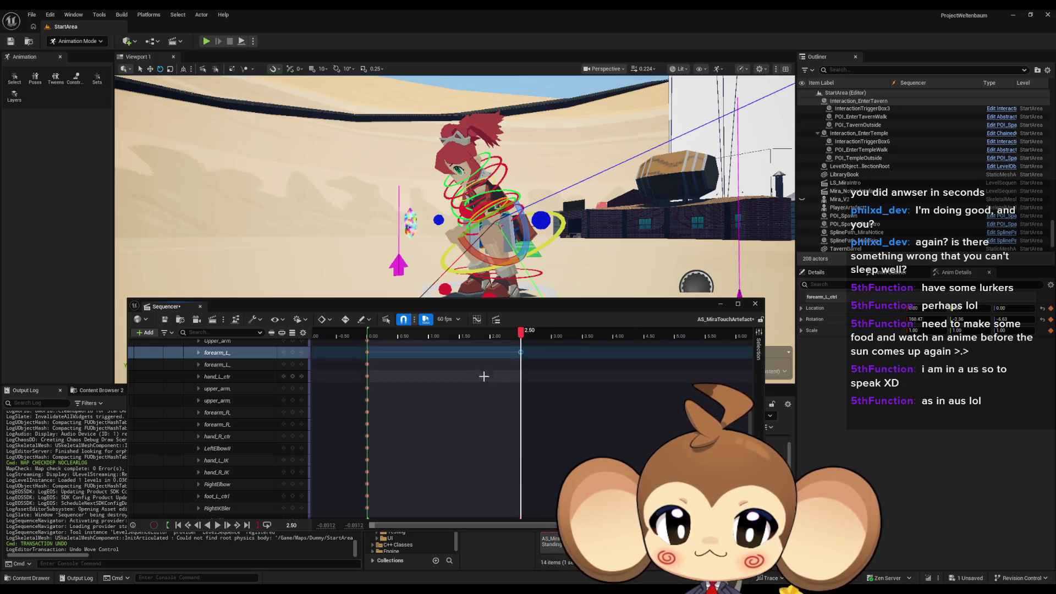
pyautogui.press('space')
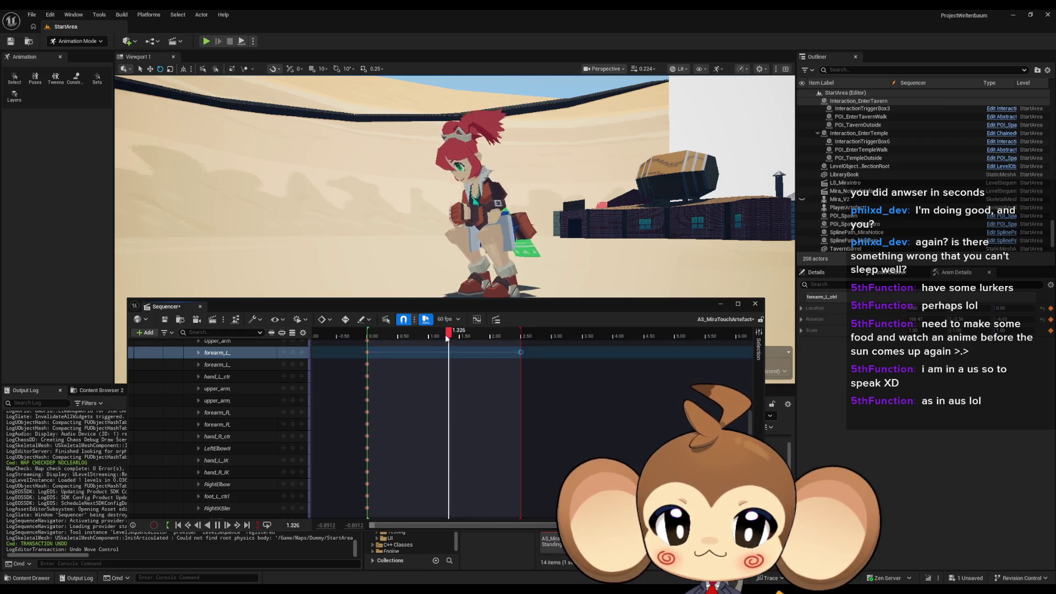
pyautogui.click(498, 334)
pyautogui.moveTo(499, 336)
pyautogui.mouseDown()
pyautogui.moveTo(385, 336)
pyautogui.moveTo(460, 341)
pyautogui.mouseUp()
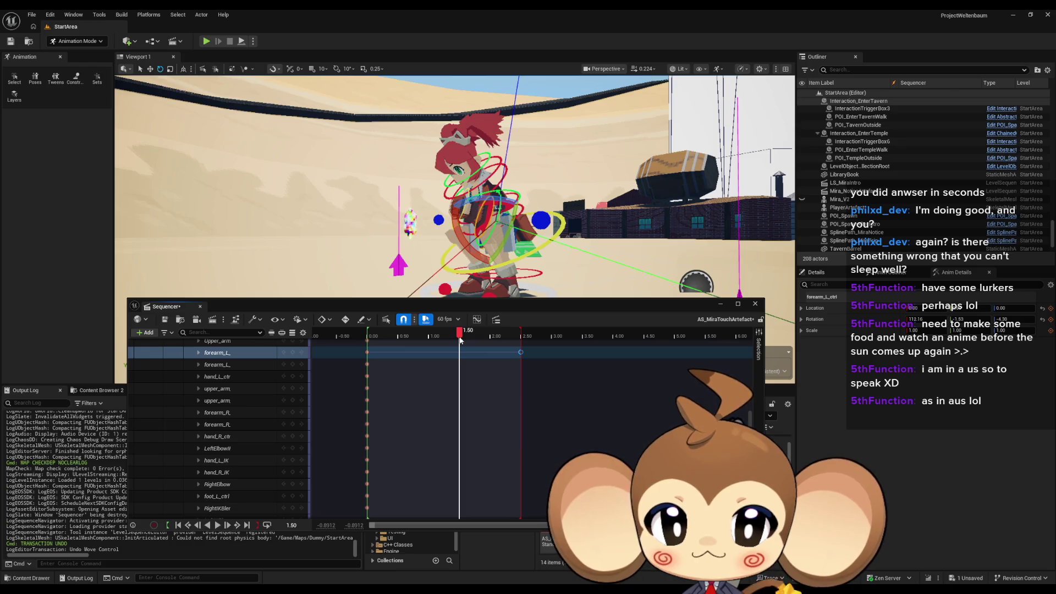
# Step: Reset the left forearm's rotation to zero and key forearm_L at 1.50
pyautogui.moveTo(475, 253)
pyautogui.mouseDown()
pyautogui.moveTo(511, 214)
pyautogui.moveTo(558, 221)
pyautogui.mouseUp()
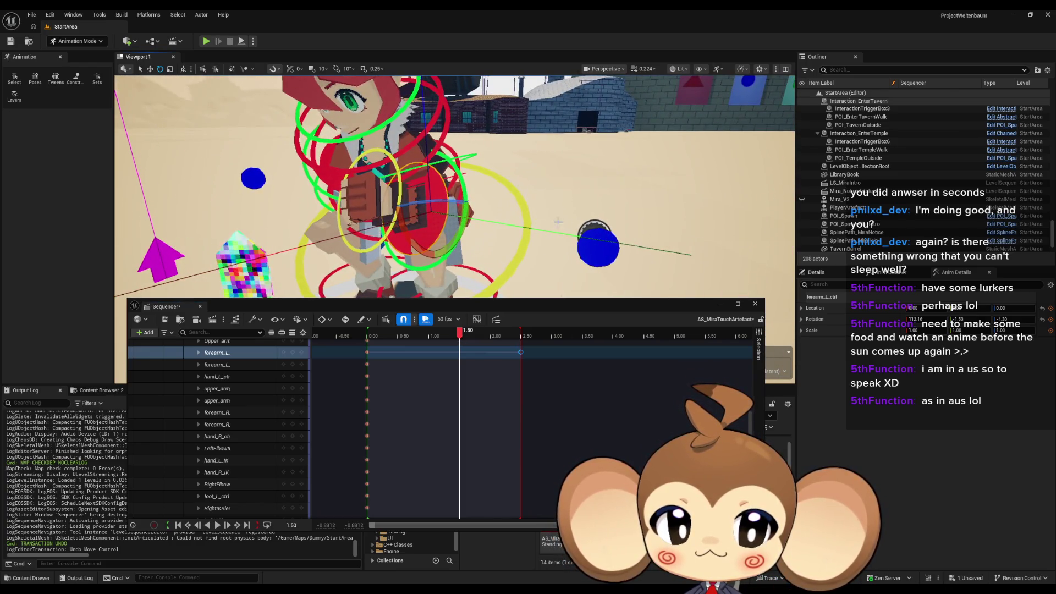
pyautogui.click(1043, 320)
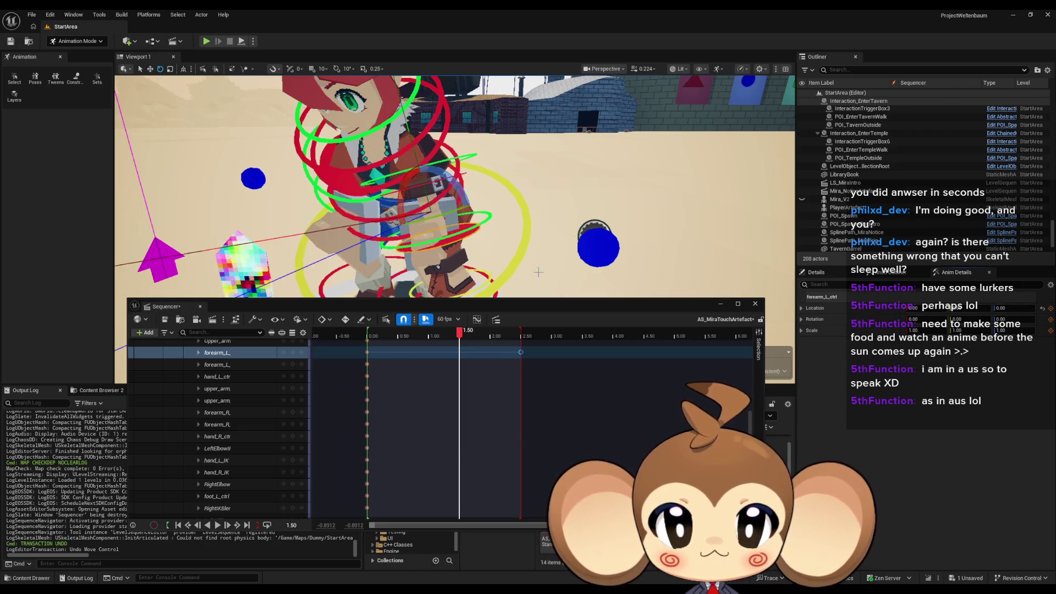
pyautogui.moveTo(557, 222)
pyautogui.mouseDown()
pyautogui.moveTo(583, 220)
pyautogui.moveTo(392, 200)
pyautogui.mouseUp()
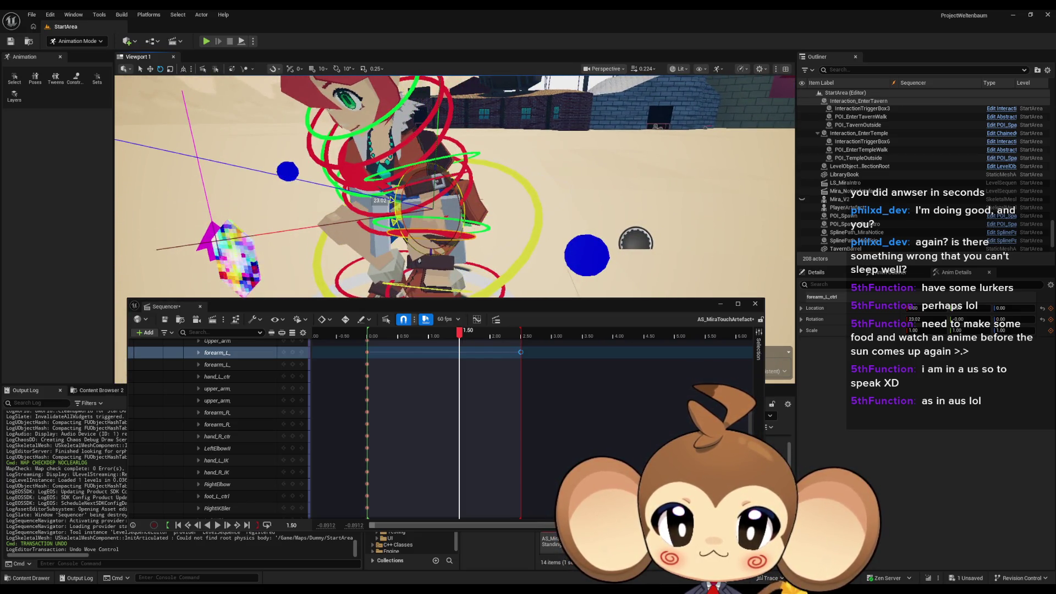
pyautogui.click(301, 352)
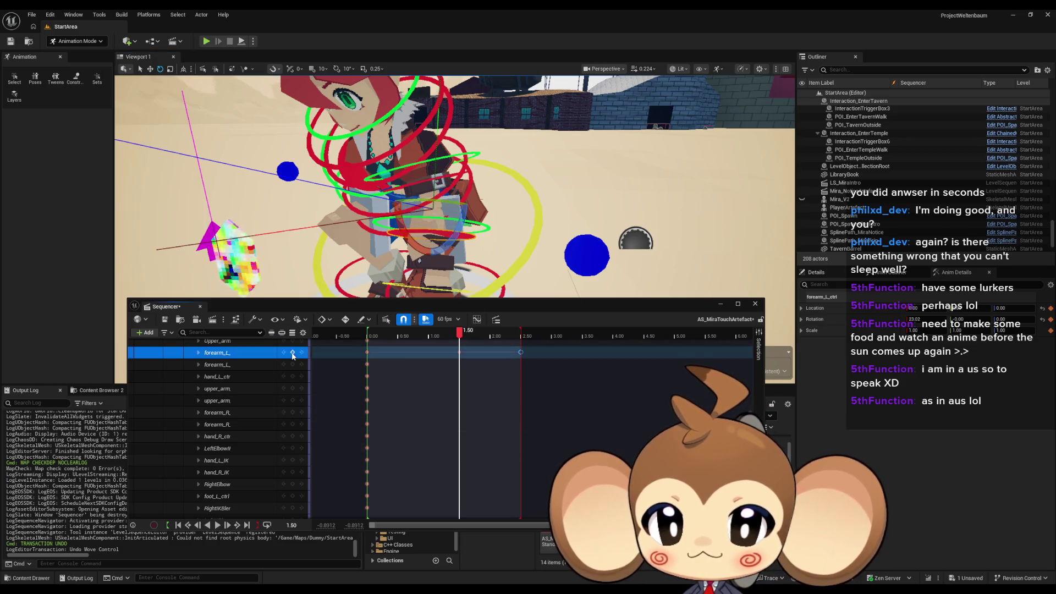
# Step: Rotate the left upper arm further down and bend the left forearm to about 62 degrees
pyautogui.moveTo(423, 174)
pyautogui.mouseDown()
pyautogui.moveTo(417, 212)
pyautogui.moveTo(440, 212)
pyautogui.moveTo(393, 217)
pyautogui.mouseUp()
pyautogui.click(416, 212)
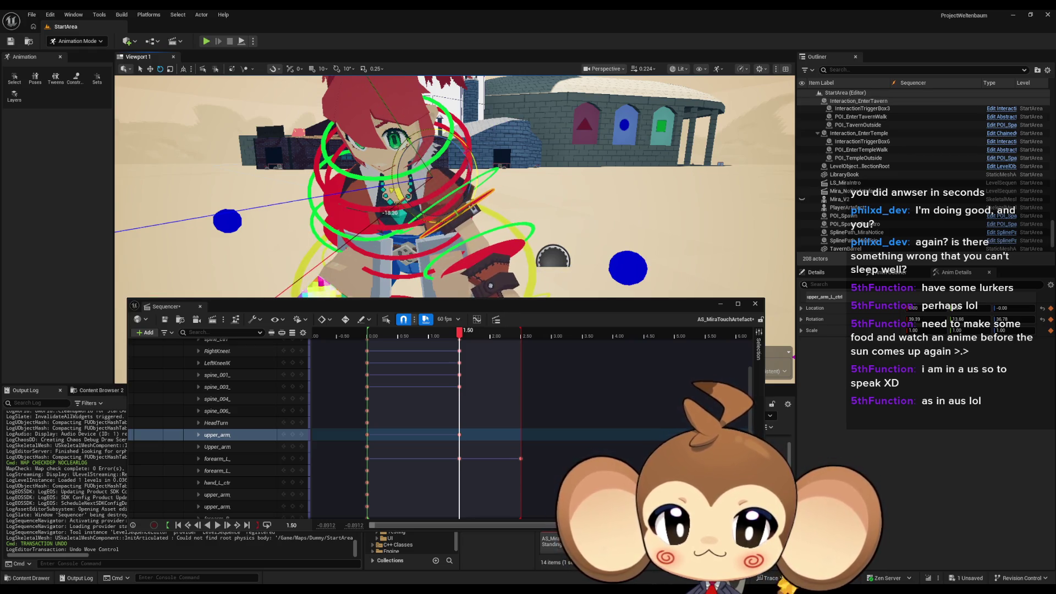
pyautogui.moveTo(393, 217); pyautogui.dragTo(389, 219)
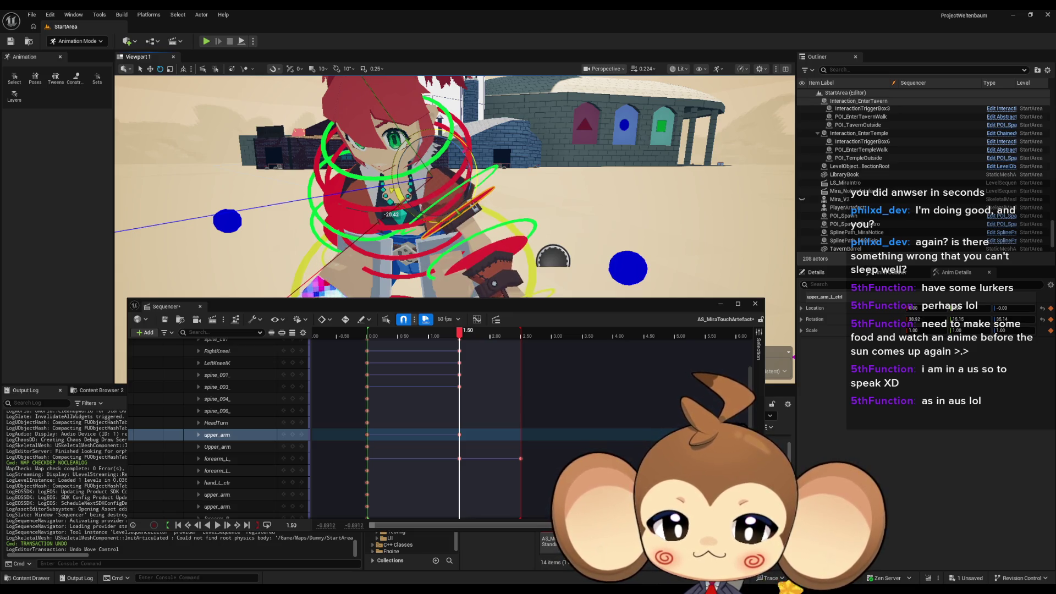
pyautogui.moveTo(389, 219); pyautogui.dragTo(388, 220)
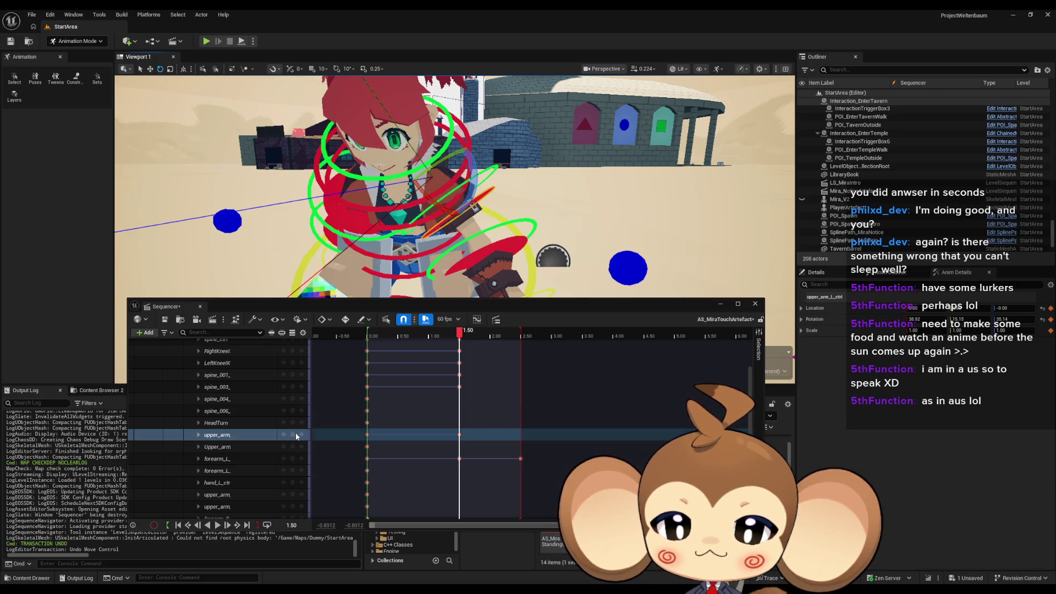
pyautogui.click(506, 278)
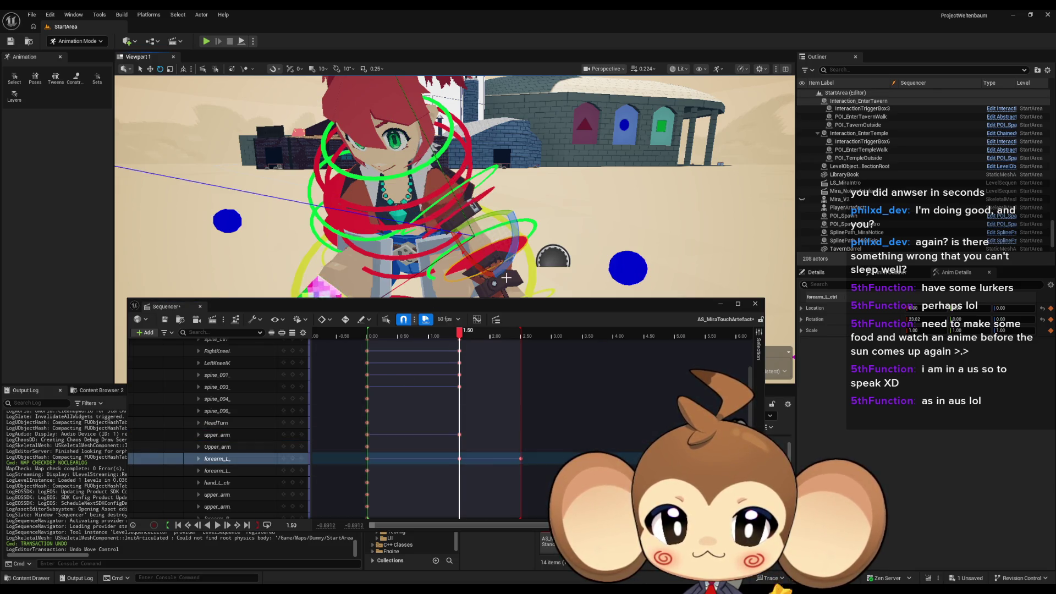
pyautogui.moveTo(482, 266)
pyautogui.mouseDown()
pyautogui.moveTo(434, 202)
pyautogui.moveTo(480, 268)
pyautogui.mouseUp()
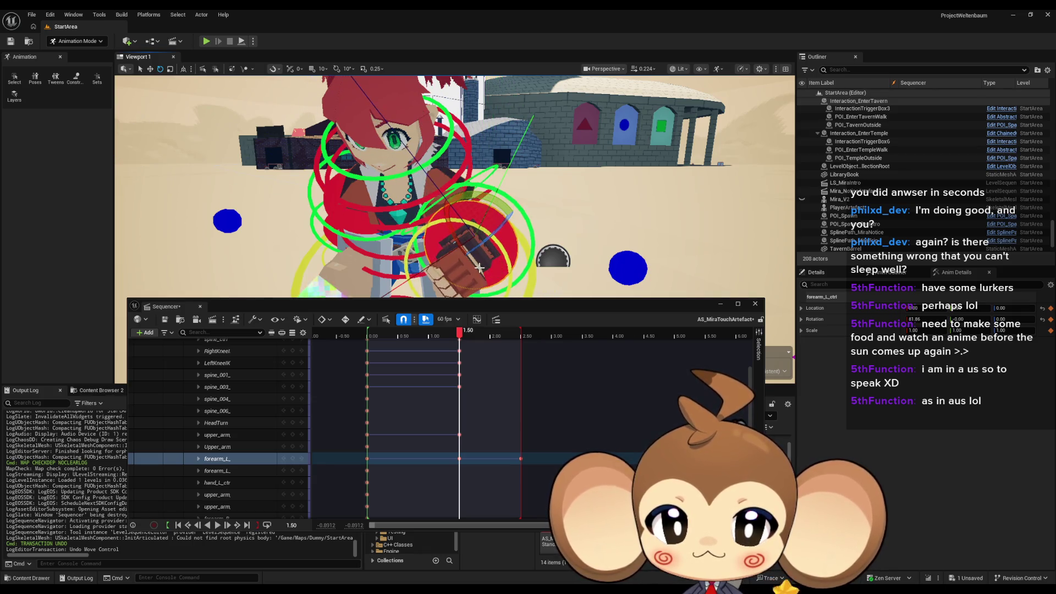
# Step: Move the left upper-arm and forearm_L keys from 1.50 to 1.00, then preview the pose
pyautogui.moveTo(525, 238); pyautogui.dragTo(345, 421)
pyautogui.click(286, 458)
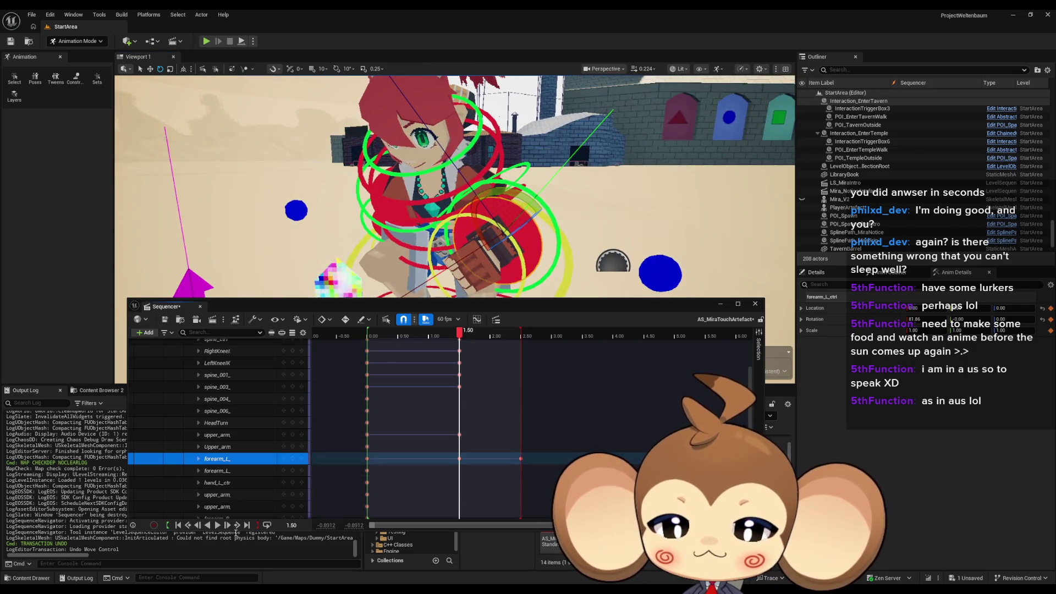
pyautogui.moveTo(462, 337)
pyautogui.mouseDown()
pyautogui.moveTo(387, 330)
pyautogui.moveTo(472, 328)
pyautogui.moveTo(461, 330)
pyautogui.mouseUp()
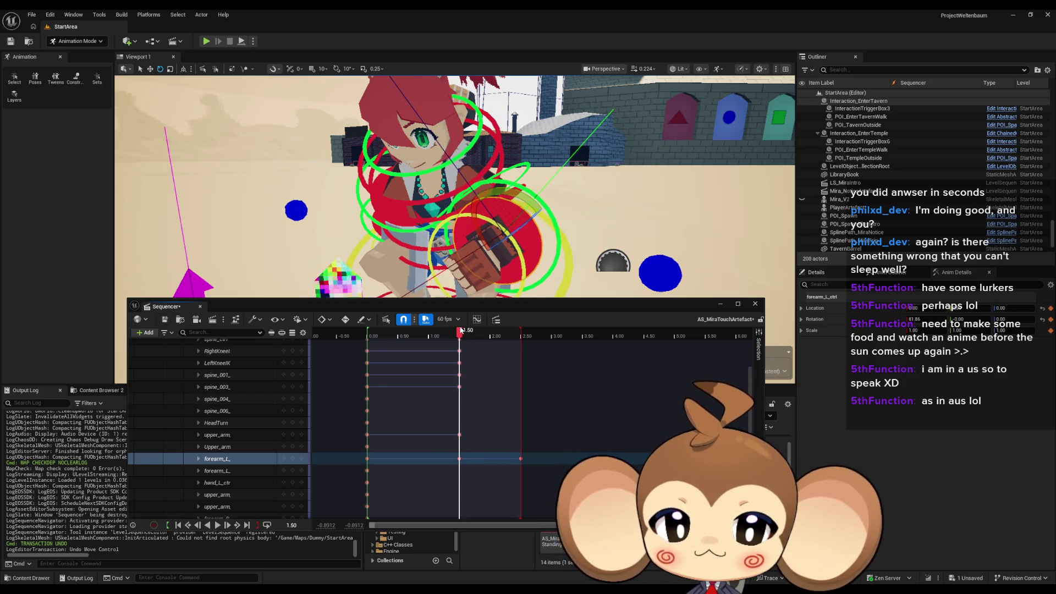
pyautogui.click(217, 447)
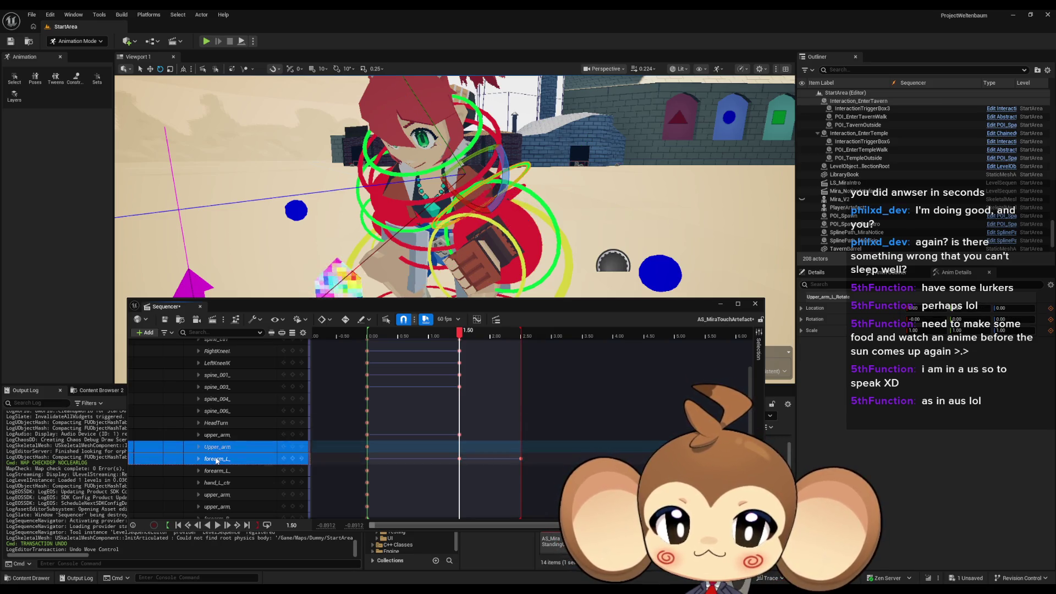
pyautogui.click(524, 234)
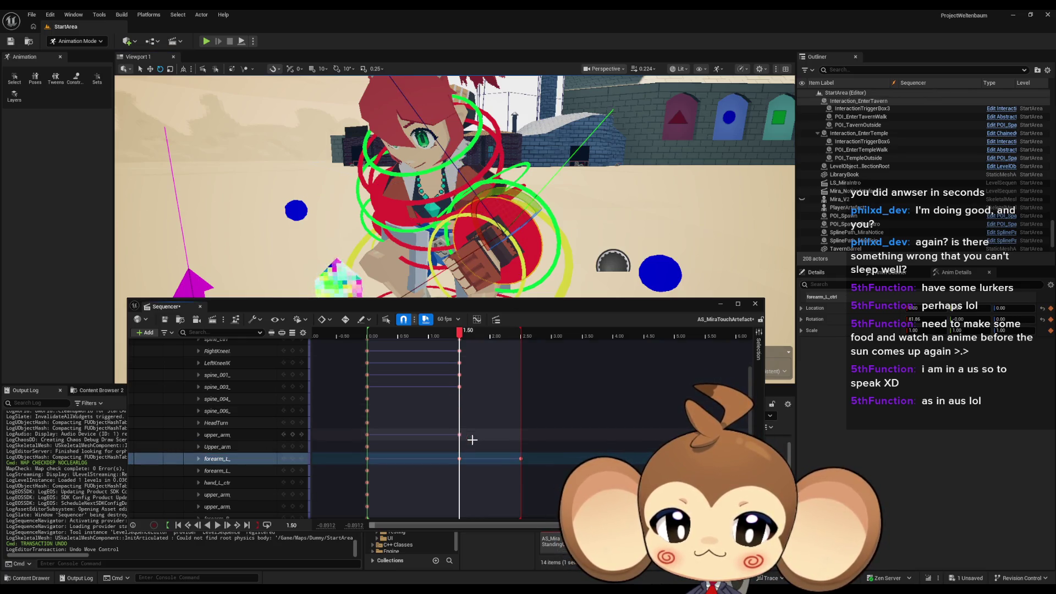
pyautogui.moveTo(458, 435)
pyautogui.mouseDown()
pyautogui.moveTo(428, 434)
pyautogui.moveTo(457, 458)
pyautogui.moveTo(429, 459)
pyautogui.mouseUp()
pyautogui.moveTo(429, 335); pyautogui.dragTo(461, 338)
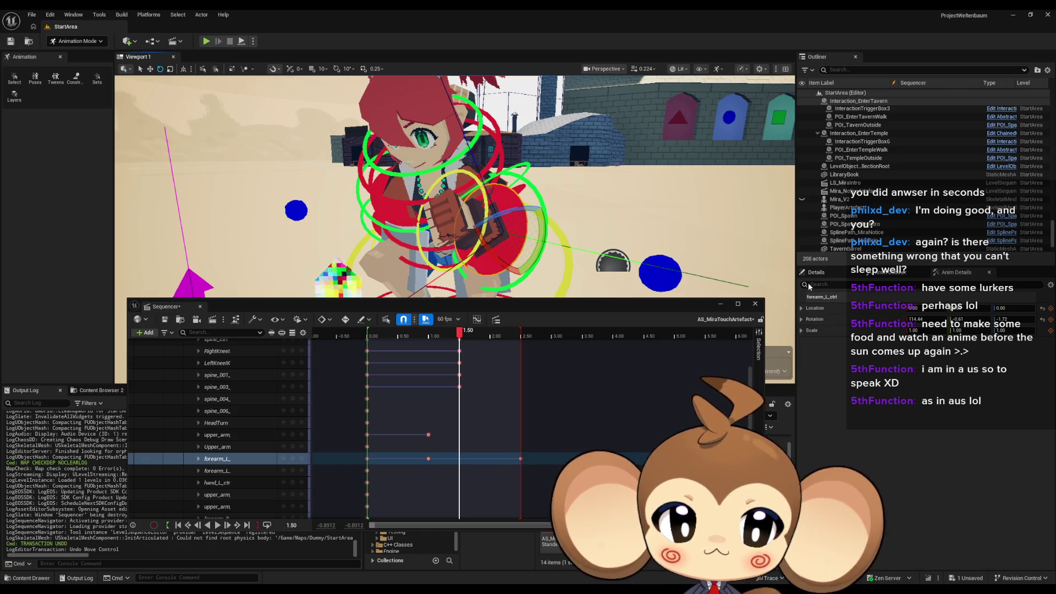
# Step: Reset forearm_L rotation to zero and step between the keys at 1.00 and 1.50
pyautogui.click(1042, 320)
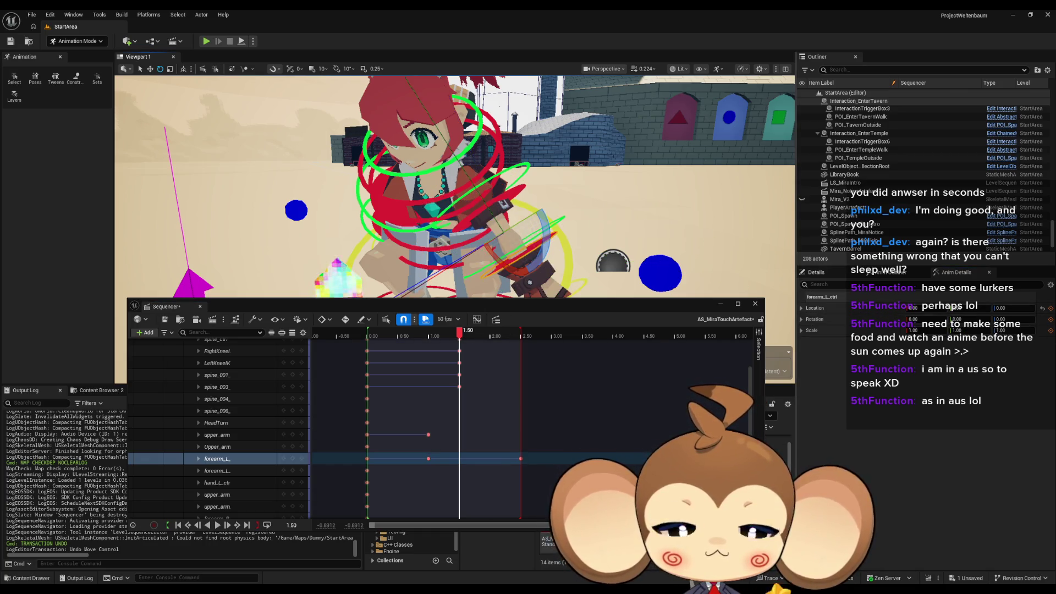
pyautogui.moveTo(456, 187); pyautogui.dragTo(456, 165)
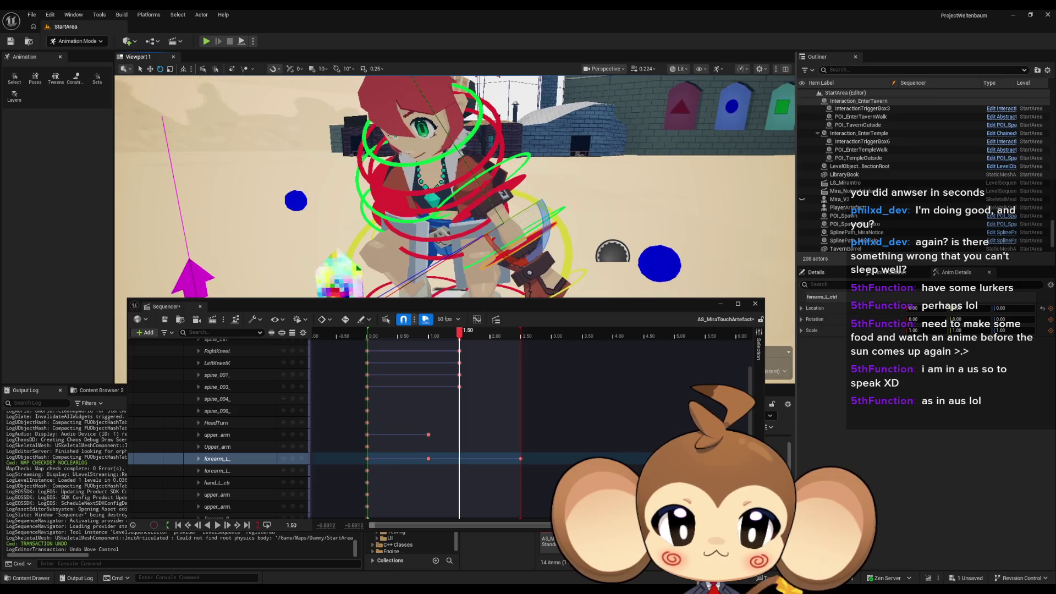
pyautogui.click(427, 459)
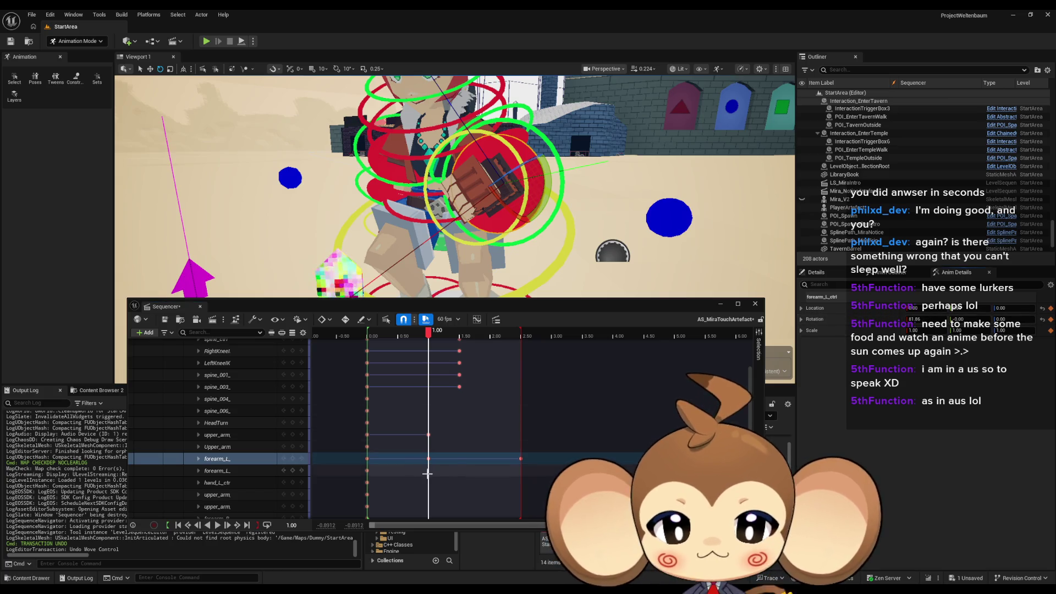
pyautogui.click(459, 388)
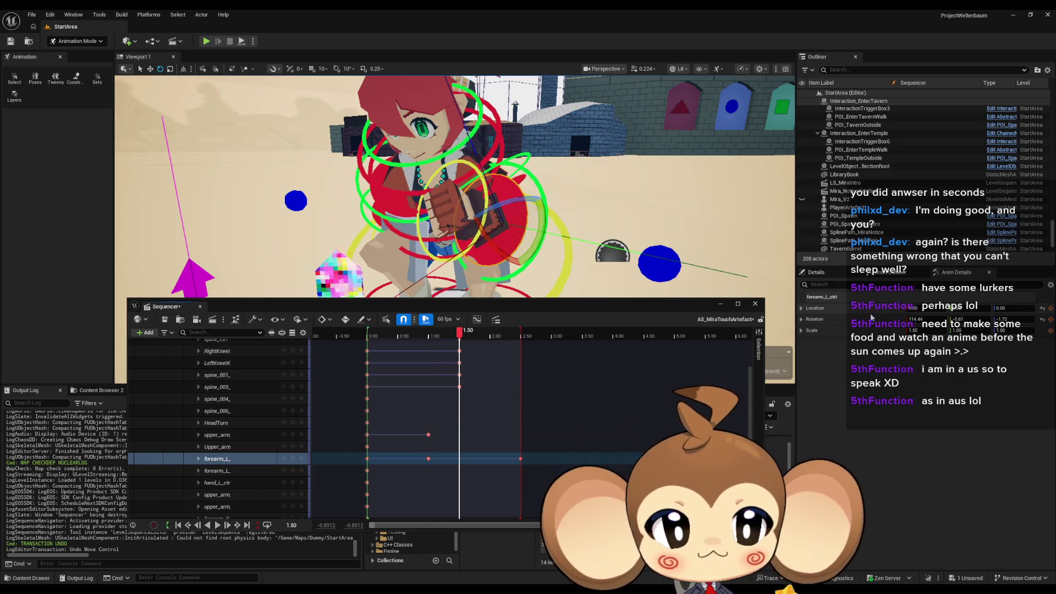
# Step: Select the forearm_L track and the upper arm's keys, then pick the left upper arm control
pyautogui.click(292, 459)
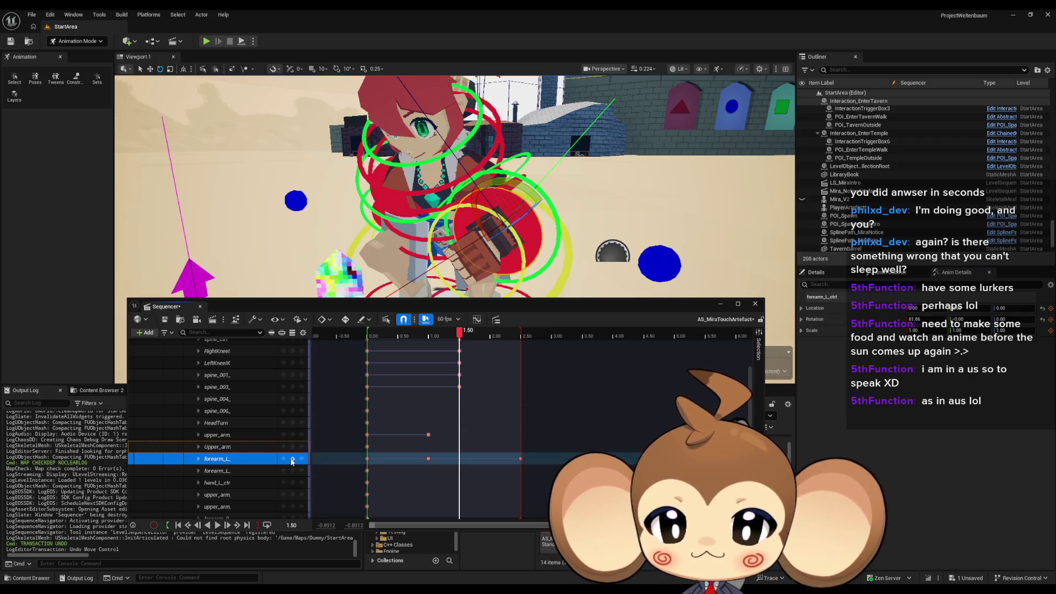
pyautogui.click(429, 435)
pyautogui.click(459, 436)
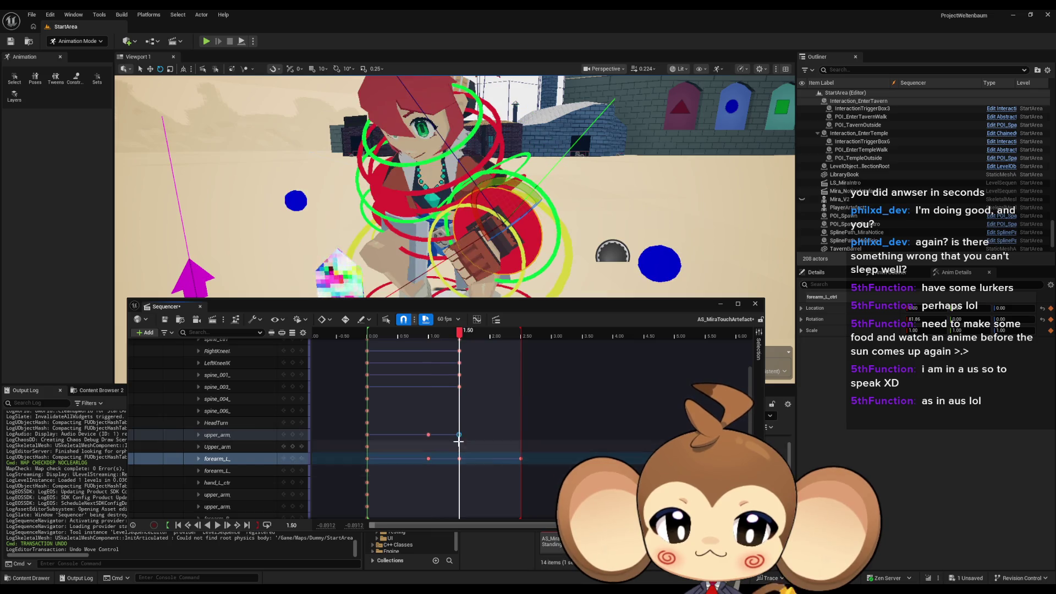
pyautogui.moveTo(558, 234)
pyautogui.mouseDown()
pyautogui.moveTo(525, 240)
pyautogui.moveTo(482, 196)
pyautogui.moveTo(363, 182)
pyautogui.mouseUp()
pyautogui.click(482, 196)
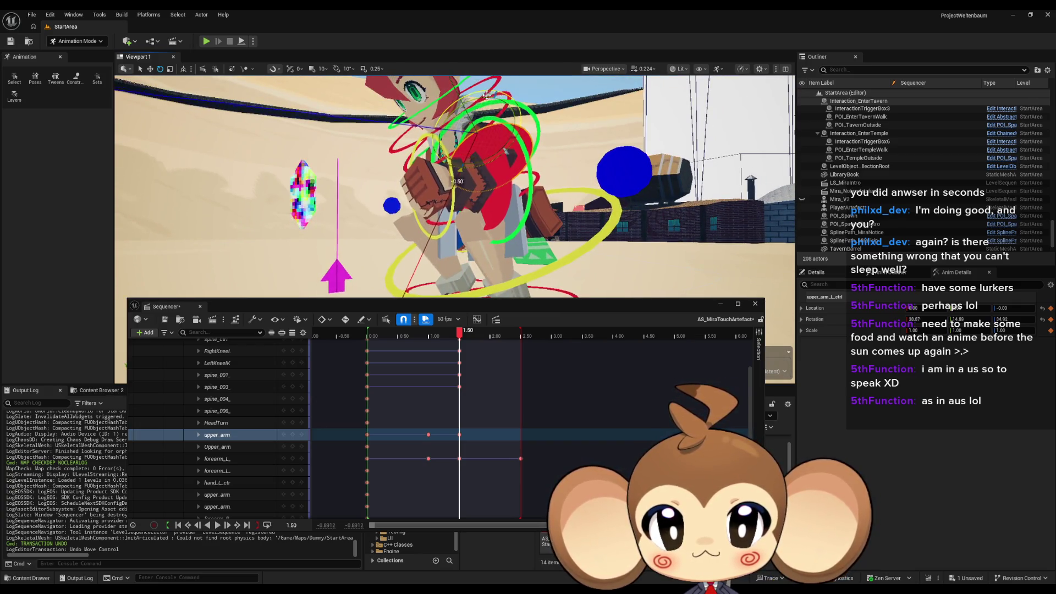
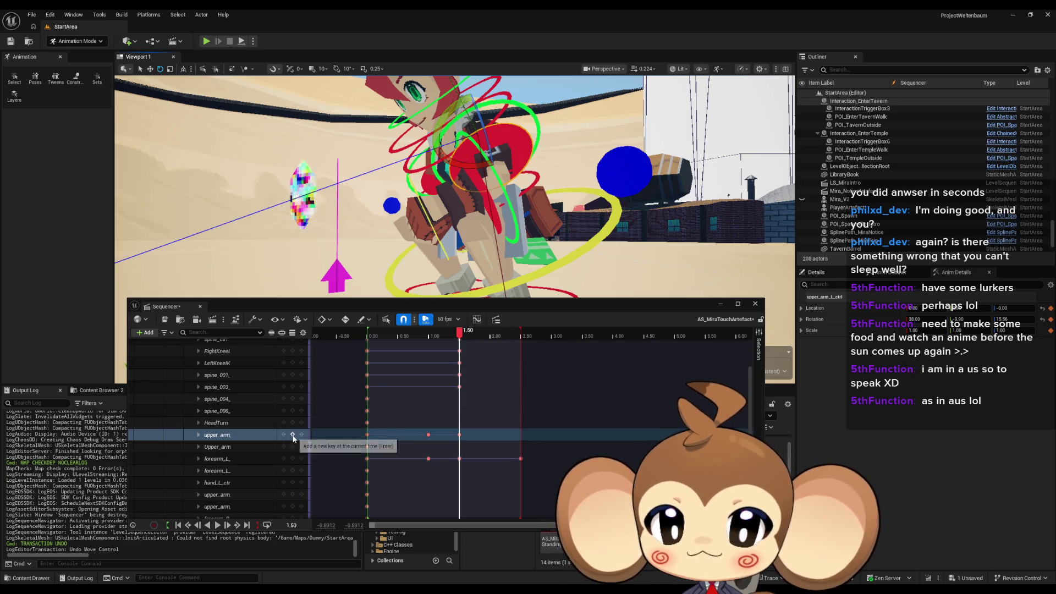
# Step: Rotate forearm_L_ctrl to bend Mira's left forearm further at 1.50 s
pyautogui.click(491, 207)
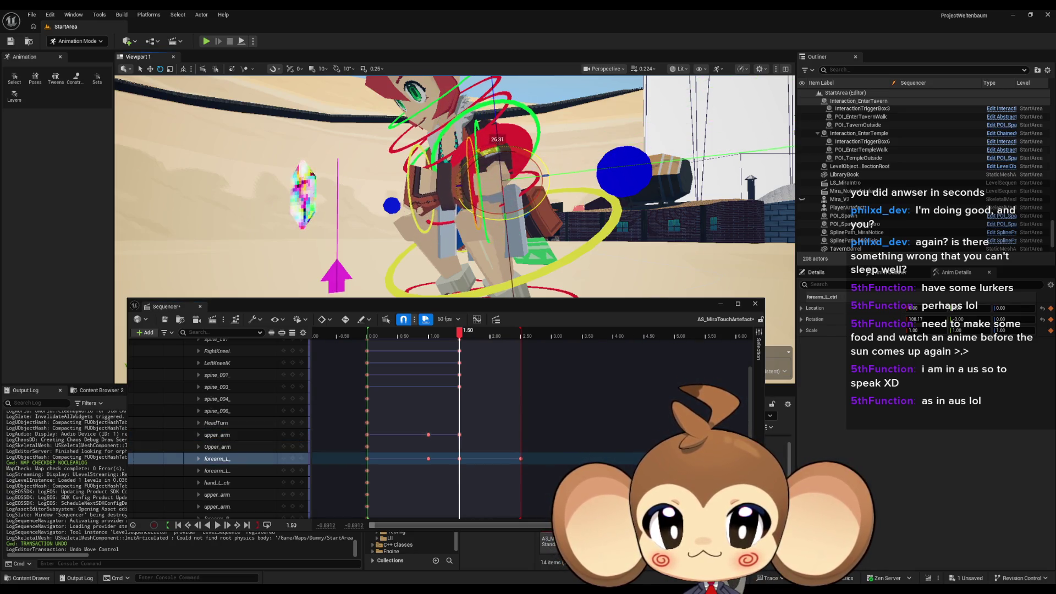
pyautogui.moveTo(578, 202); pyautogui.dragTo(495, 197)
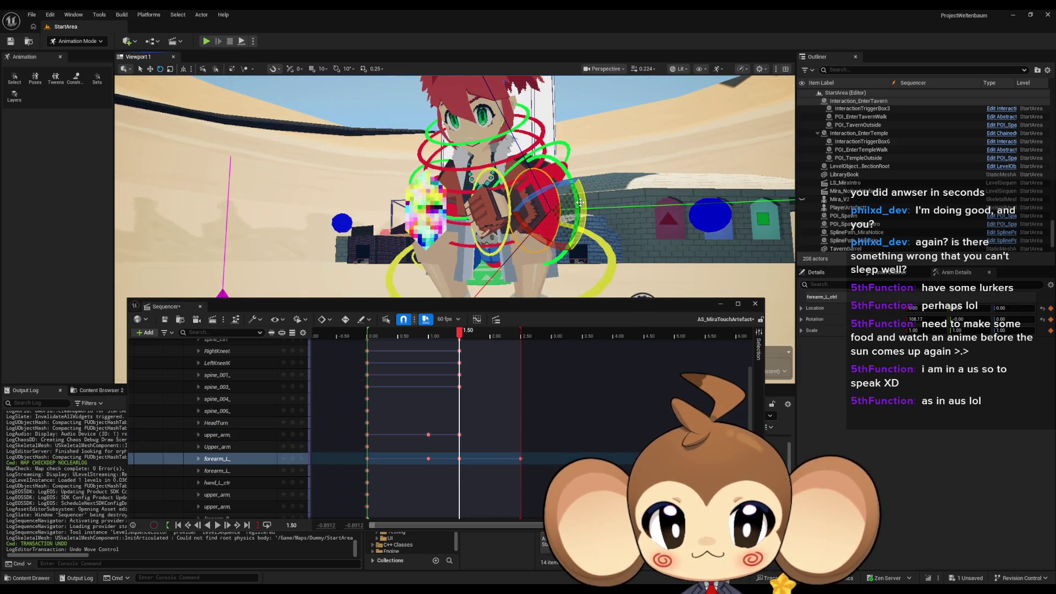
pyautogui.moveTo(580, 202)
pyautogui.mouseDown()
pyautogui.moveTo(527, 235)
pyautogui.moveTo(549, 163)
pyautogui.moveTo(523, 215)
pyautogui.moveTo(556, 217)
pyautogui.moveTo(544, 216)
pyautogui.mouseUp()
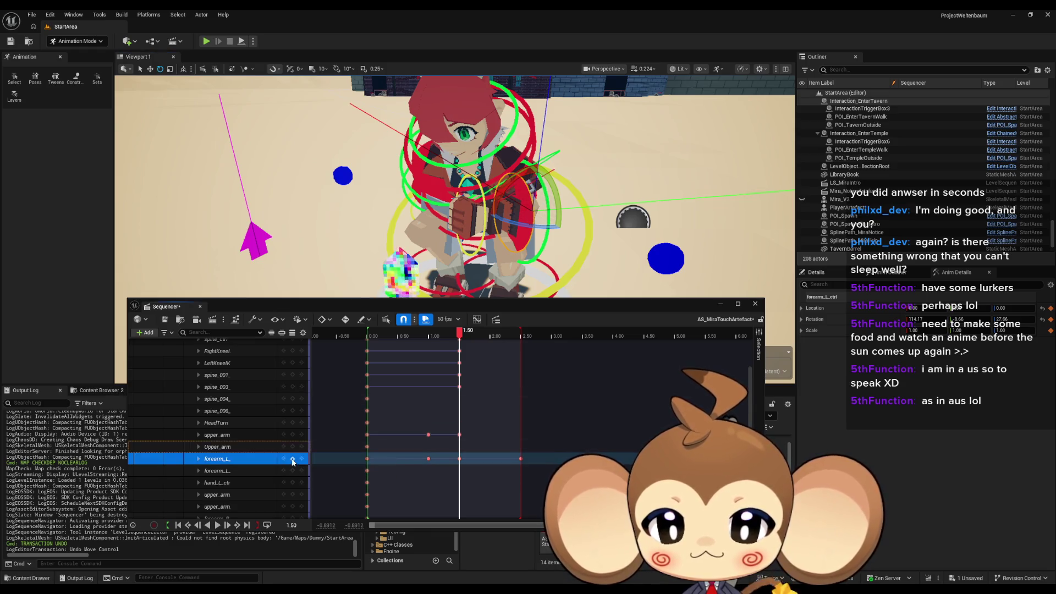
# Step: Scrub and play back the reach animation, ending on the final pose at 2.50 s
pyautogui.click(471, 335)
pyautogui.moveTo(473, 337)
pyautogui.mouseDown()
pyautogui.moveTo(516, 337)
pyautogui.moveTo(373, 338)
pyautogui.mouseUp()
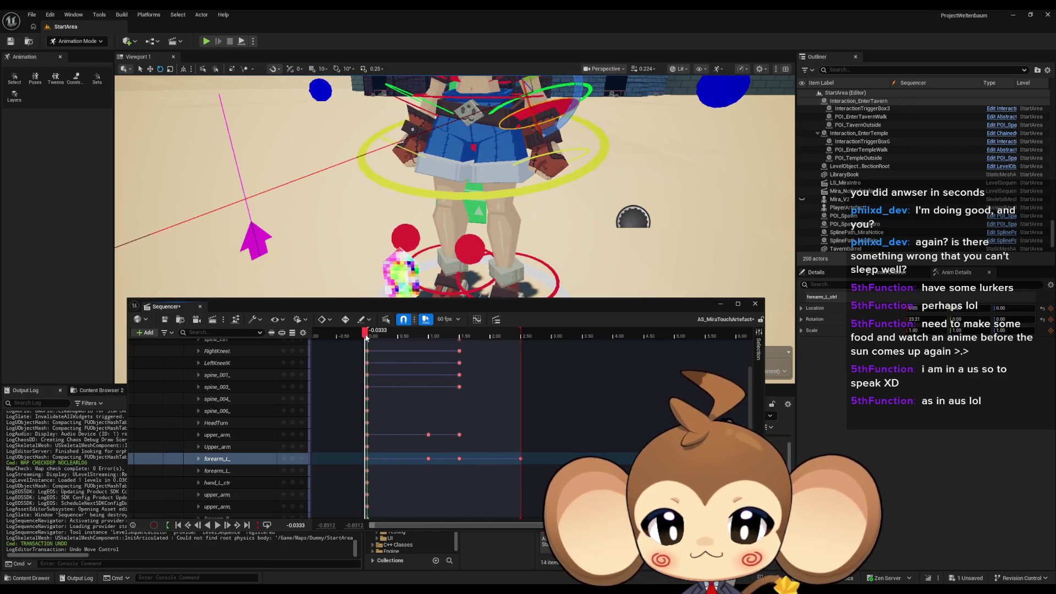
pyautogui.press('space')
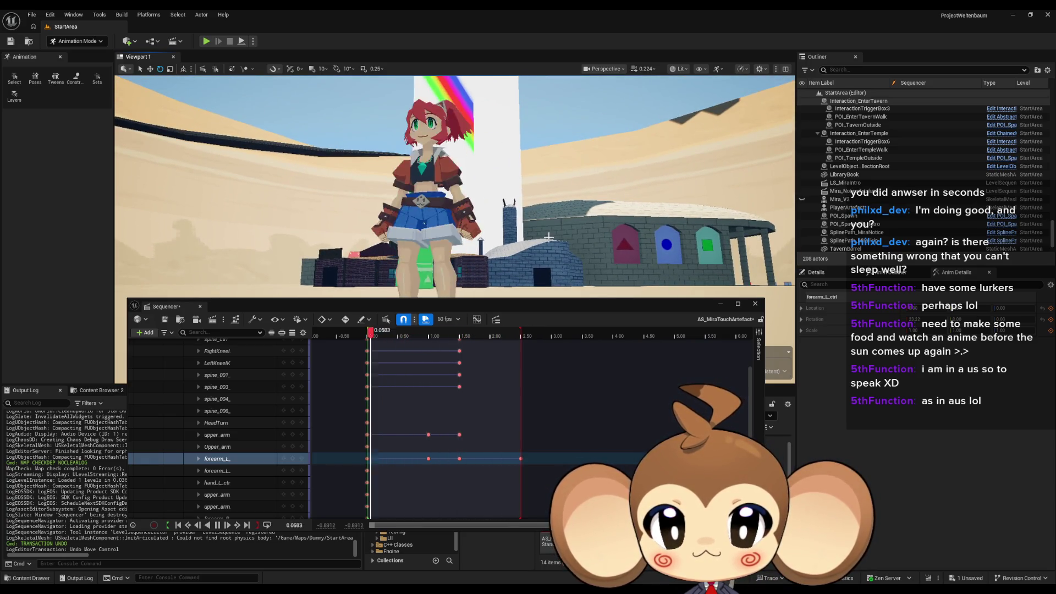
pyautogui.click(512, 335)
pyautogui.click(517, 336)
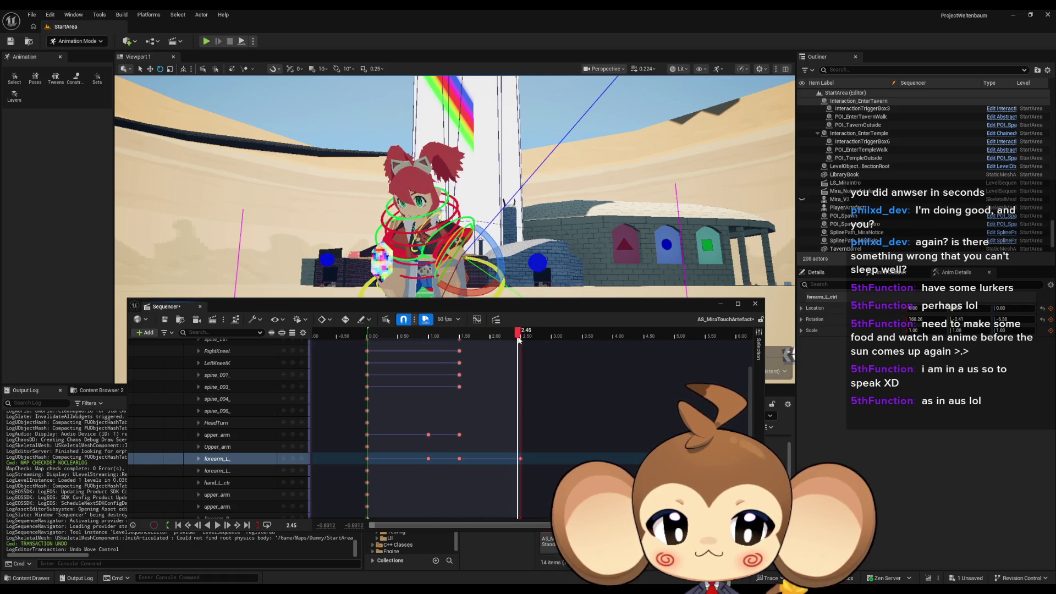
pyautogui.moveTo(458, 239)
pyautogui.mouseDown()
pyautogui.moveTo(454, 159)
pyautogui.moveTo(462, 209)
pyautogui.moveTo(533, 219)
pyautogui.mouseUp()
pyautogui.click(598, 250)
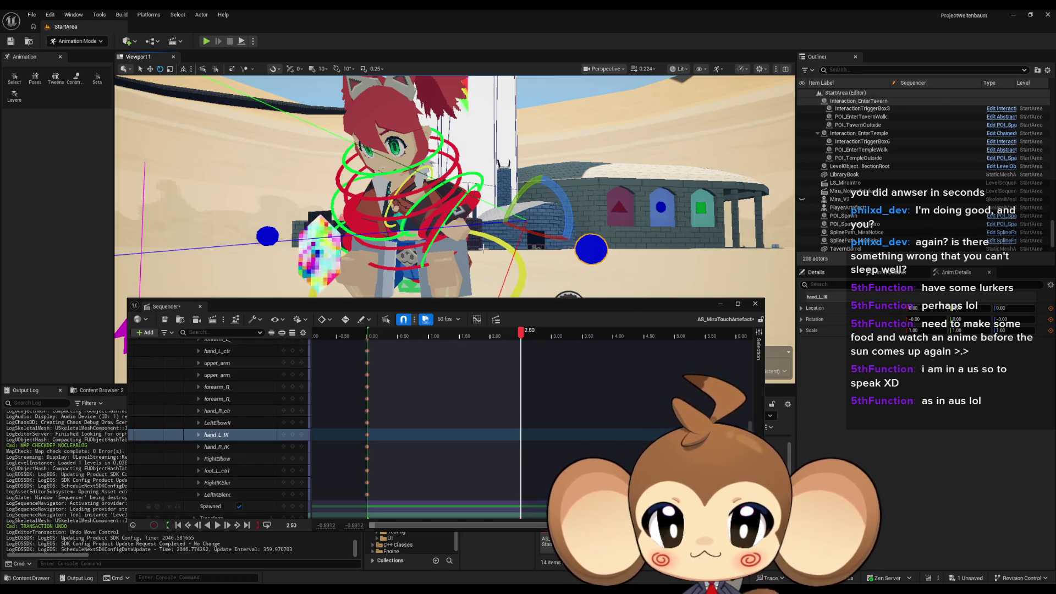
# Step: Select the forearm_L key at 2.50 s in the Sequencer
pyautogui.moveTo(598, 251)
pyautogui.mouseDown()
pyautogui.moveTo(572, 286)
pyautogui.moveTo(563, 253)
pyautogui.mouseUp()
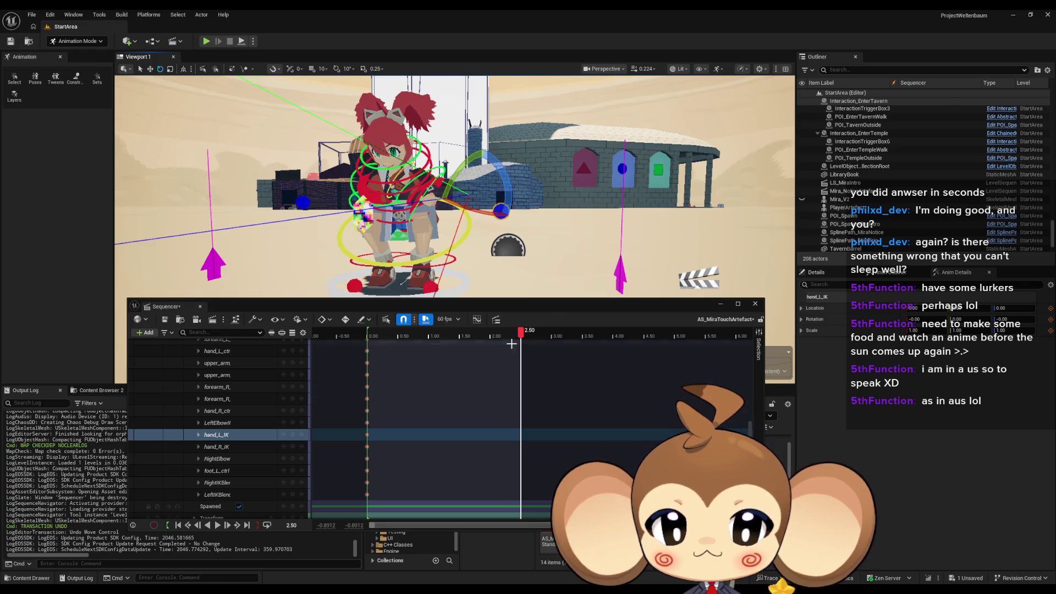
pyautogui.scroll(3, 490, 382)
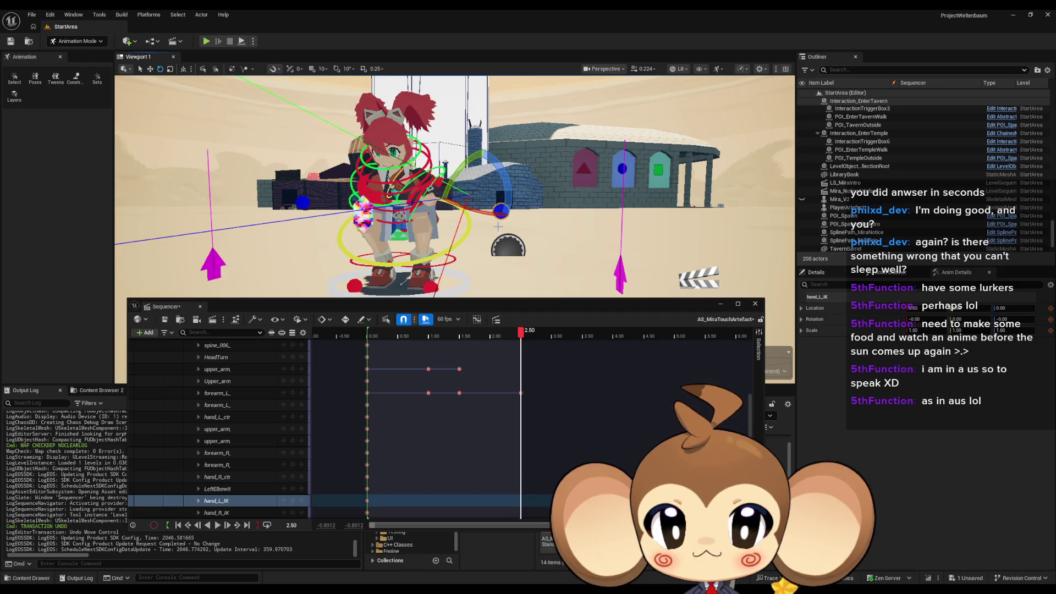
pyautogui.click(619, 273)
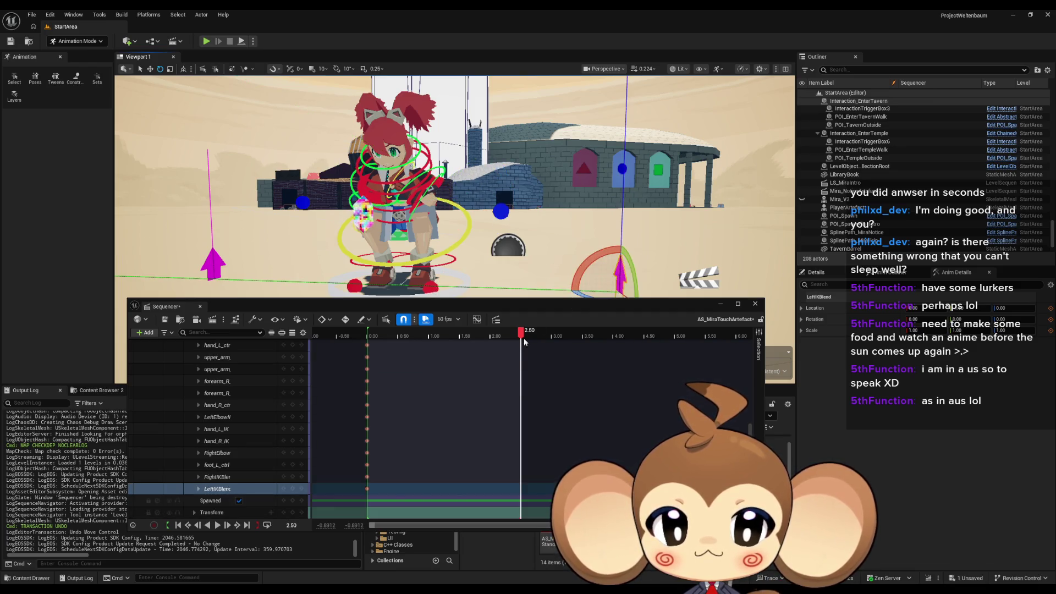
pyautogui.scroll(1, 507, 387)
pyautogui.scroll(1, 508, 386)
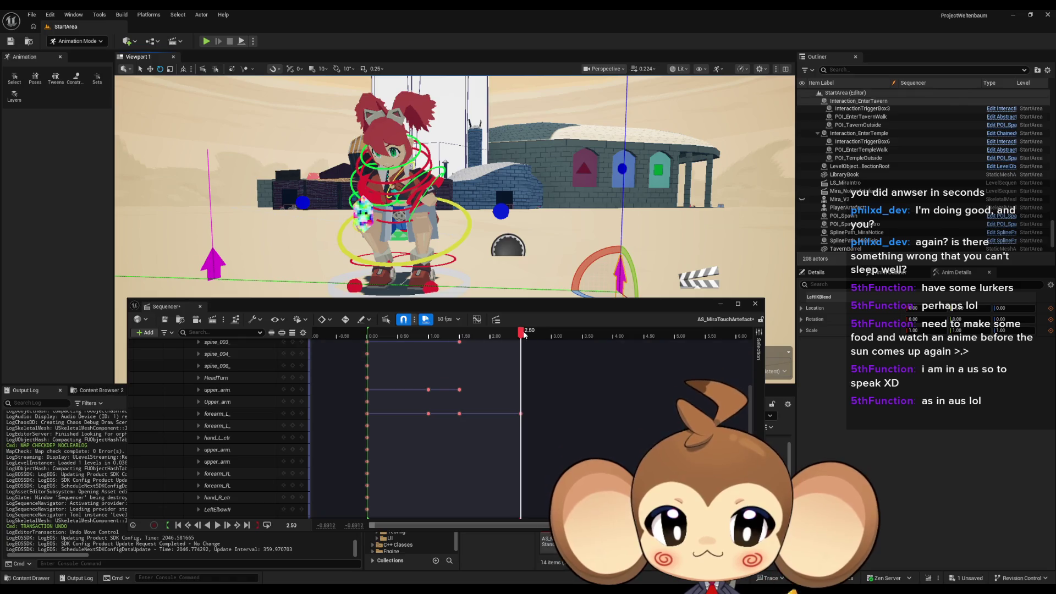
pyautogui.click(458, 390)
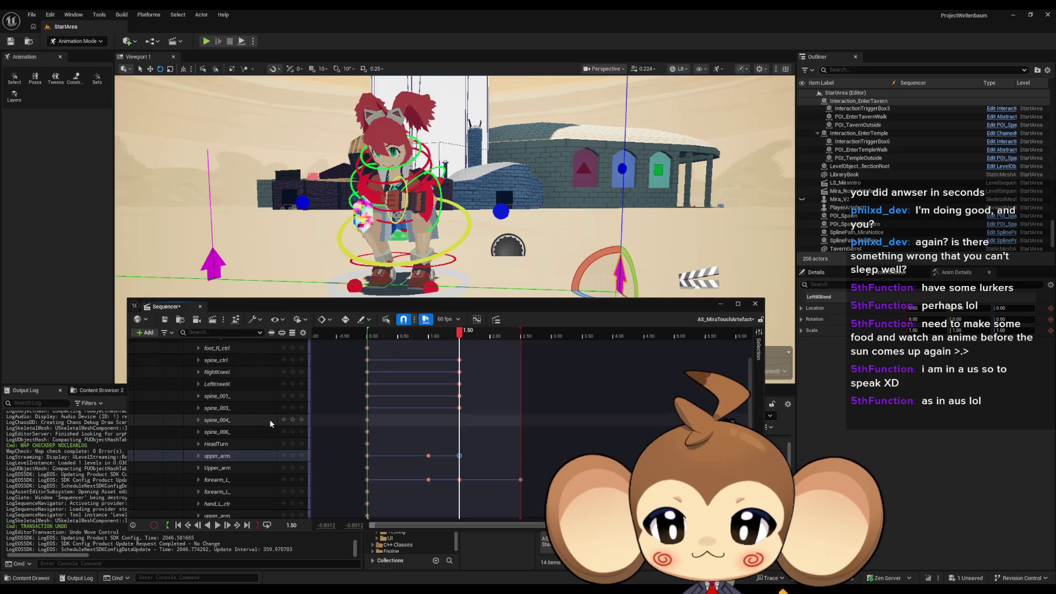
pyautogui.scroll(-8, 275, 421)
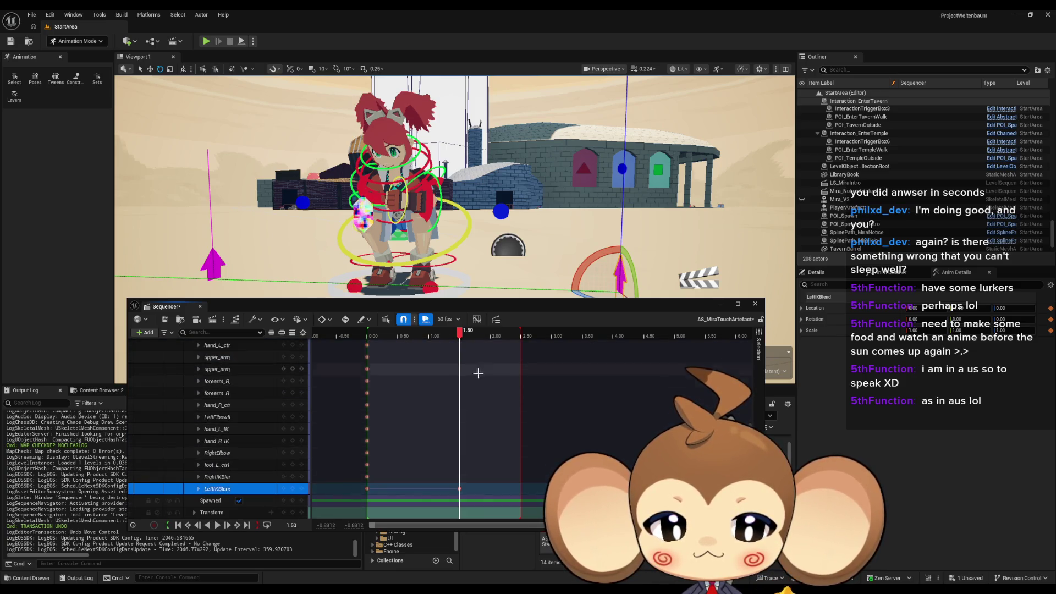
pyautogui.scroll(7, 479, 373)
pyautogui.click(520, 400)
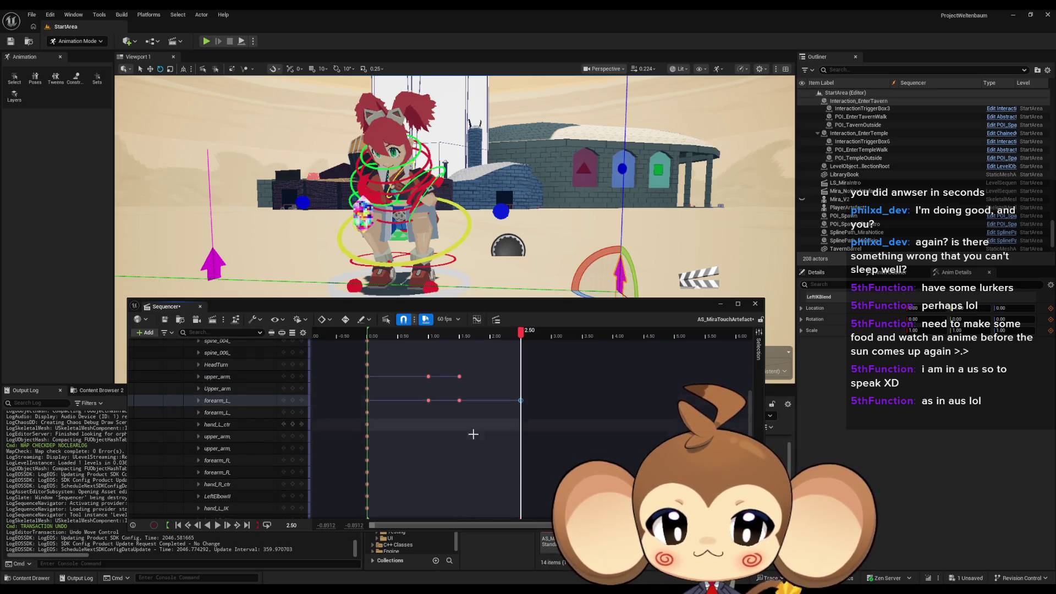
# Step: Lift the left arm control upward with the translate gizmo so the hand reaches forward
pyautogui.moveTo(475, 165)
pyautogui.mouseDown()
pyautogui.moveTo(475, 194)
pyautogui.moveTo(464, 134)
pyautogui.mouseUp()
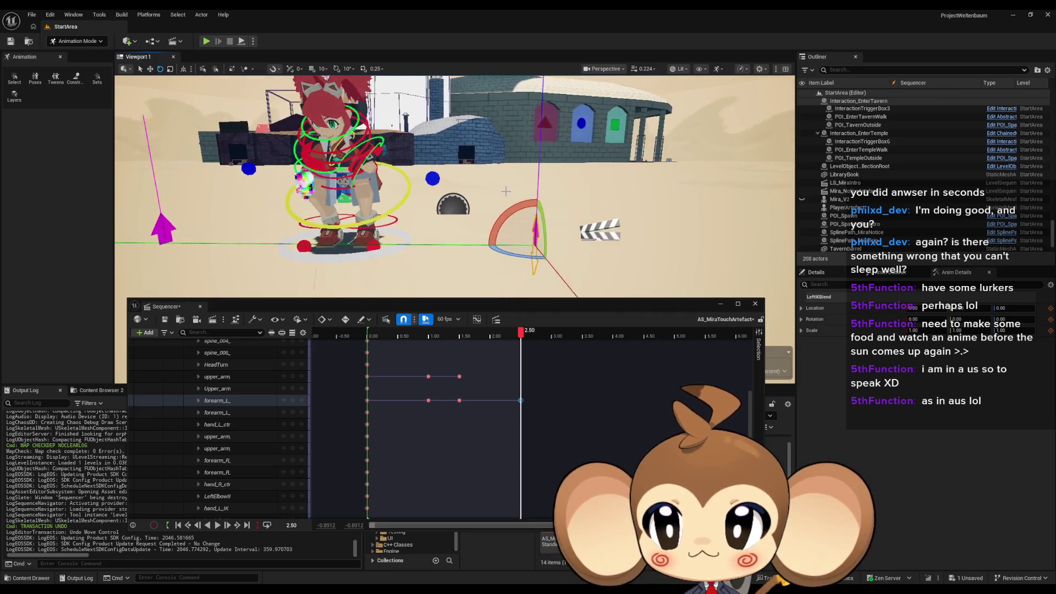
pyautogui.press('w')
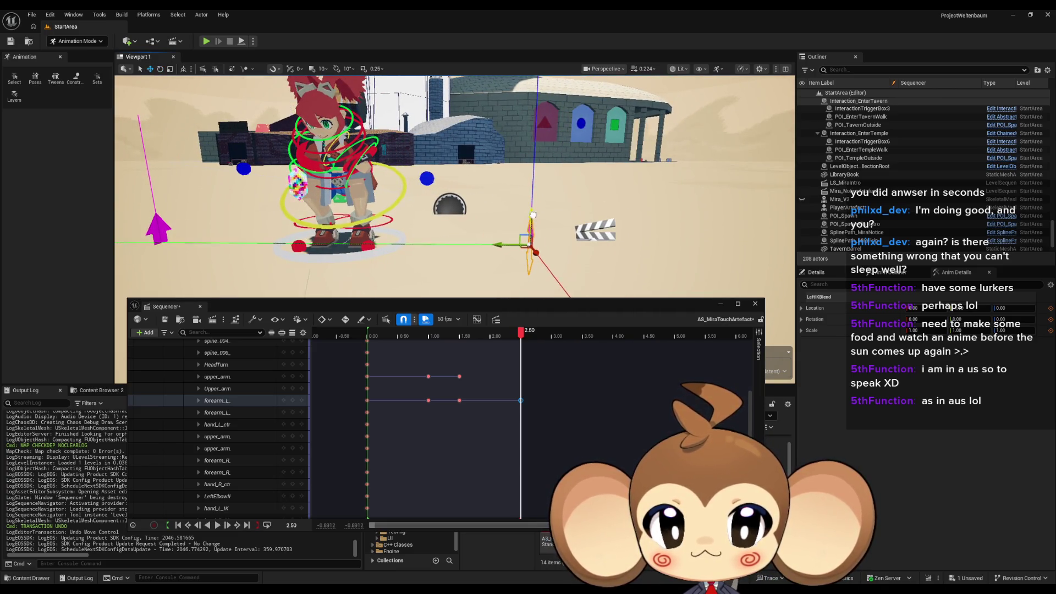
pyautogui.moveTo(532, 214); pyautogui.dragTo(535, 113)
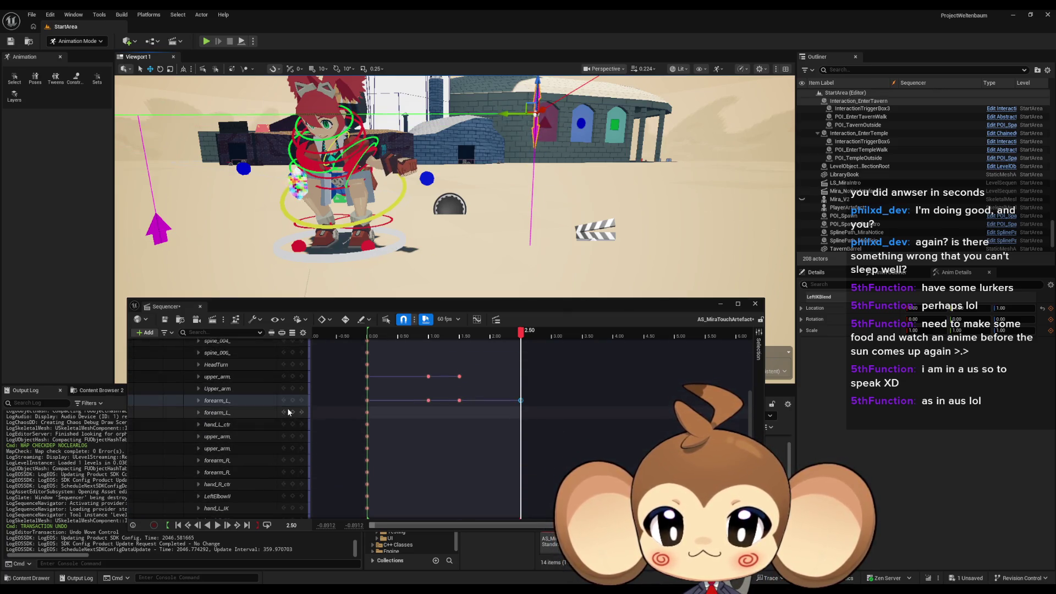
pyautogui.scroll(-3, 288, 412)
pyautogui.click(291, 502)
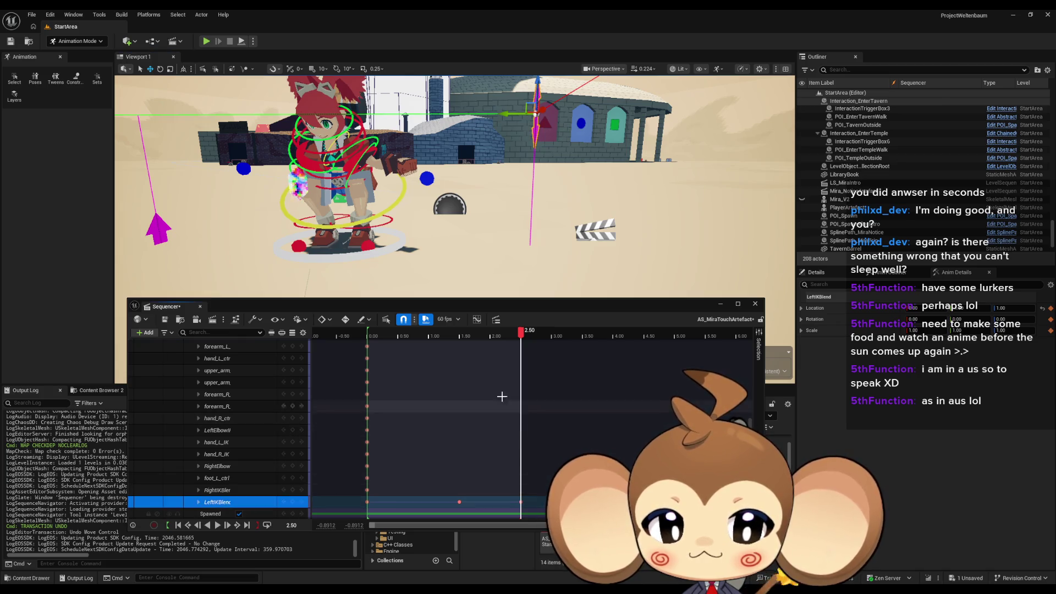
pyautogui.click(428, 178)
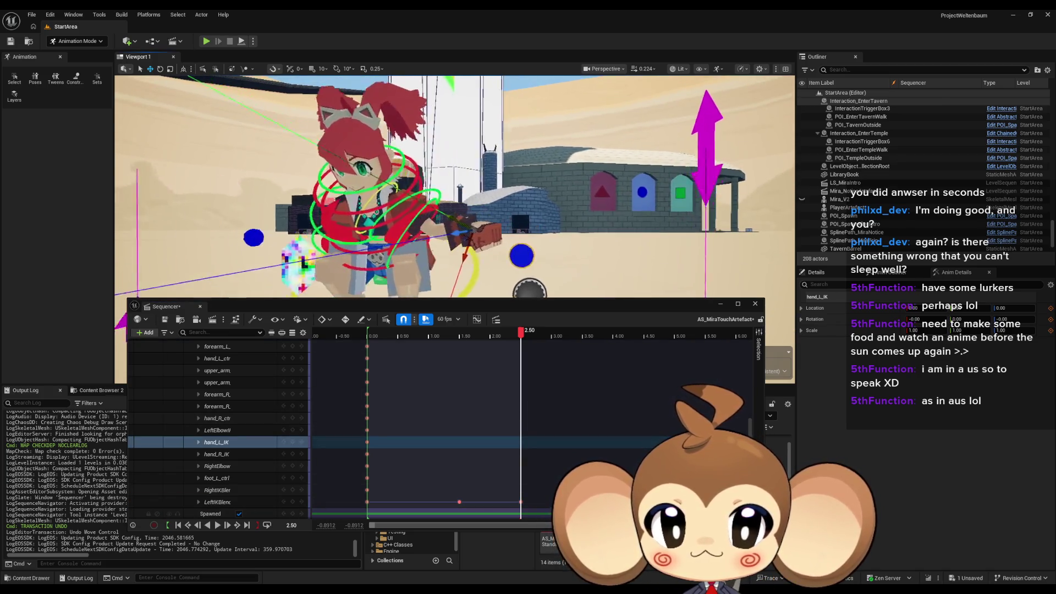
pyautogui.scroll(5, 488, 216)
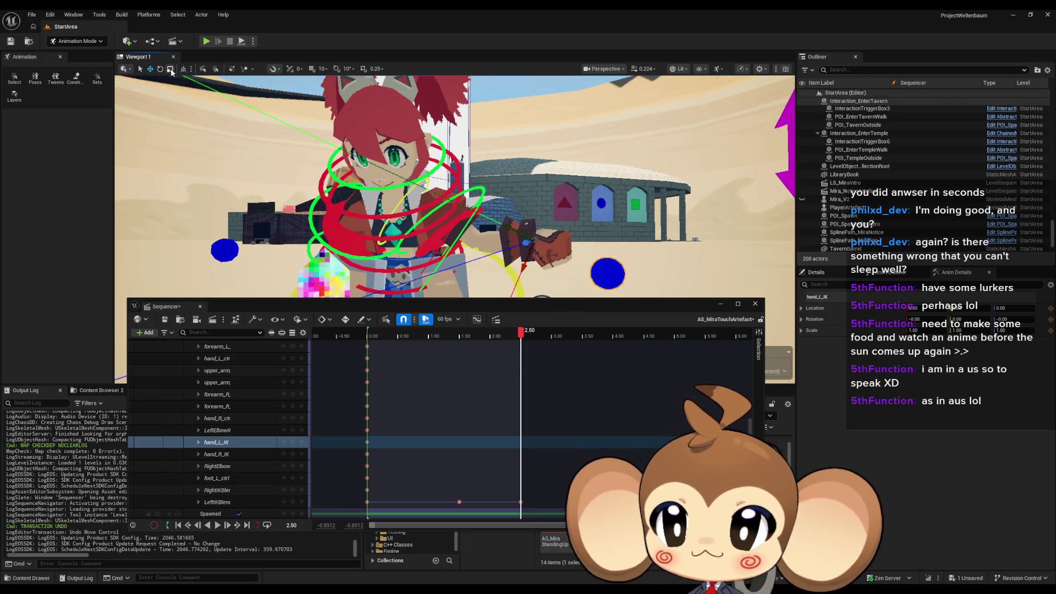
# Step: Rotate hand_L_IK to about 159 degrees and check the hand from above and front
pyautogui.moveTo(536, 249)
pyautogui.mouseDown()
pyautogui.moveTo(532, 230)
pyautogui.moveTo(500, 218)
pyautogui.moveTo(485, 235)
pyautogui.mouseUp()
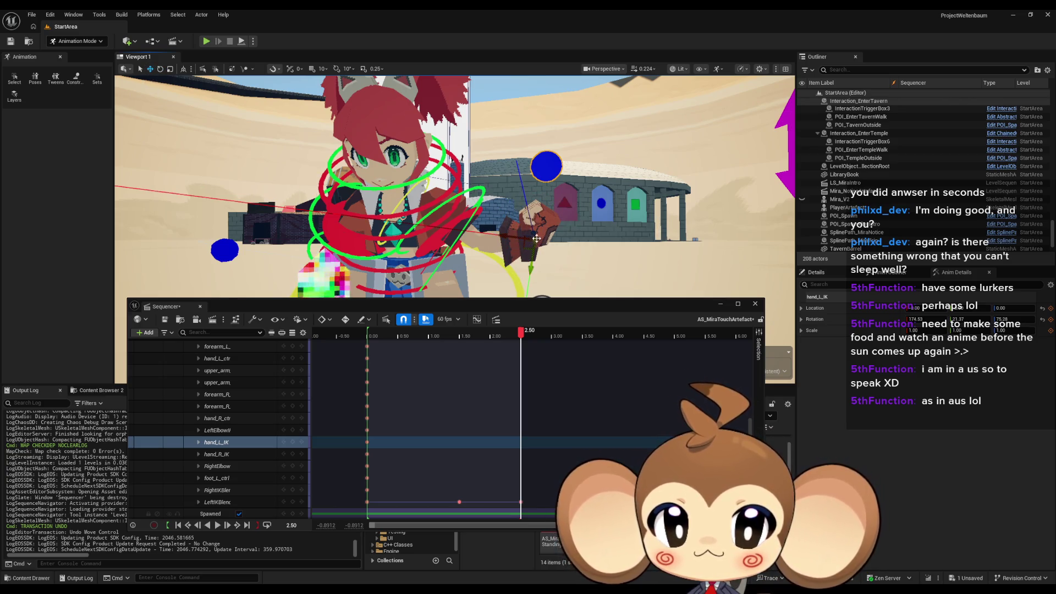
pyautogui.moveTo(536, 239); pyautogui.dragTo(533, 276)
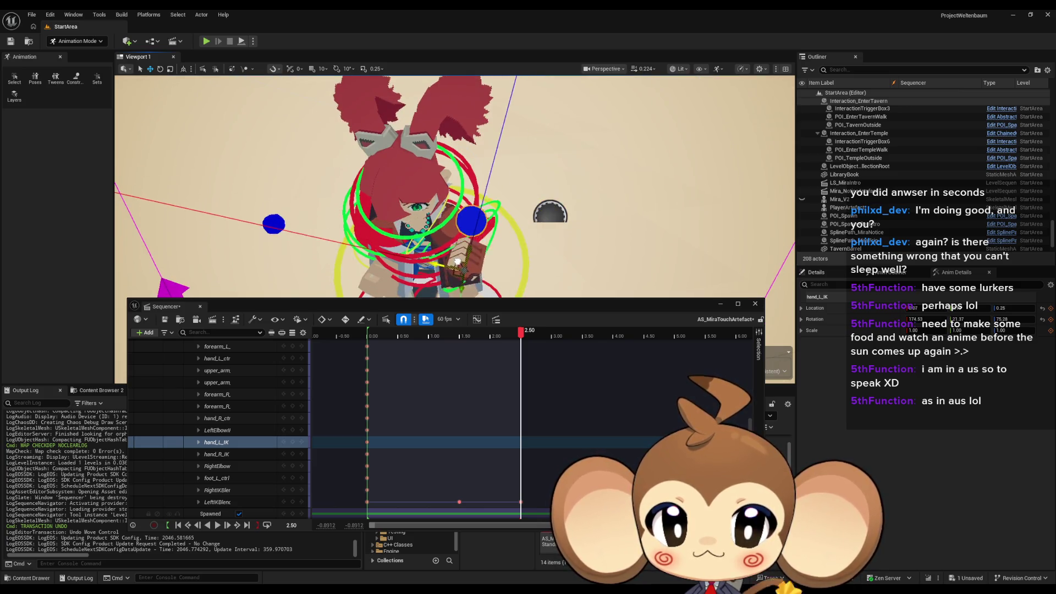
pyautogui.moveTo(532, 276)
pyautogui.mouseDown()
pyautogui.moveTo(536, 226)
pyautogui.moveTo(453, 275)
pyautogui.moveTo(574, 226)
pyautogui.moveTo(460, 212)
pyautogui.mouseUp()
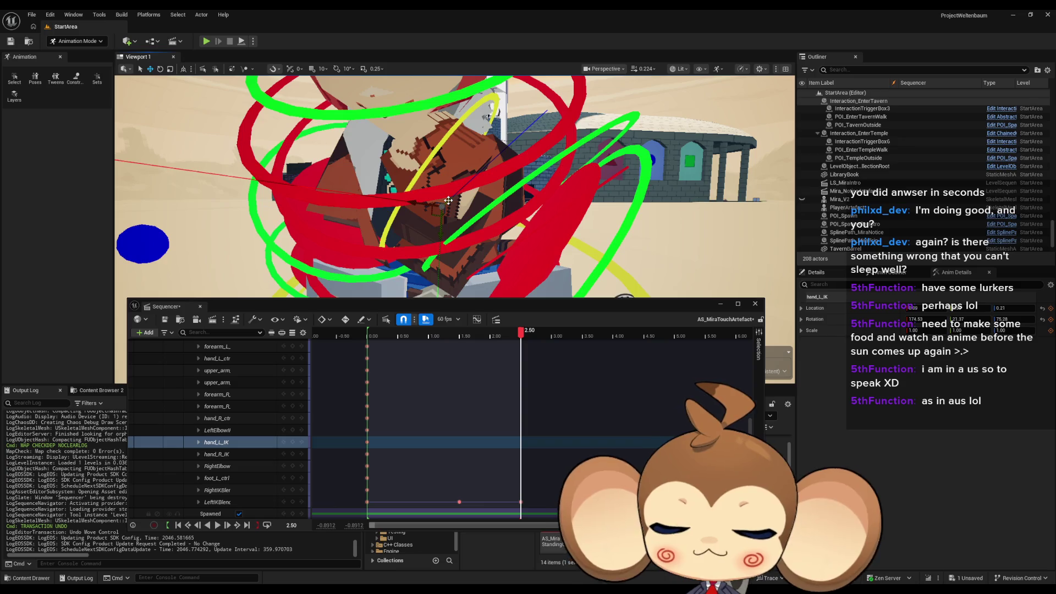
pyautogui.moveTo(393, 171); pyautogui.dragTo(394, 212)
pyautogui.moveTo(446, 286)
pyautogui.mouseDown()
pyautogui.moveTo(418, 286)
pyautogui.moveTo(457, 259)
pyautogui.mouseUp()
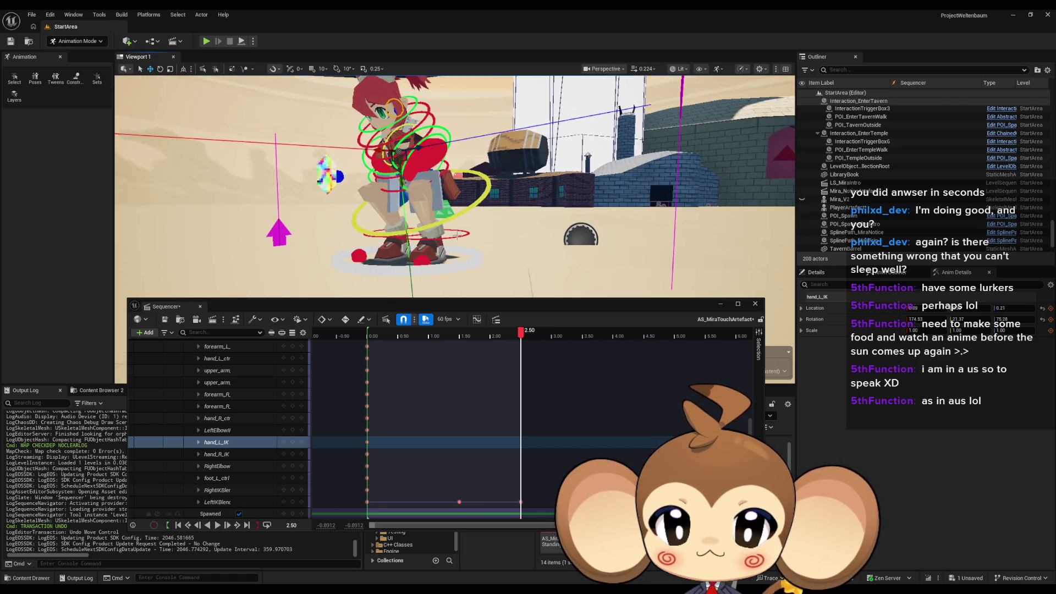
pyautogui.click(230, 432)
# Step: Key the left hand IK pose at 2.50 s
pyautogui.press('f')
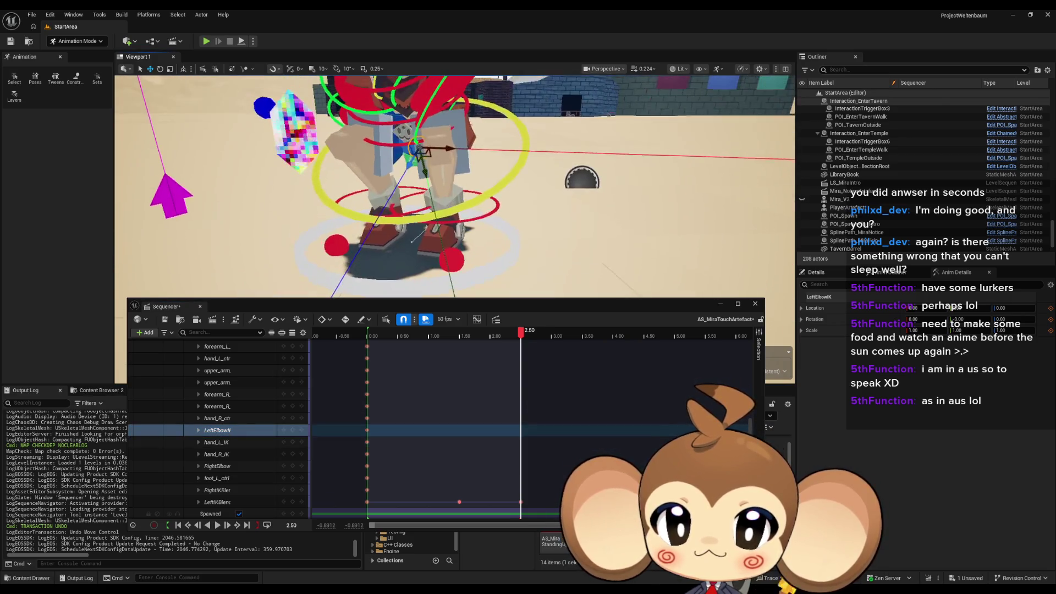
pyautogui.scroll(-5, 424, 161)
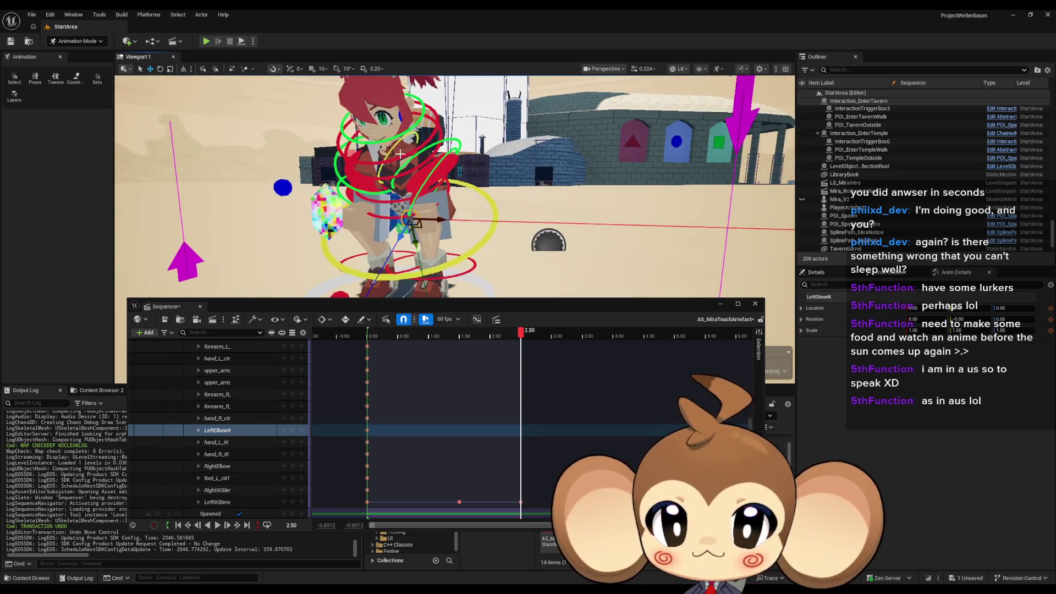
pyautogui.click(391, 137)
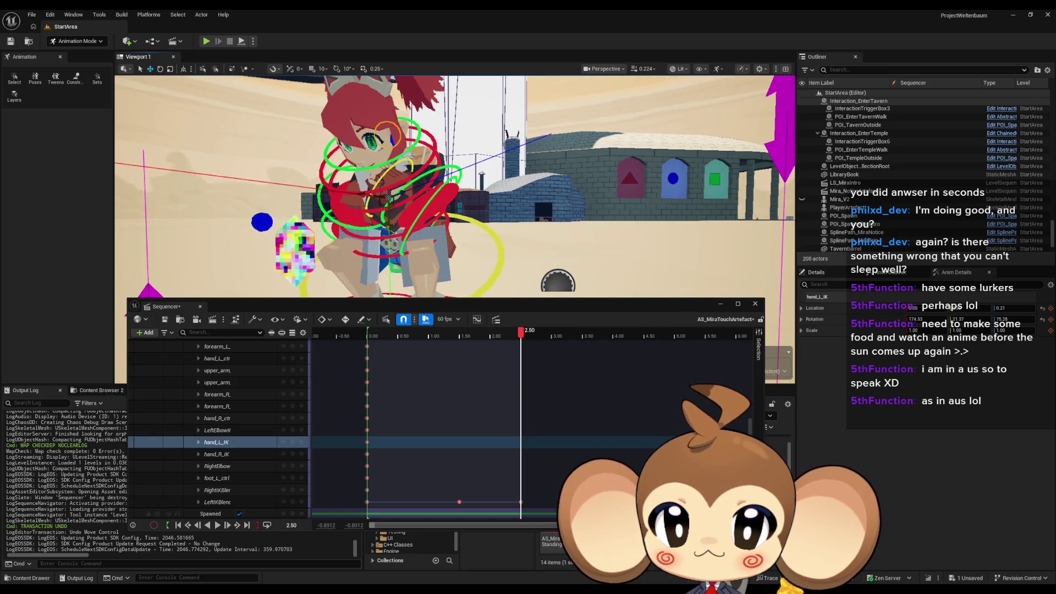
pyautogui.press('s')
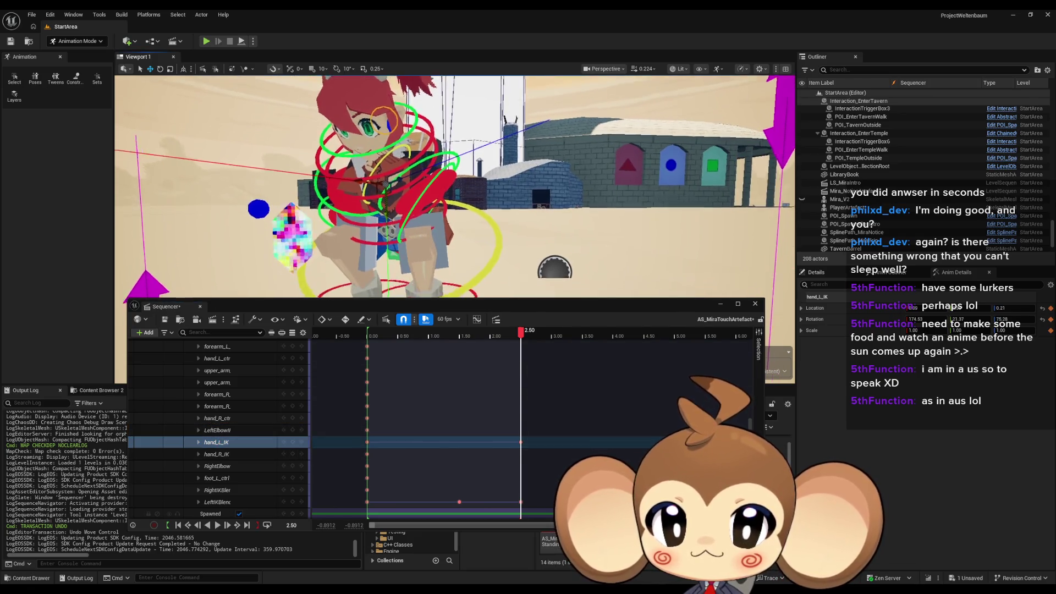
pyautogui.scroll(3, 455, 187)
pyautogui.moveTo(440, 187)
pyautogui.mouseDown()
pyautogui.moveTo(407, 187)
pyautogui.moveTo(388, 160)
pyautogui.mouseUp()
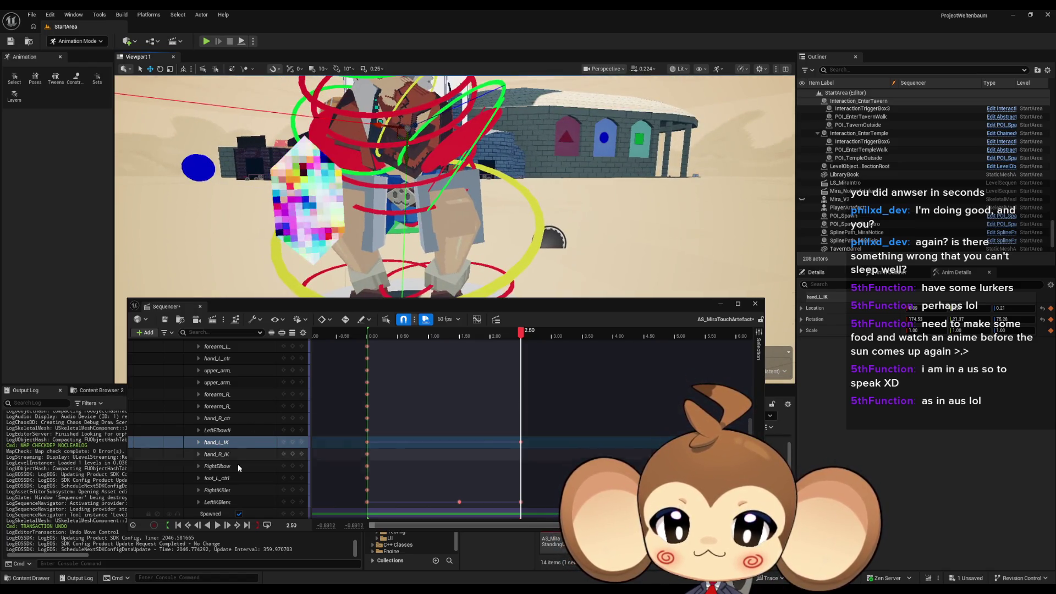
# Step: Move LeftElbowIK to lower the crystal arm, check it, and key it at 2.50 s
pyautogui.click(236, 430)
pyautogui.moveTo(418, 220); pyautogui.dragTo(444, 244)
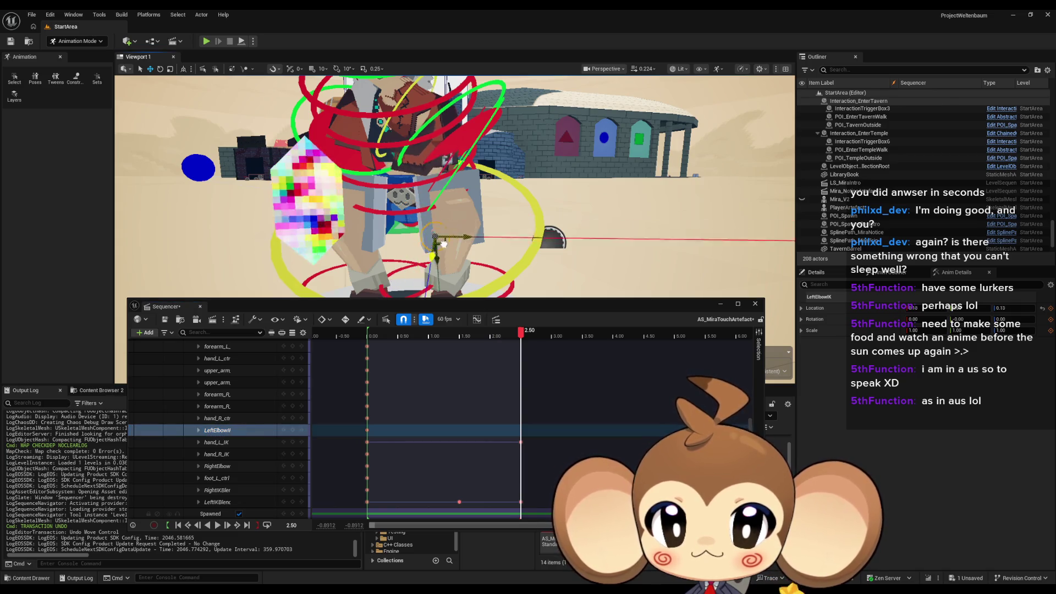
pyautogui.moveTo(477, 284); pyautogui.dragTo(464, 284)
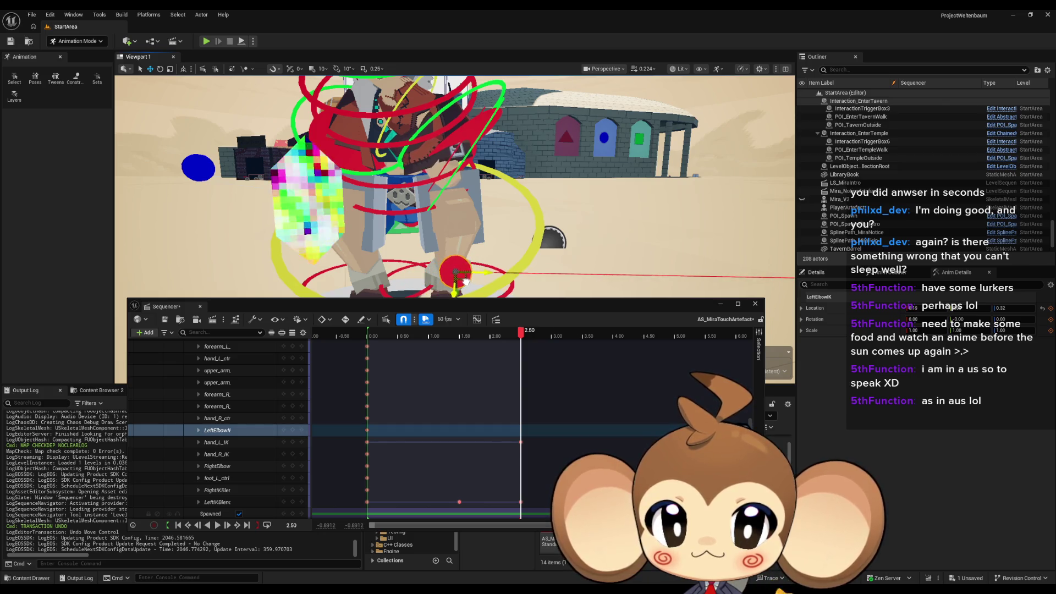
pyautogui.moveTo(465, 282)
pyautogui.mouseDown()
pyautogui.moveTo(454, 258)
pyautogui.moveTo(510, 218)
pyautogui.mouseUp()
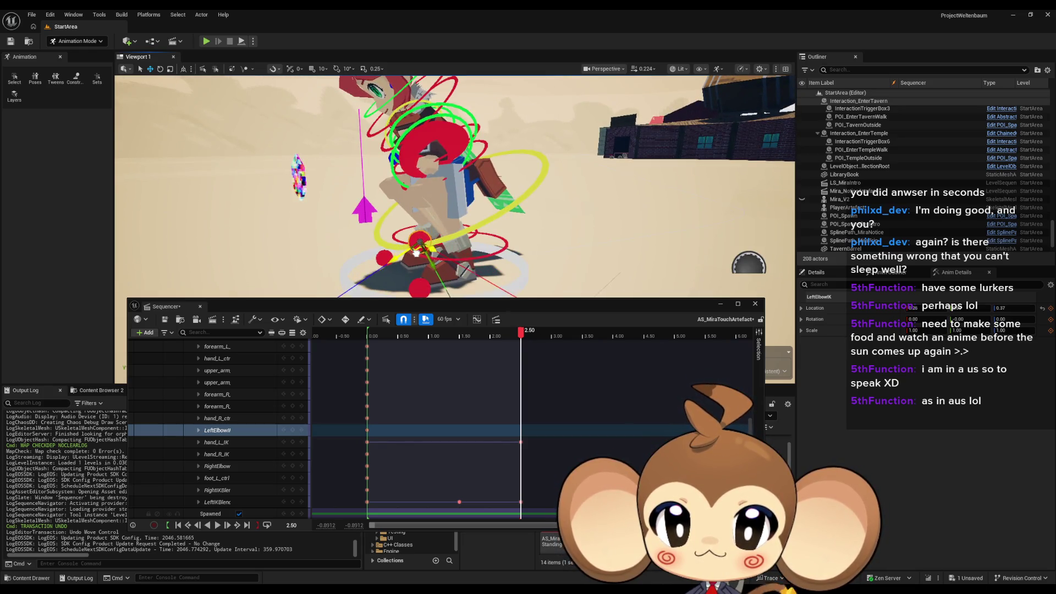
pyautogui.press('g')
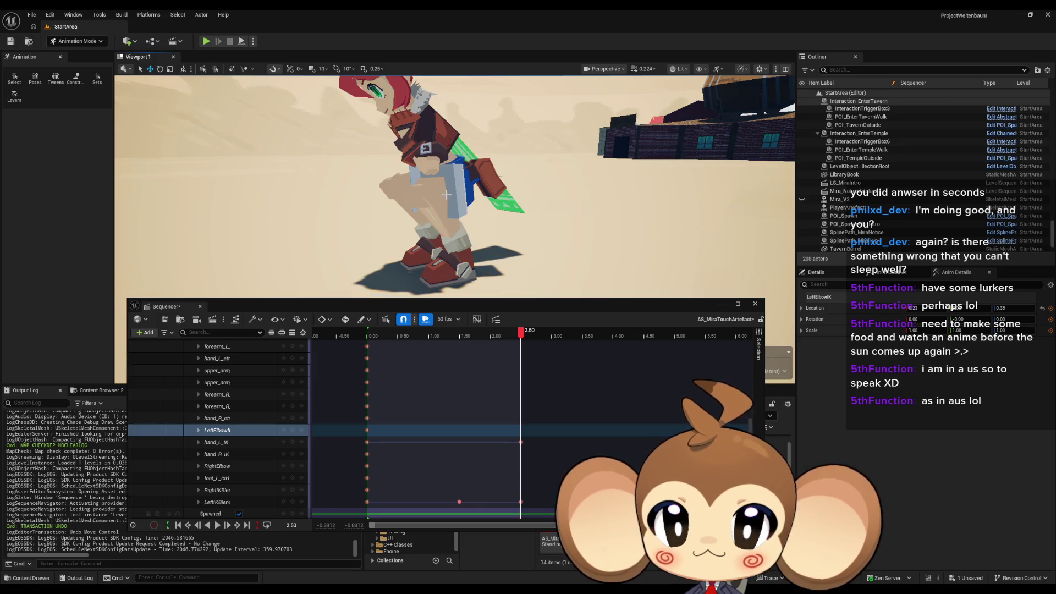
pyautogui.moveTo(455, 194); pyautogui.dragTo(461, 200)
pyautogui.click(462, 200)
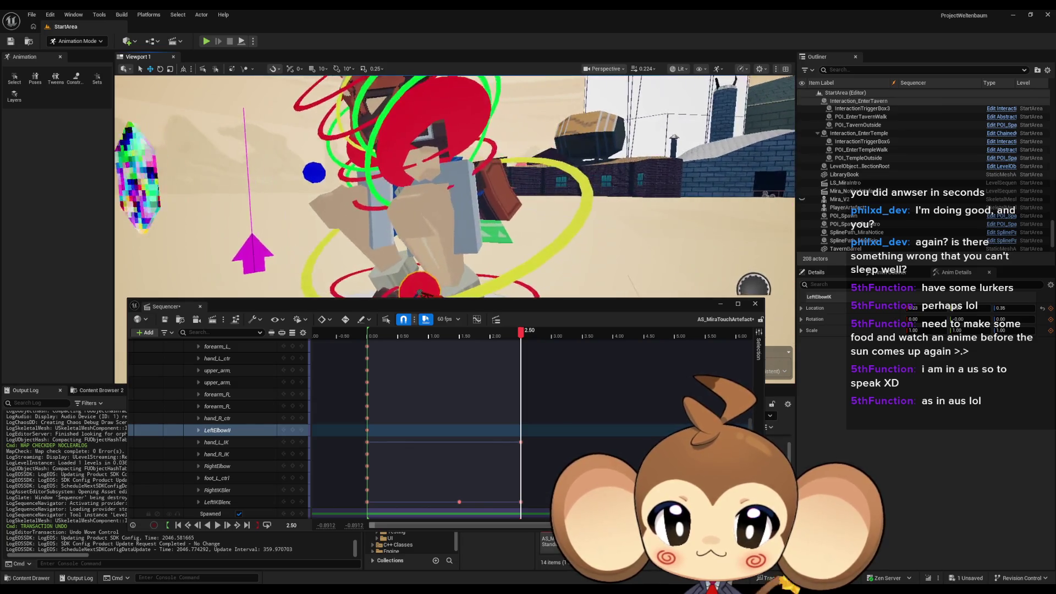
pyautogui.moveTo(419, 292)
pyautogui.mouseDown()
pyautogui.moveTo(436, 242)
pyautogui.moveTo(447, 240)
pyautogui.moveTo(414, 234)
pyautogui.mouseUp()
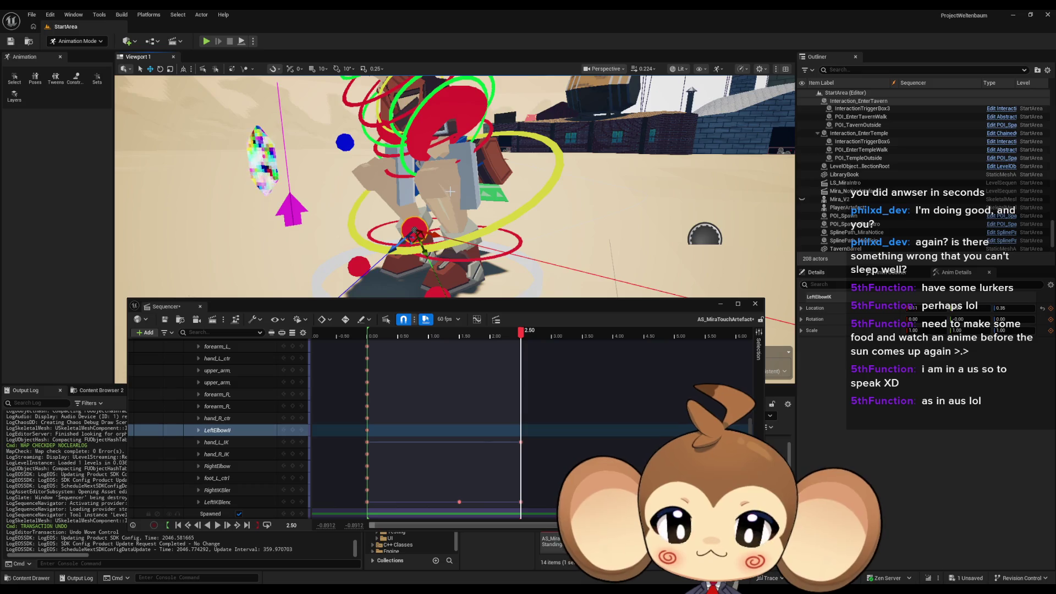
pyautogui.moveTo(451, 190)
pyautogui.mouseDown()
pyautogui.moveTo(483, 189)
pyautogui.moveTo(459, 185)
pyautogui.mouseUp()
pyautogui.click(293, 430)
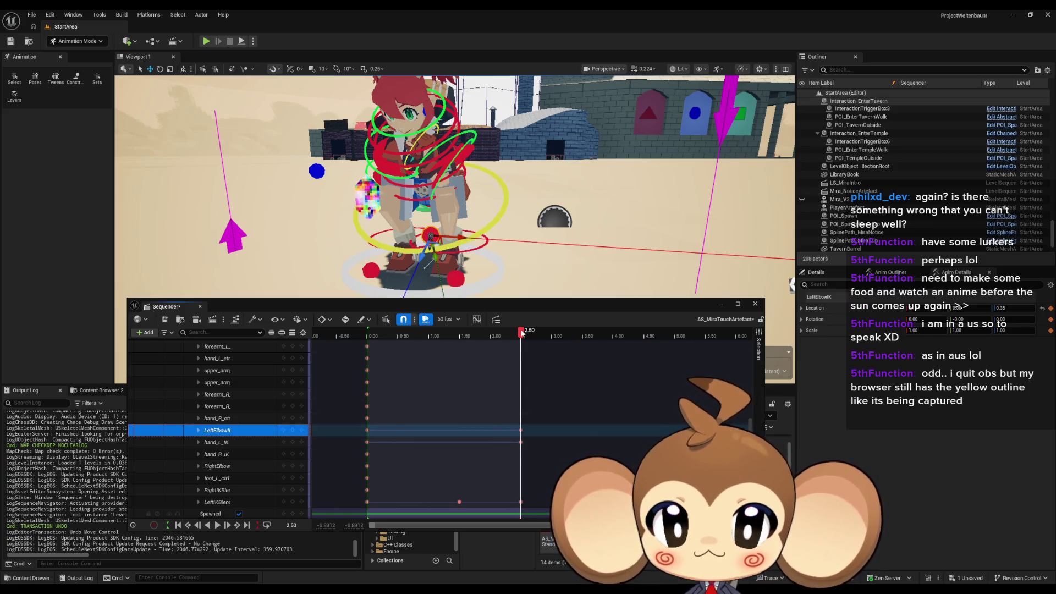
pyautogui.moveTo(521, 332)
pyautogui.mouseDown()
pyautogui.moveTo(438, 331)
pyautogui.moveTo(459, 331)
pyautogui.mouseUp()
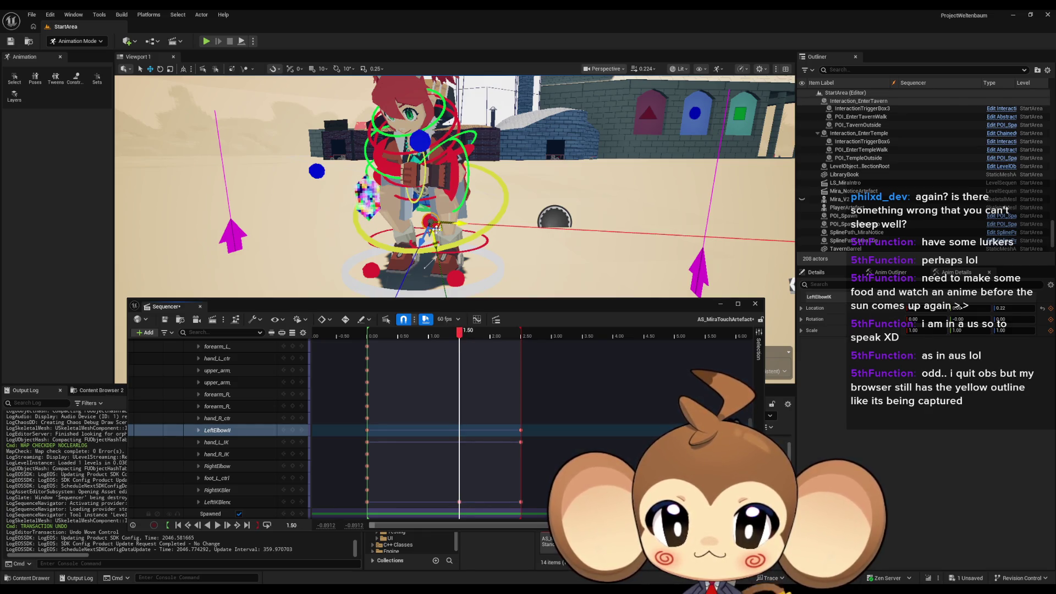
# Step: Adjust the LeftElbowIK control and key it at 1.50 s
pyautogui.scroll(-3, 436, 228)
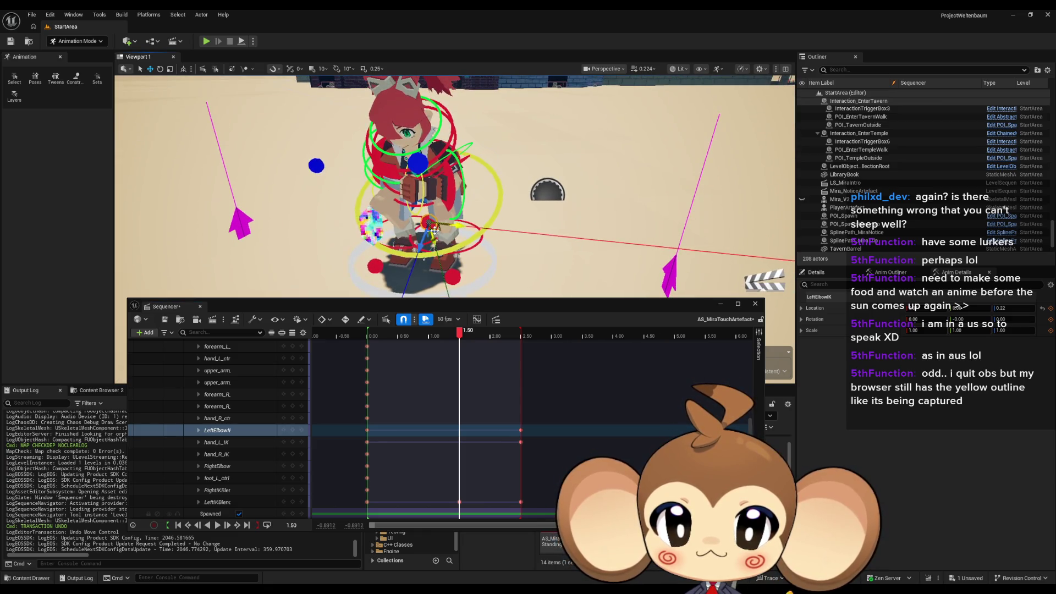
pyautogui.moveTo(435, 230); pyautogui.dragTo(457, 263)
pyautogui.click(292, 429)
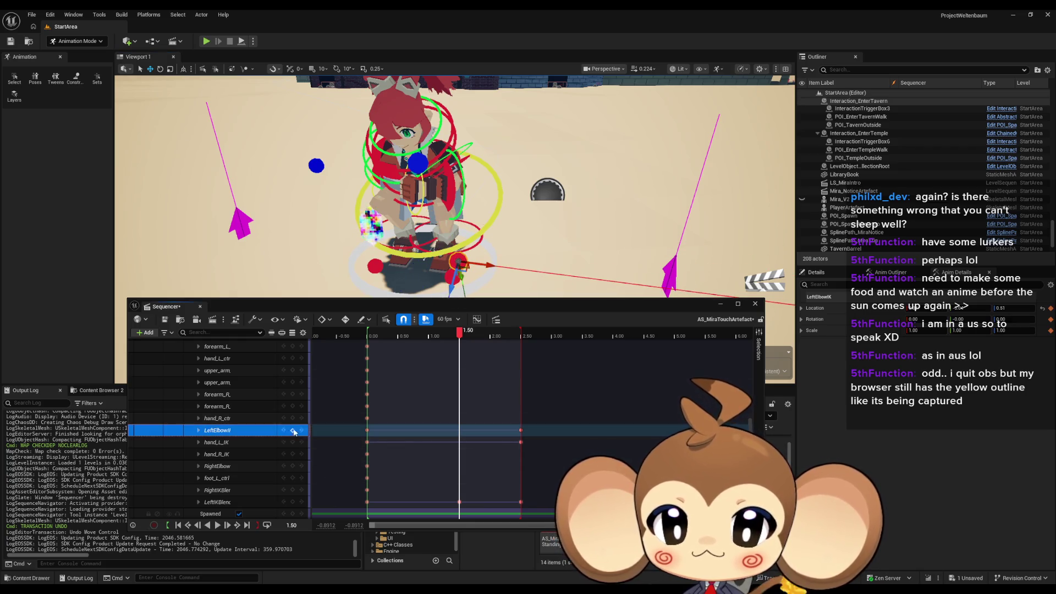
# Step: Hide the rig controls and play back the reach animation to preview it
pyautogui.moveTo(459, 332)
pyautogui.mouseDown()
pyautogui.moveTo(392, 334)
pyautogui.moveTo(500, 331)
pyautogui.moveTo(405, 335)
pyautogui.mouseUp()
pyautogui.scroll(-3, 429, 251)
pyautogui.press('g')
pyautogui.press('space')
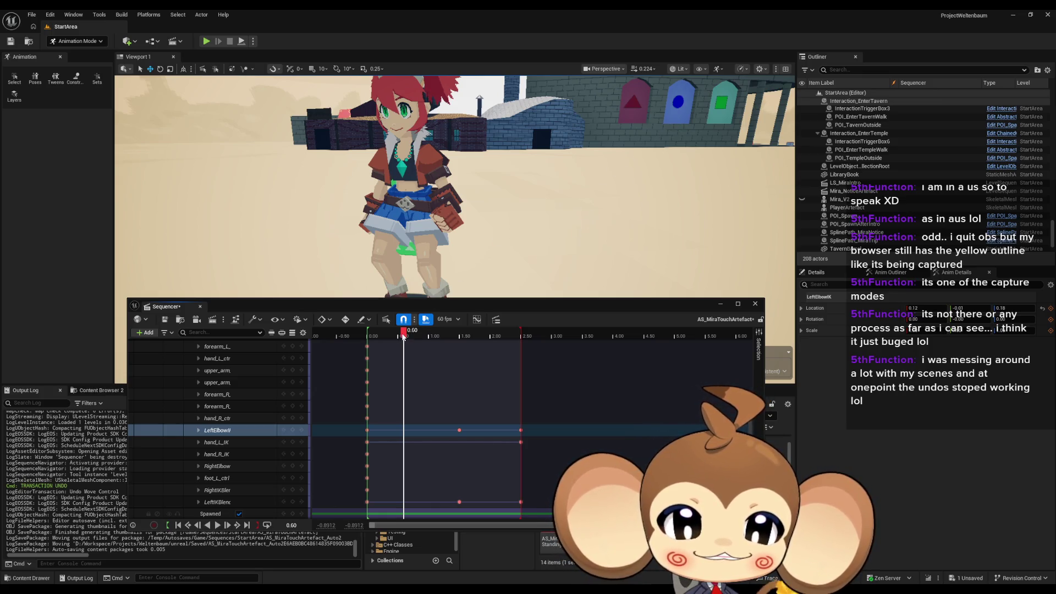
# Step: Raise the right upper arm and key upper_arm_R_ctrl at 1.00 s
pyautogui.moveTo(404, 338)
pyautogui.mouseDown()
pyautogui.moveTo(381, 337)
pyautogui.moveTo(523, 340)
pyautogui.moveTo(388, 336)
pyautogui.moveTo(461, 334)
pyautogui.mouseUp()
pyautogui.moveTo(448, 295); pyautogui.dragTo(431, 271)
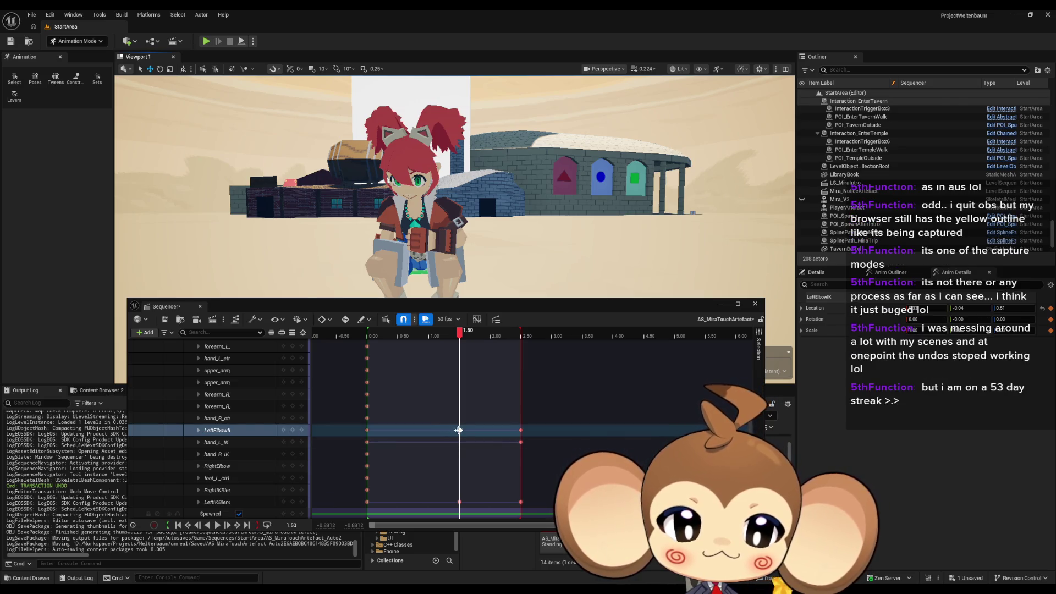
pyautogui.scroll(-1, 454, 443)
pyautogui.scroll(5, 454, 443)
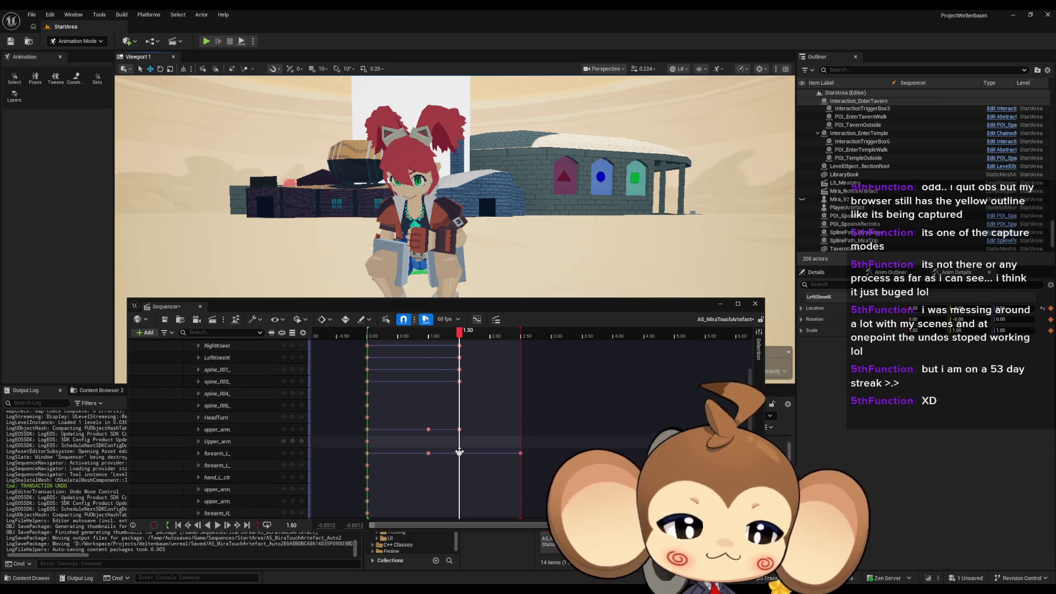
pyautogui.click(225, 430)
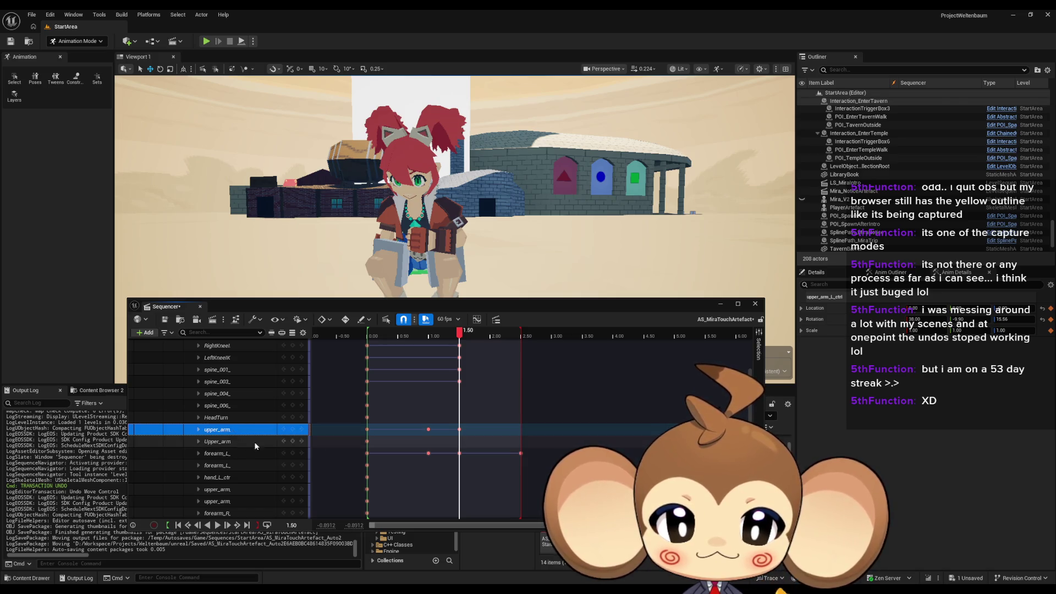
pyautogui.click(428, 430)
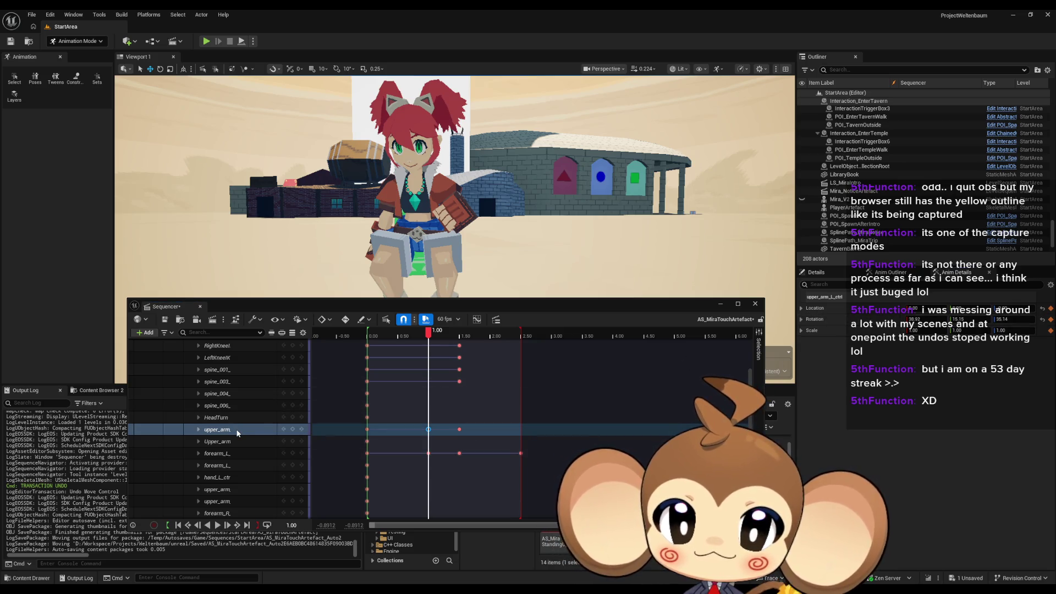
pyautogui.click(227, 489)
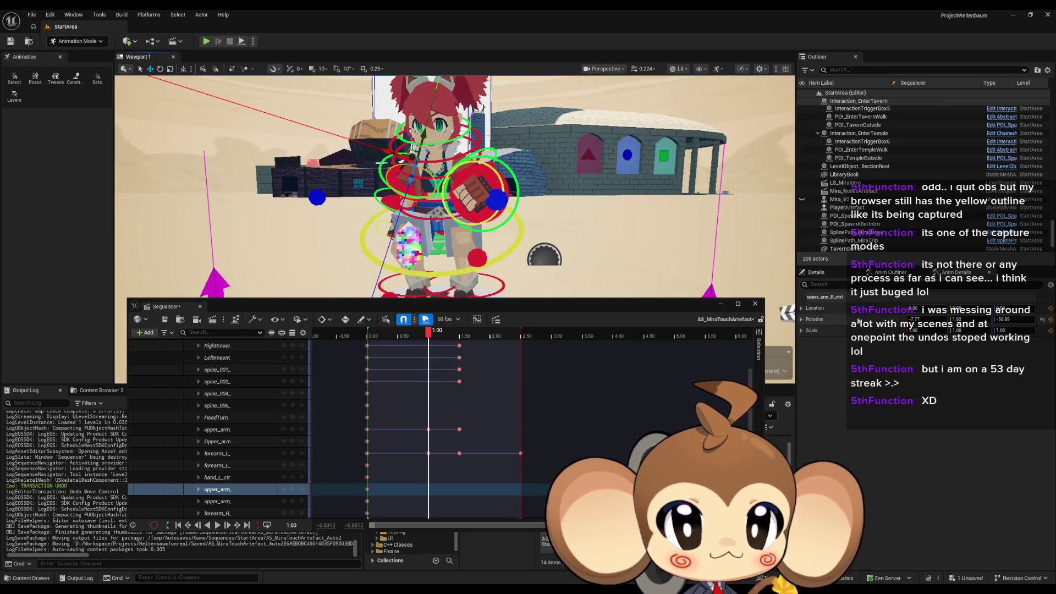
pyautogui.hotkey('ctrl', 'z')
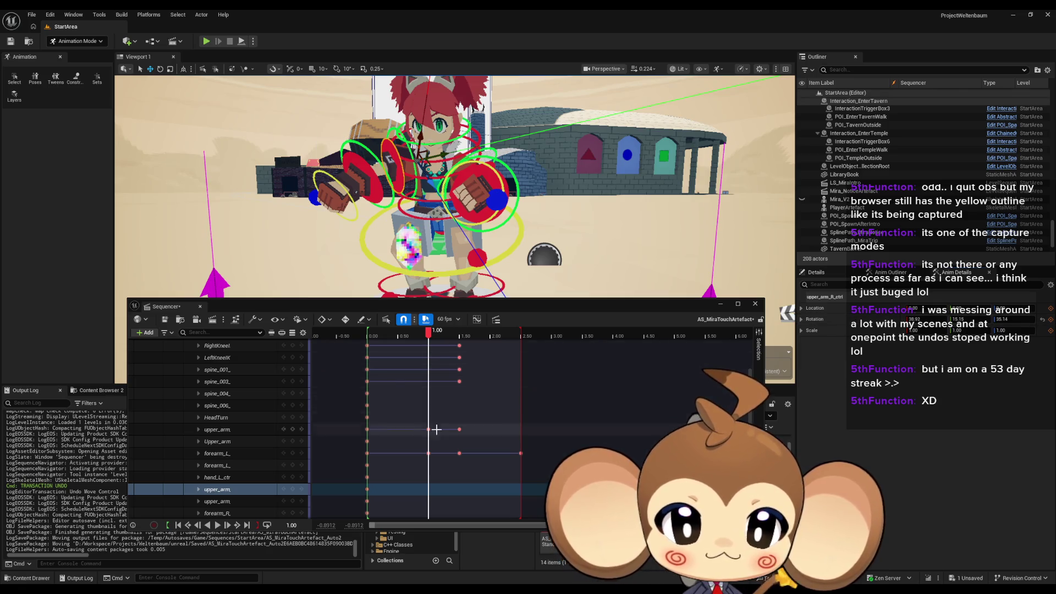
pyautogui.click(293, 489)
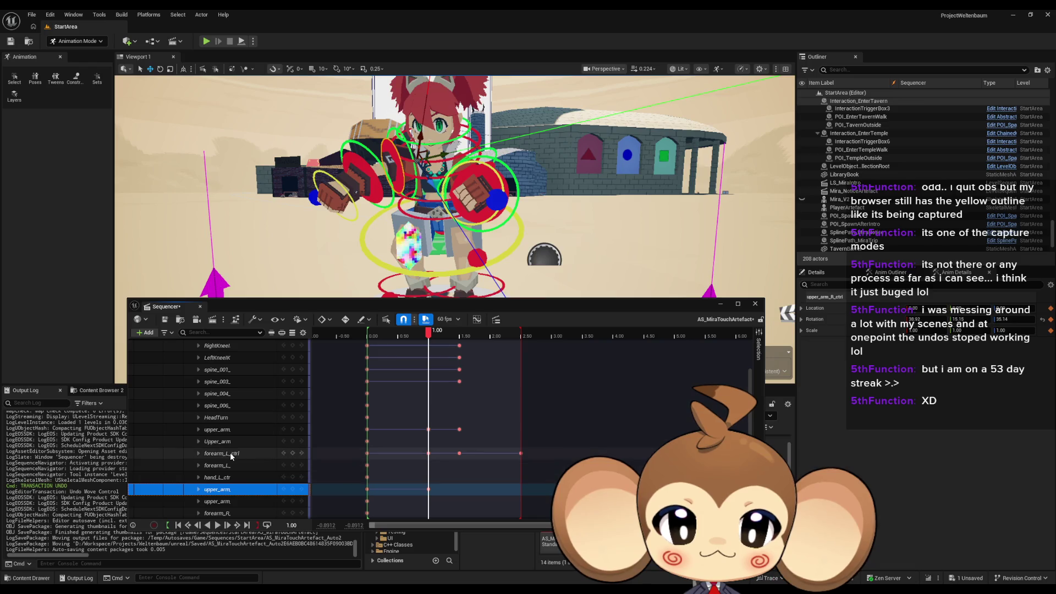
# Step: Key the right forearm control at 1.00 s
pyautogui.click(263, 458)
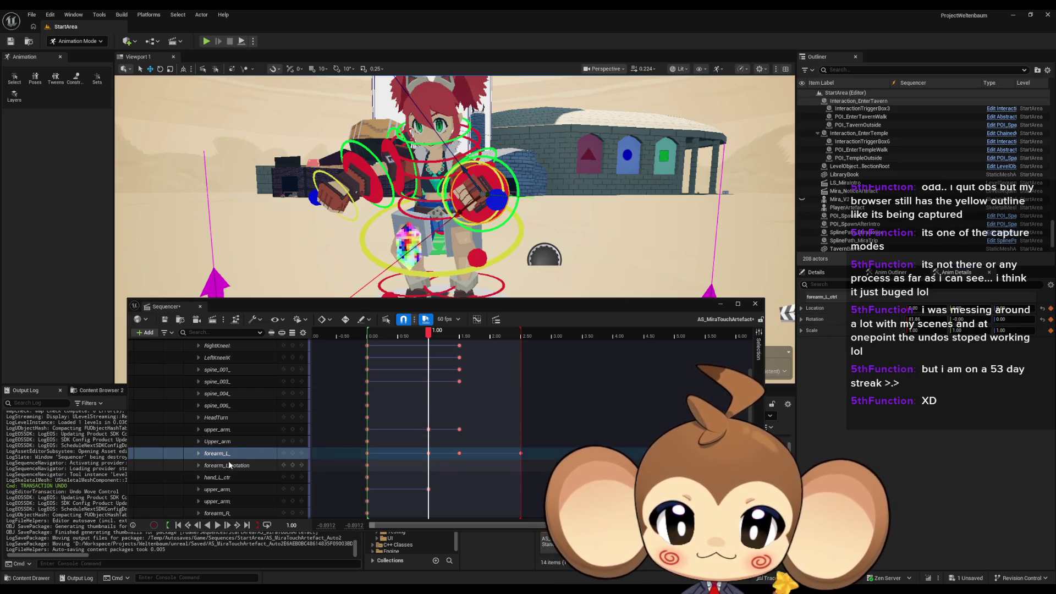
pyautogui.scroll(-1, 244, 488)
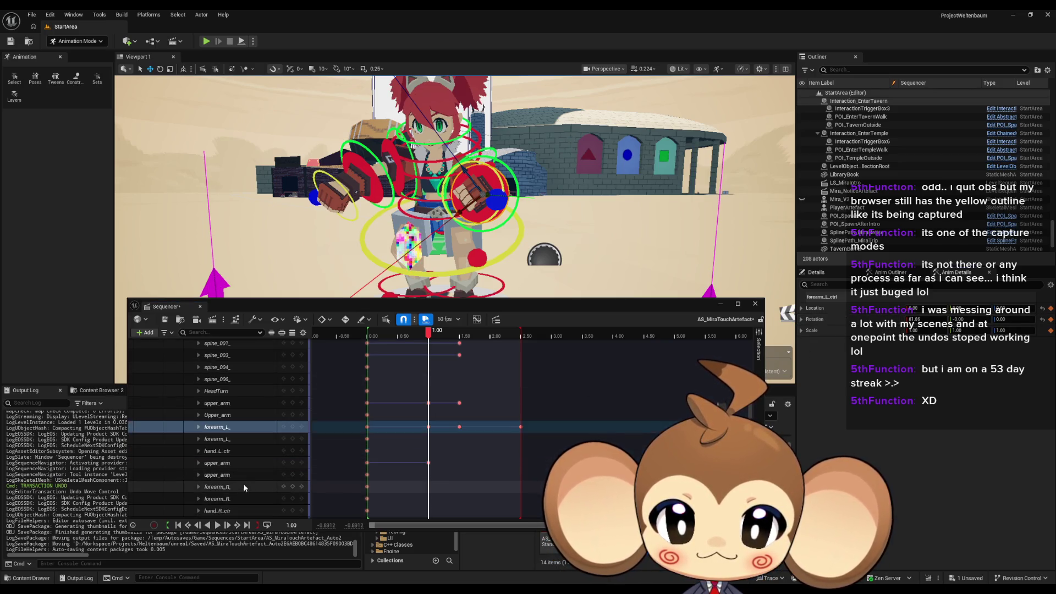
pyautogui.click(230, 487)
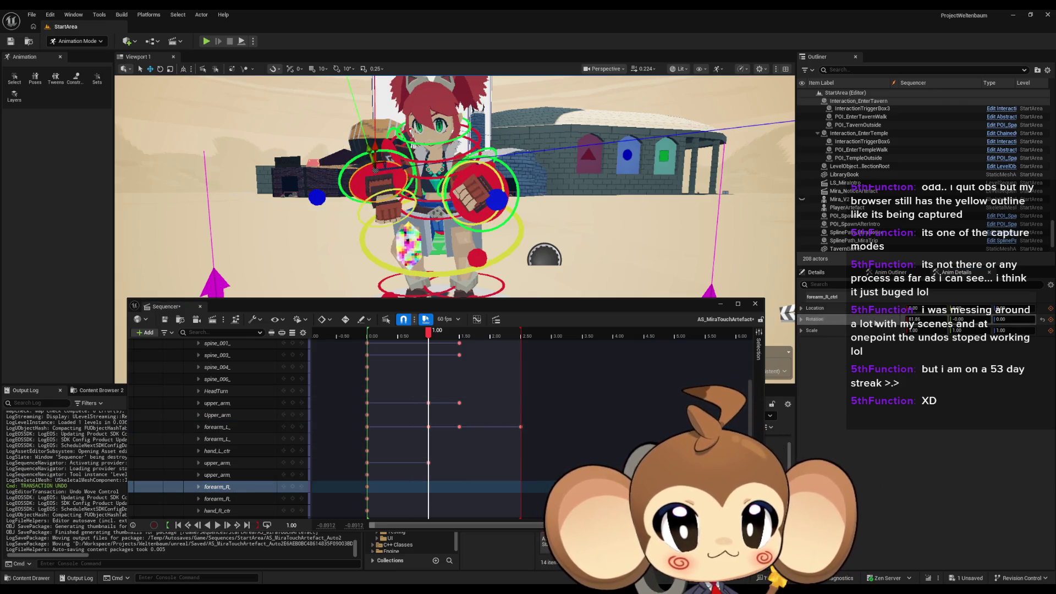
pyautogui.click(293, 487)
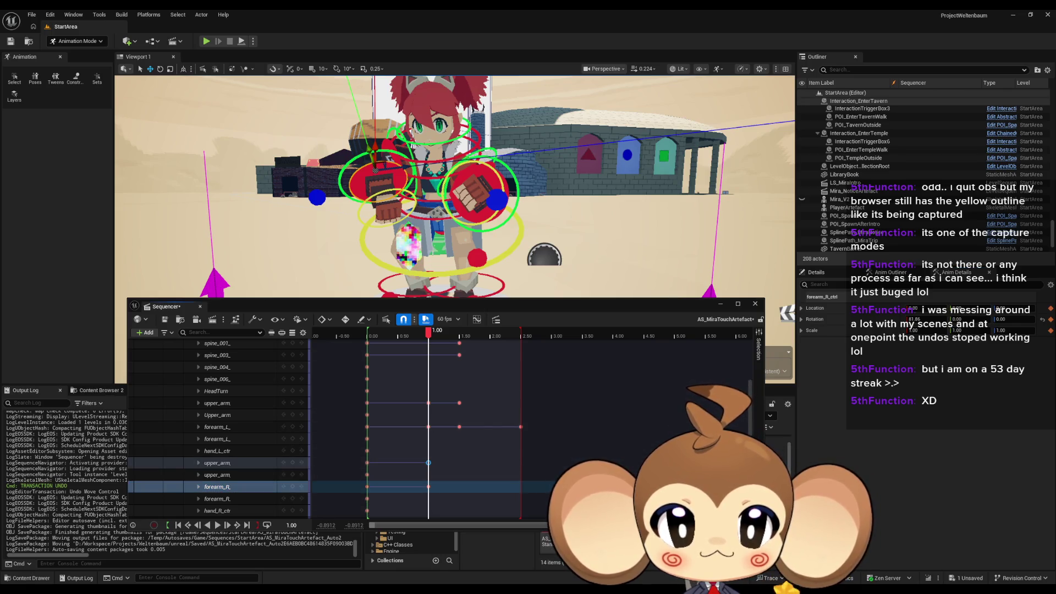
pyautogui.scroll(5, 454, 187)
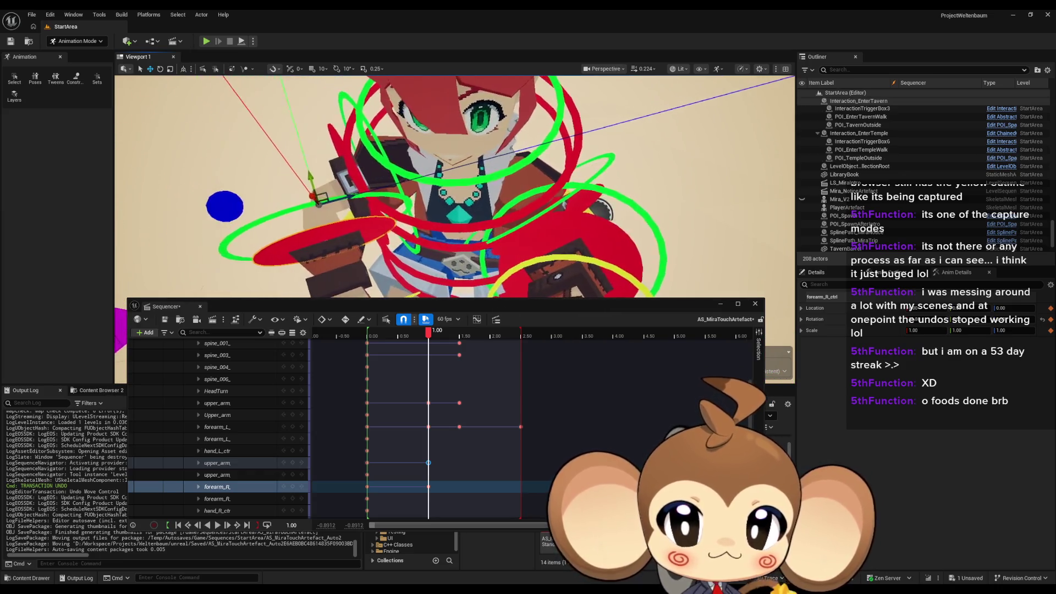
pyautogui.press('e')
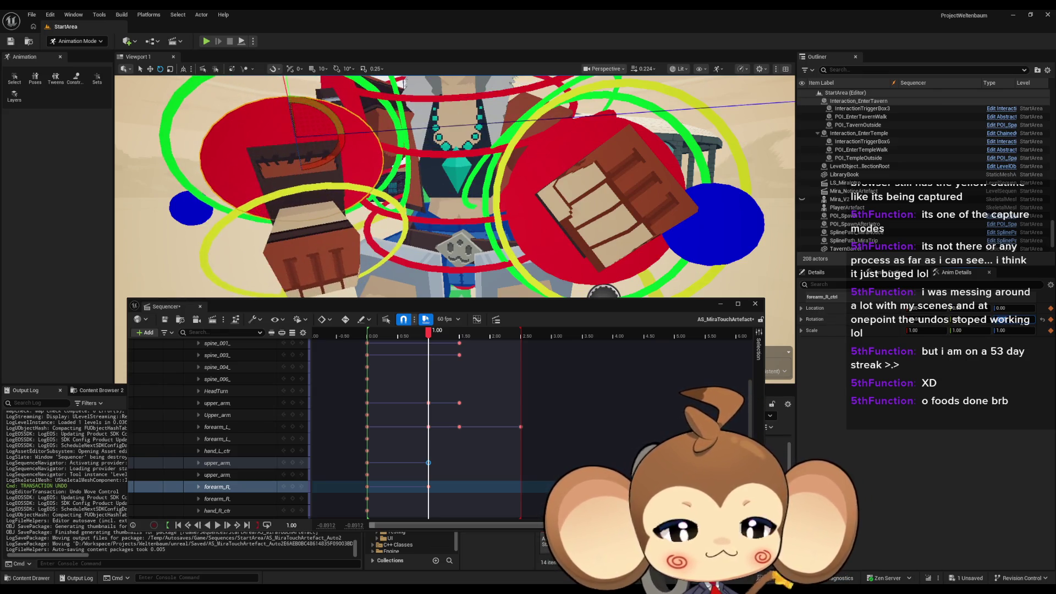
pyautogui.click(224, 465)
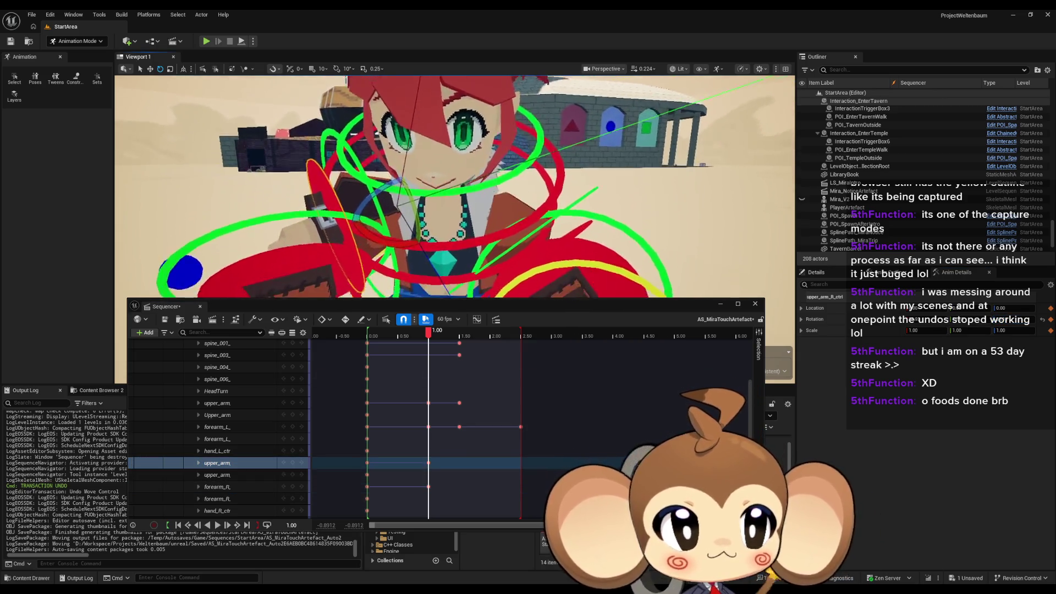
pyautogui.press('f')
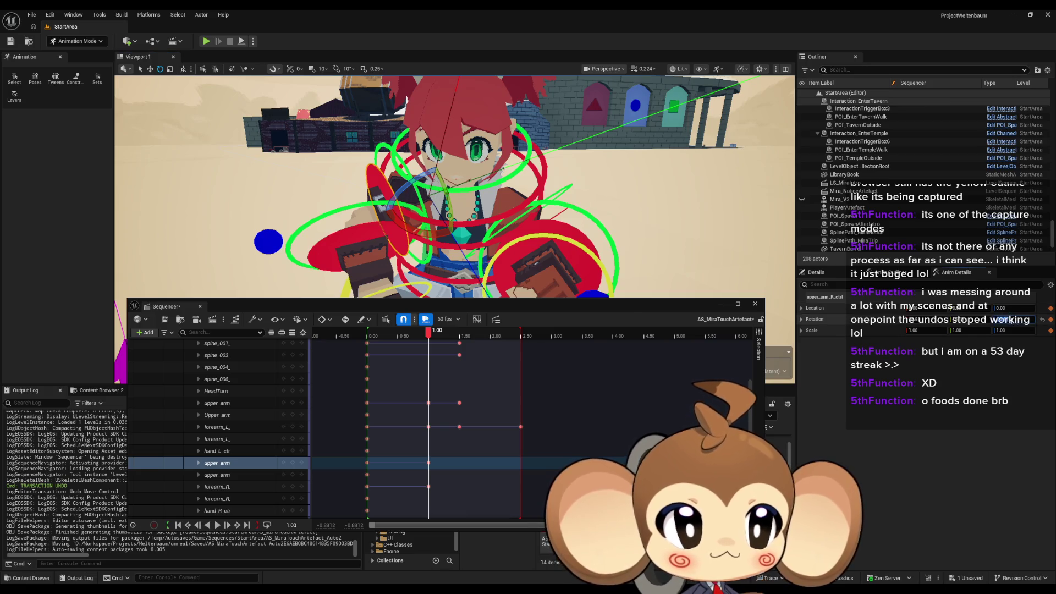
pyautogui.moveTo(1011, 321); pyautogui.dragTo(1011, 321)
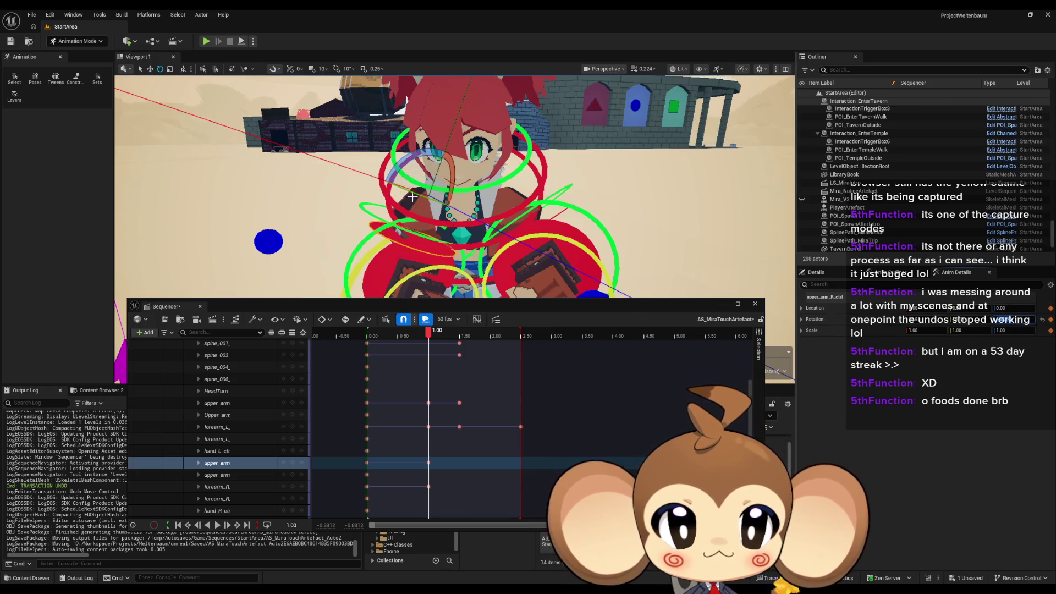
pyautogui.press('f')
pyautogui.moveTo(442, 207)
pyautogui.mouseDown()
pyautogui.moveTo(498, 221)
pyautogui.moveTo(480, 219)
pyautogui.mouseUp()
pyautogui.press('g')
pyautogui.press('g')
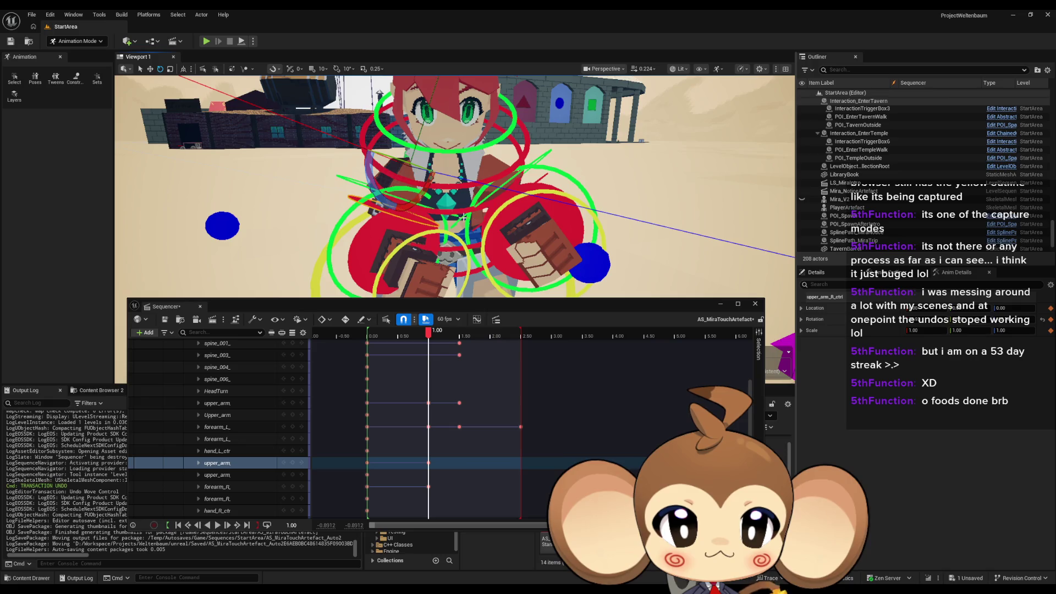
pyautogui.moveTo(381, 200)
pyautogui.mouseDown()
pyautogui.moveTo(581, 222)
pyautogui.moveTo(578, 198)
pyautogui.mouseUp()
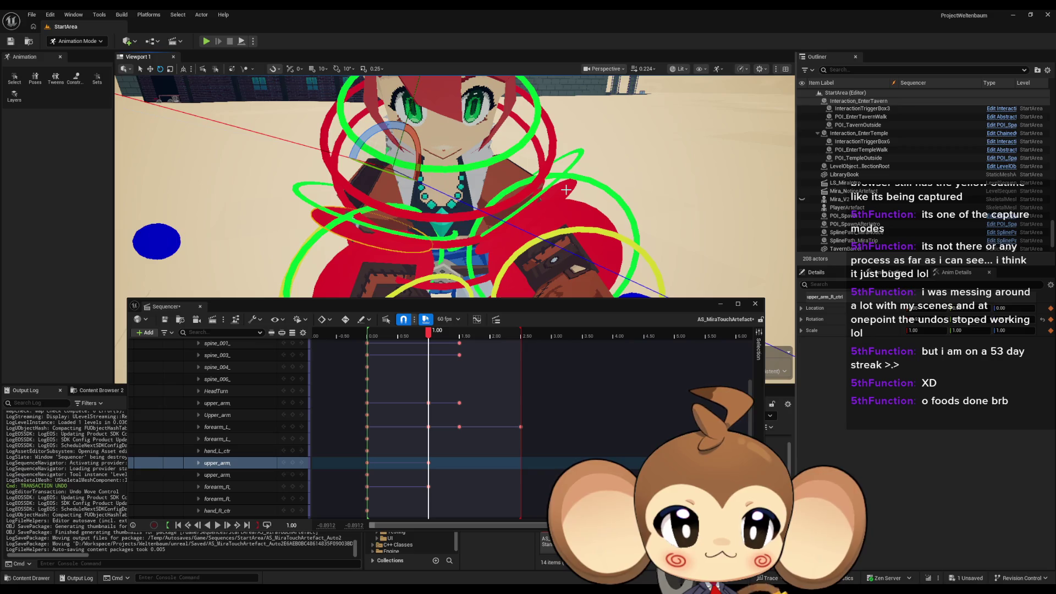
pyautogui.click(568, 191)
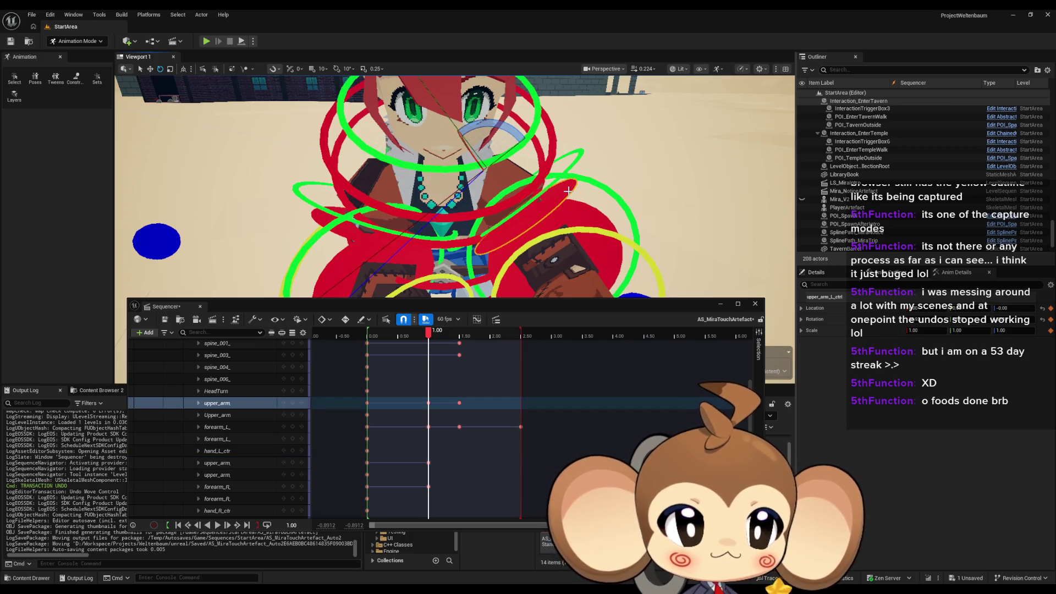
pyautogui.click(315, 215)
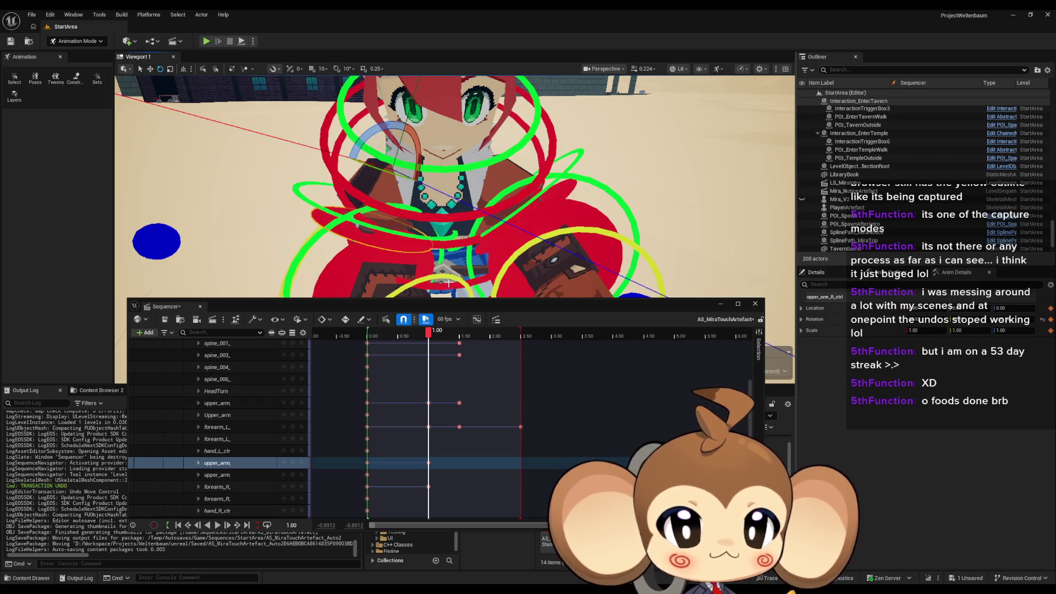
pyautogui.moveTo(447, 282)
pyautogui.mouseDown()
pyautogui.moveTo(434, 307)
pyautogui.moveTo(387, 195)
pyautogui.moveTo(433, 183)
pyautogui.mouseUp()
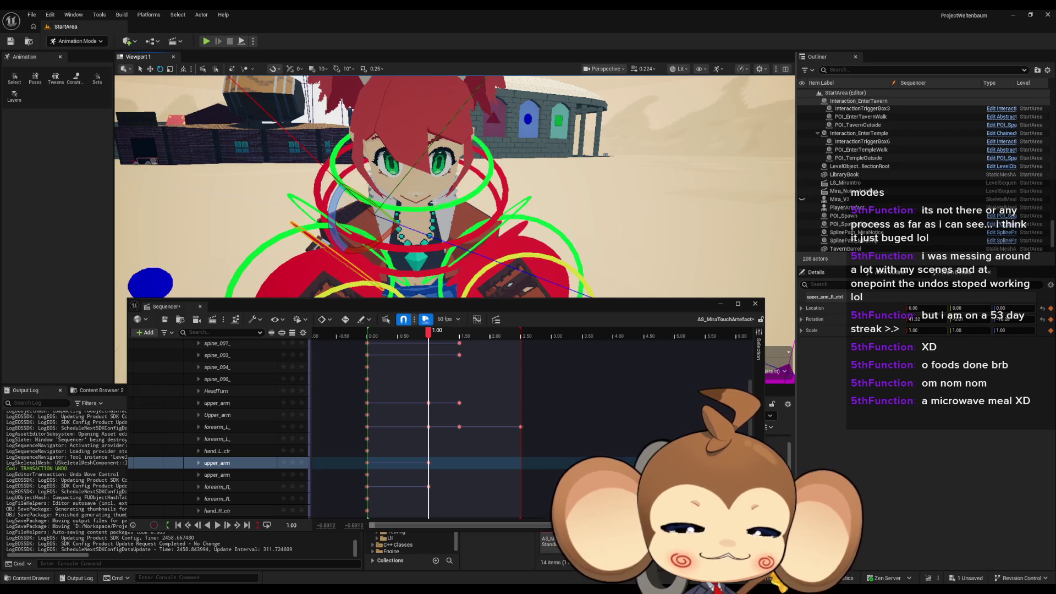
# Step: Rotate the right upper arm to a new angle with the viewport gizmo
pyautogui.moveTo(318, 202); pyautogui.dragTo(266, 183)
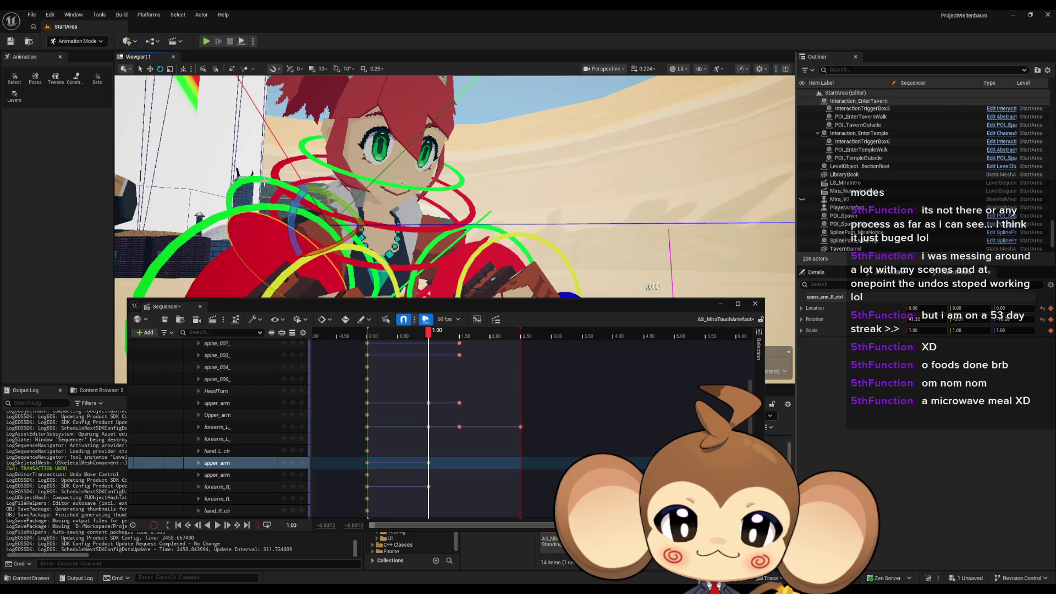
pyautogui.click(217, 474)
pyautogui.moveTo(495, 176); pyautogui.dragTo(532, 176)
pyautogui.click(532, 176)
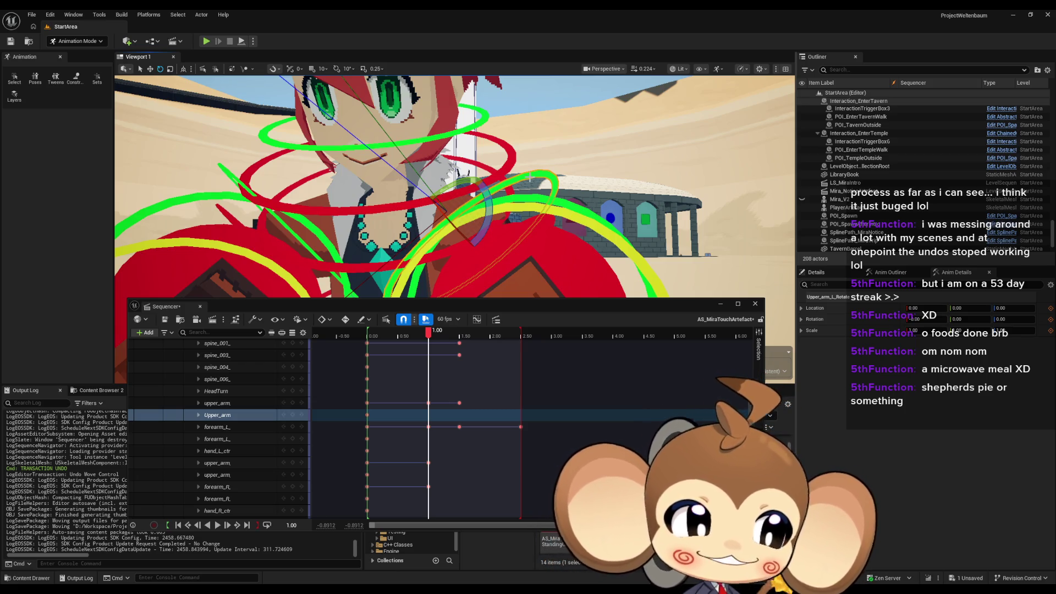
pyautogui.moveTo(161, 194)
pyautogui.mouseDown()
pyautogui.moveTo(699, 215)
pyautogui.moveTo(342, 181)
pyautogui.mouseUp()
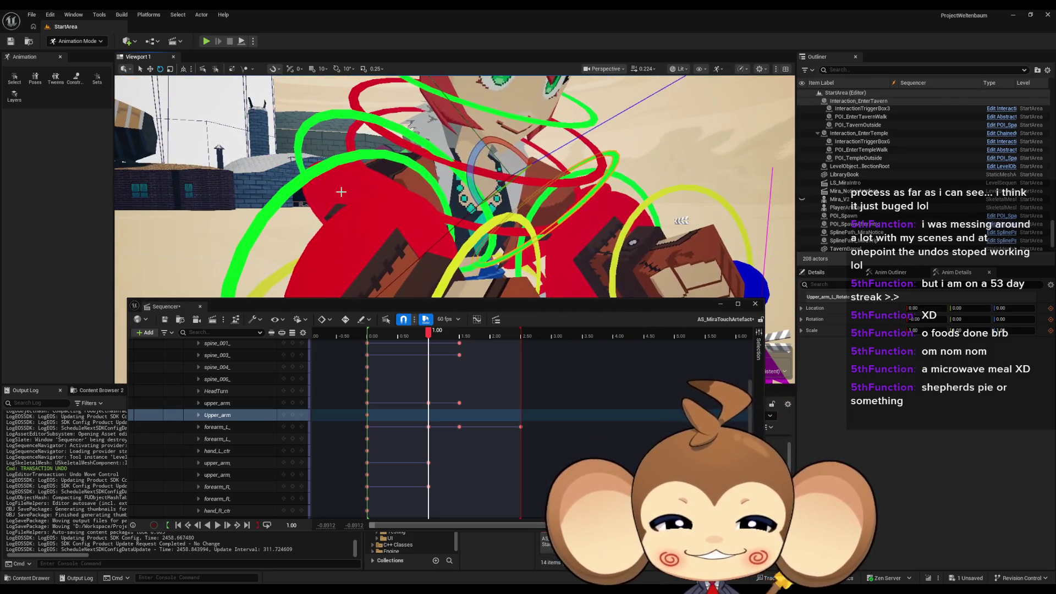
pyautogui.click(342, 181)
pyautogui.press('f')
pyautogui.moveTo(476, 196); pyautogui.dragTo(409, 181)
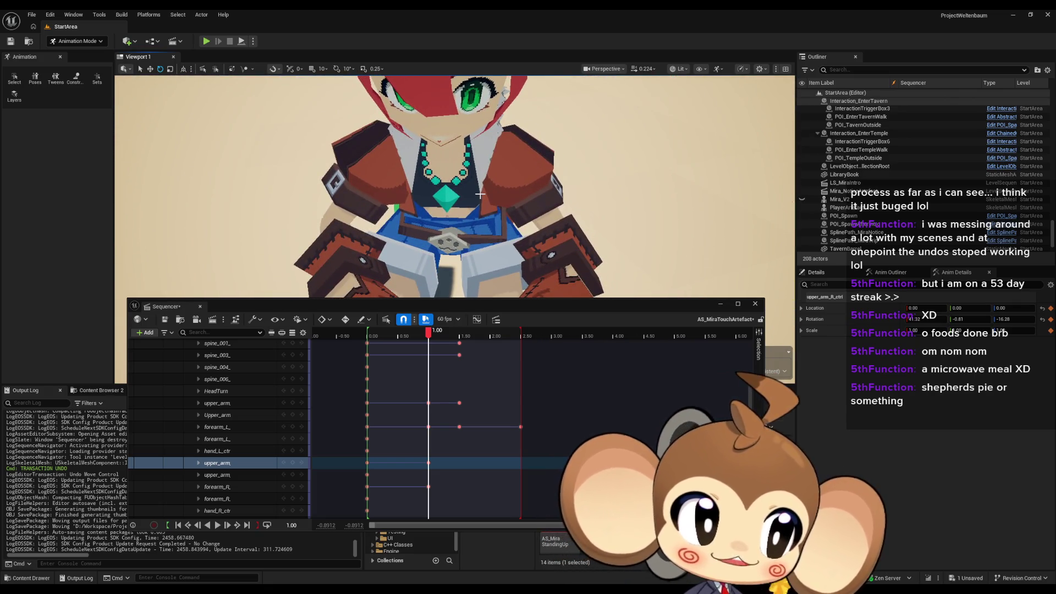
pyautogui.press('t')
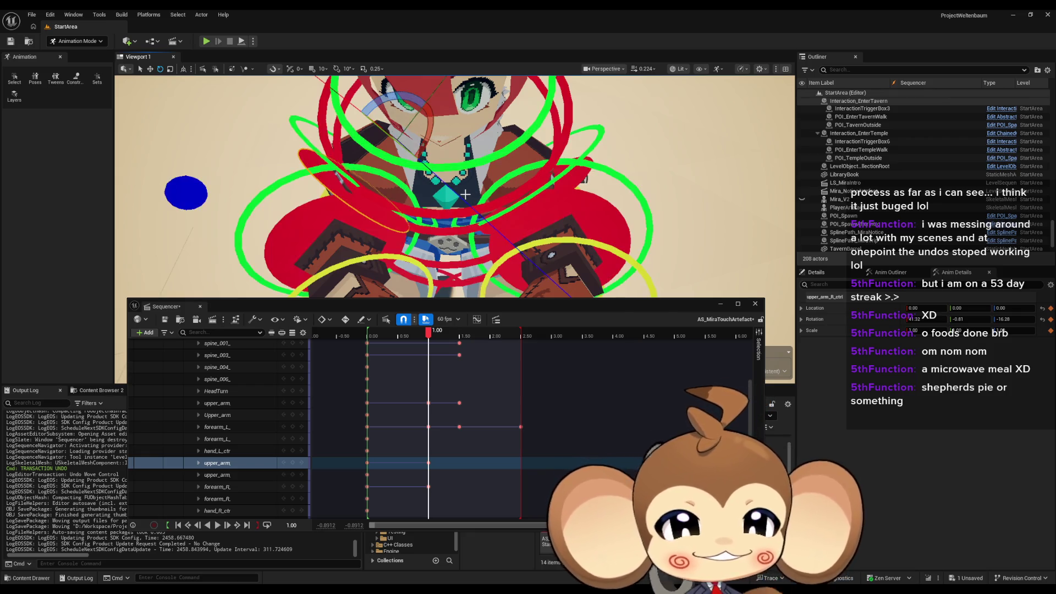
pyautogui.moveTo(431, 199)
pyautogui.mouseDown()
pyautogui.moveTo(431, 217)
pyautogui.moveTo(432, 198)
pyautogui.moveTo(453, 219)
pyautogui.moveTo(509, 206)
pyautogui.mouseUp()
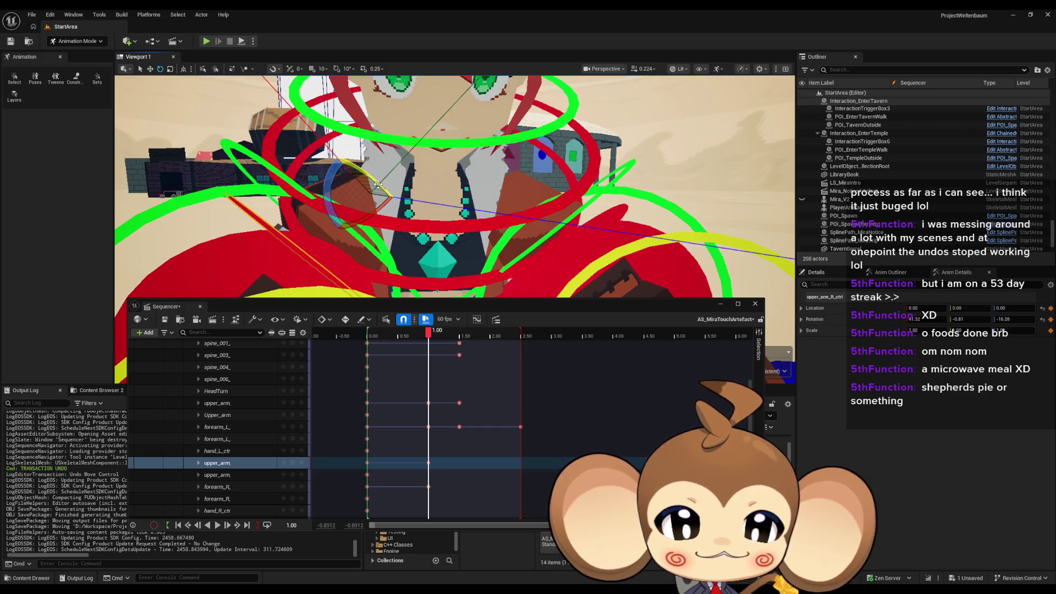
pyautogui.moveTo(378, 184); pyautogui.dragTo(364, 198)
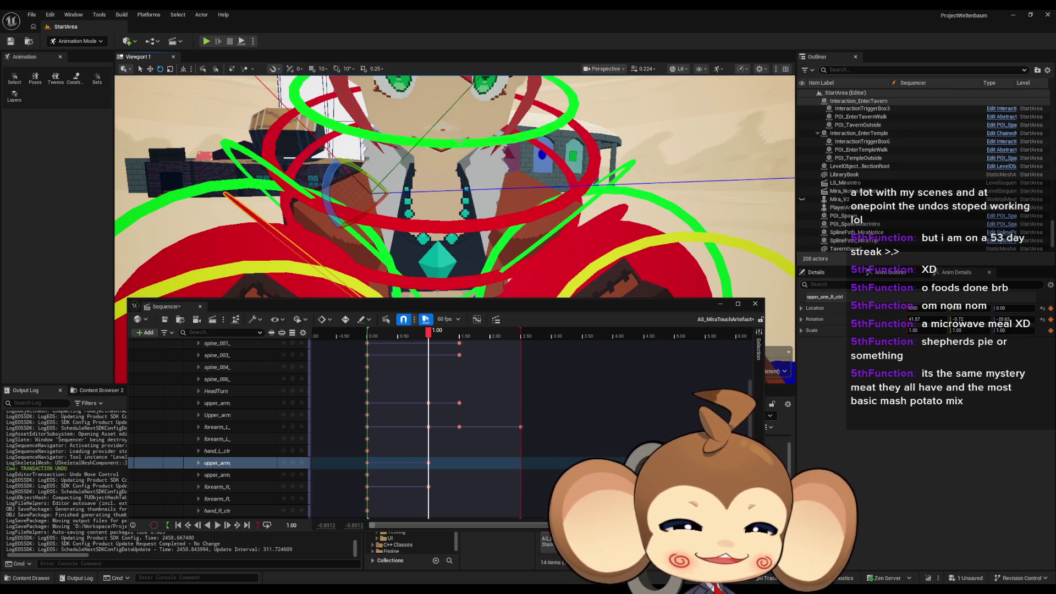
pyautogui.press('f')
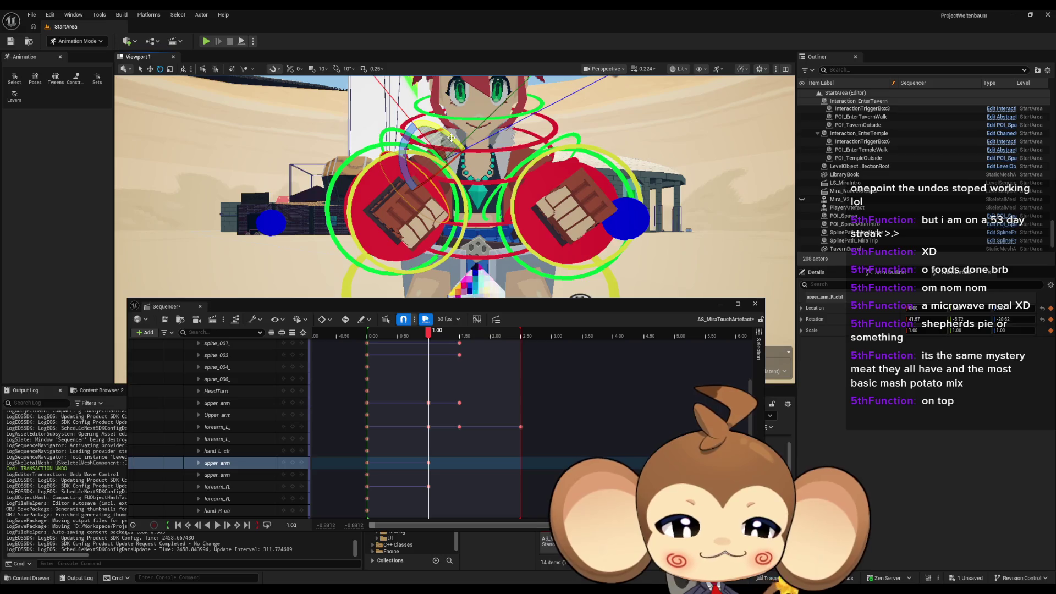
pyautogui.moveTo(411, 128)
pyautogui.mouseDown()
pyautogui.moveTo(396, 113)
pyautogui.moveTo(449, 136)
pyautogui.mouseUp()
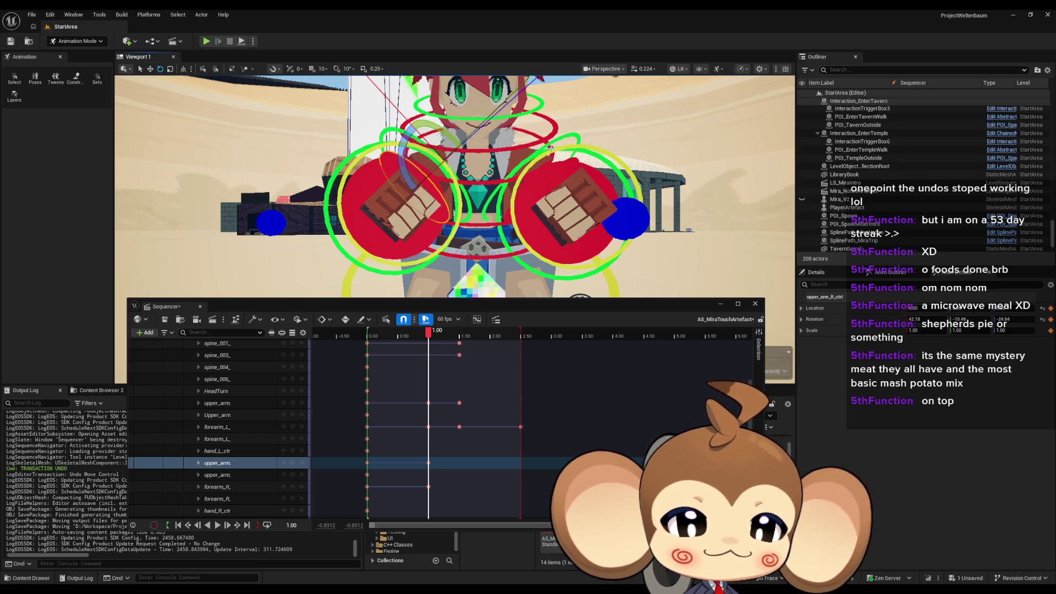
# Step: Set the right upper arm's Details rotation to Y -15.15 and Z -35.14
pyautogui.scroll(5, 545, 187)
pyautogui.moveTo(546, 187); pyautogui.dragTo(552, 253)
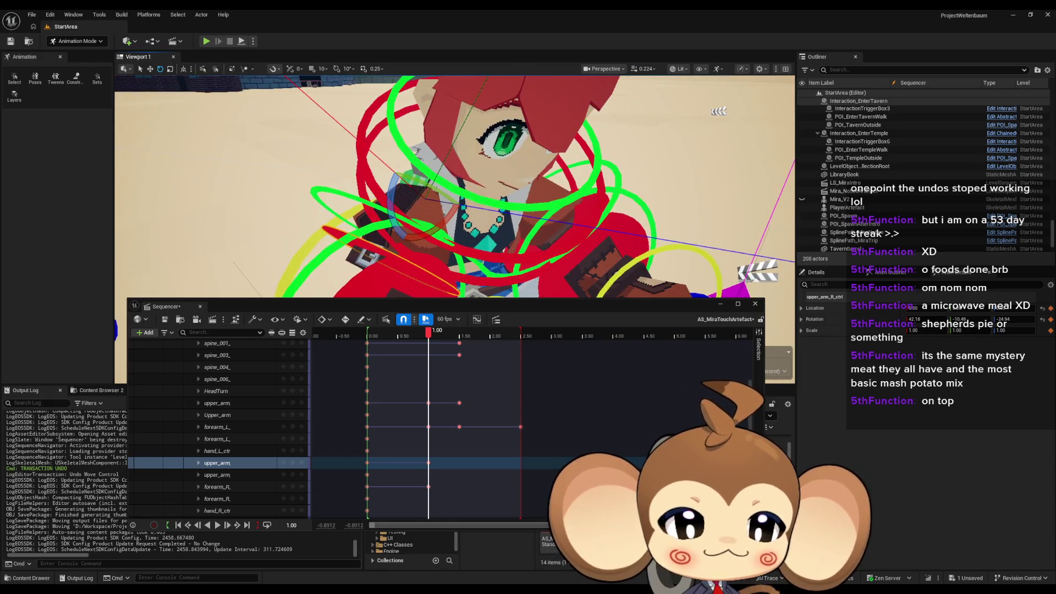
pyautogui.click(531, 251)
pyautogui.moveTo(437, 244); pyautogui.dragTo(446, 242)
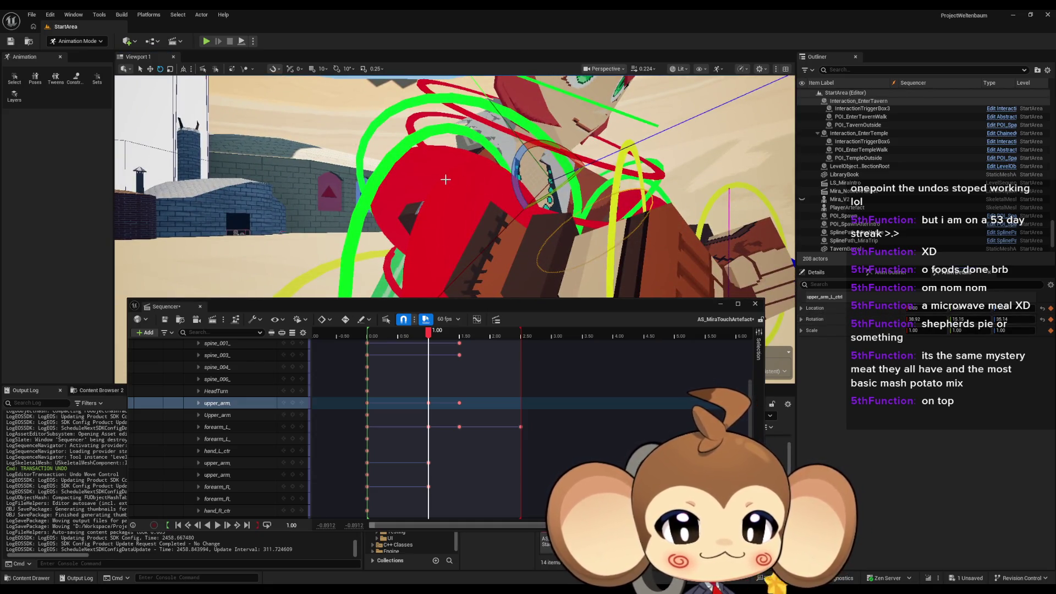
pyautogui.click(486, 186)
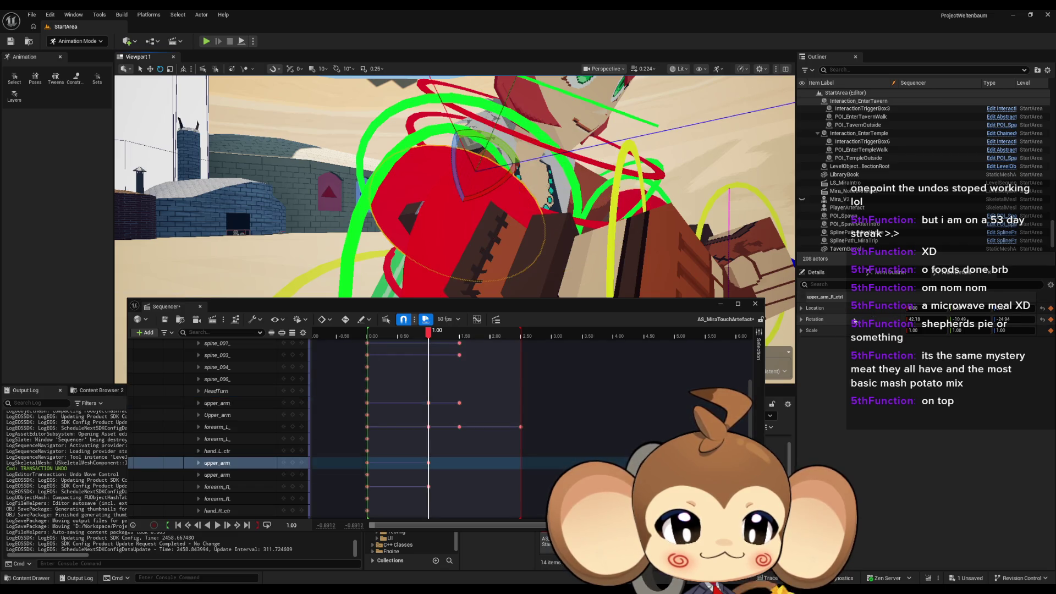
pyautogui.moveTo(959, 318); pyautogui.dragTo(961, 328)
pyautogui.click(1014, 319)
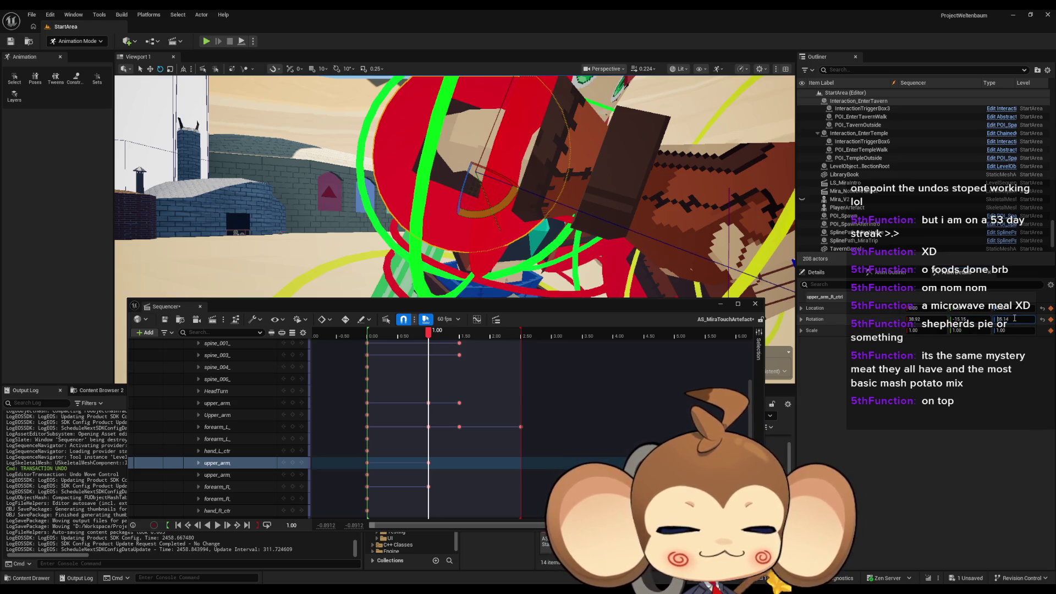
pyautogui.write('-35.14')
pyautogui.press('Return')
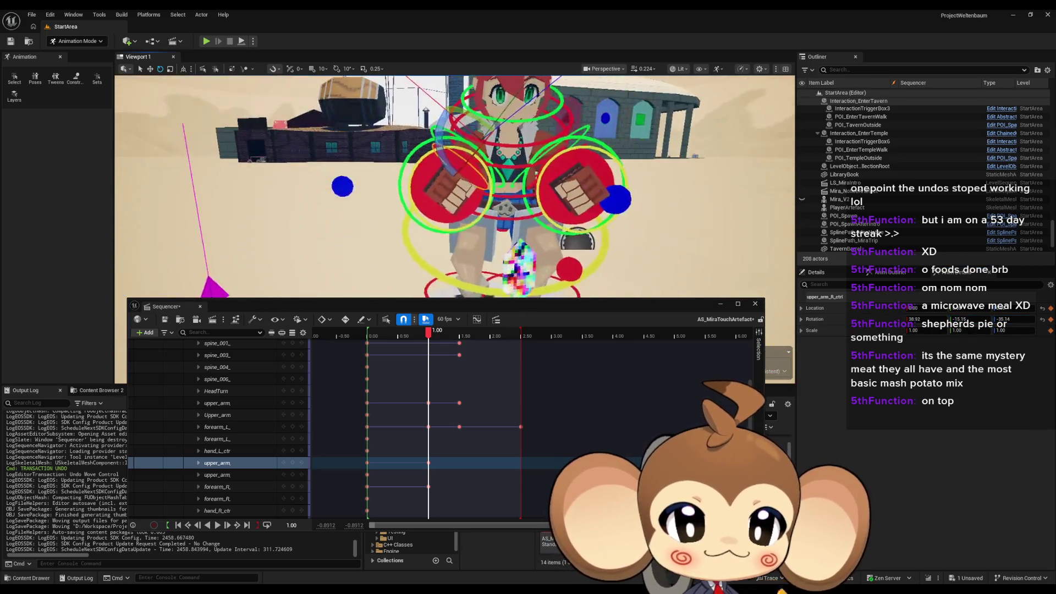
# Step: Review Mira's raised arms from the front at the one-second key
pyautogui.scroll(-2, 468, 247)
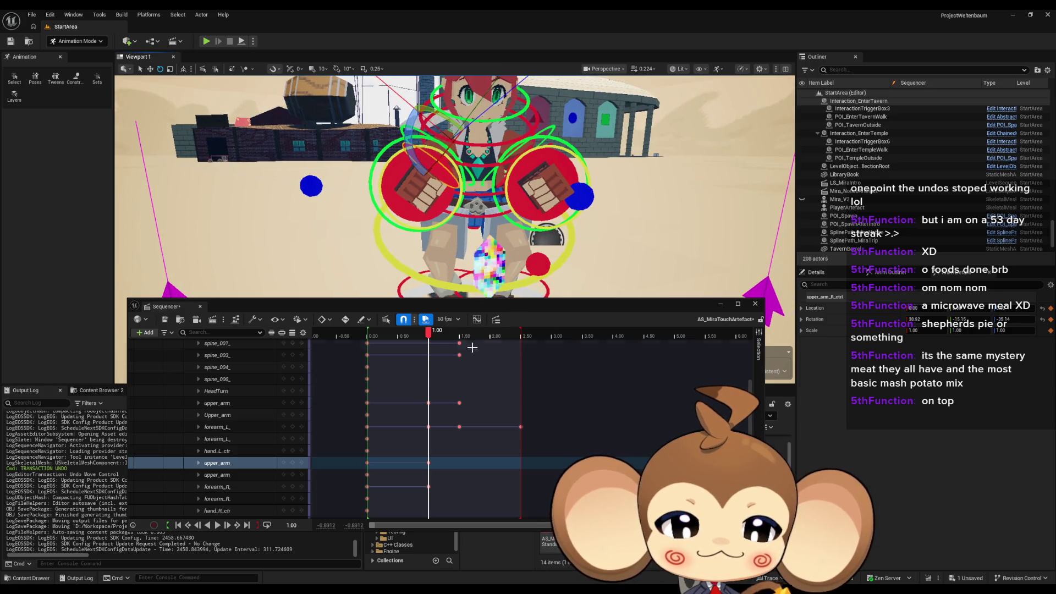
pyautogui.click(510, 303)
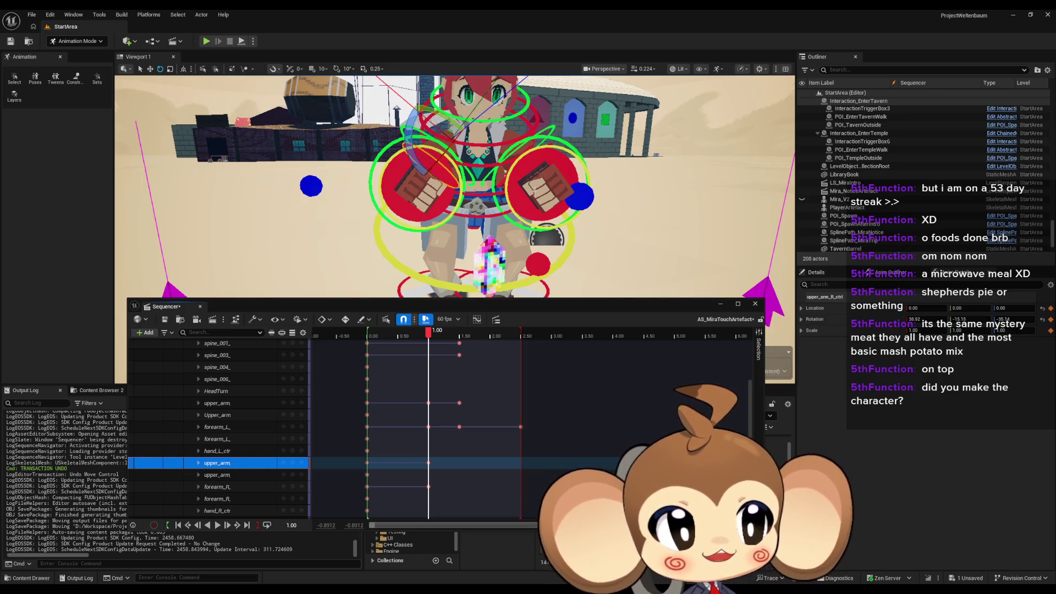
pyautogui.scroll(-4, 534, 191)
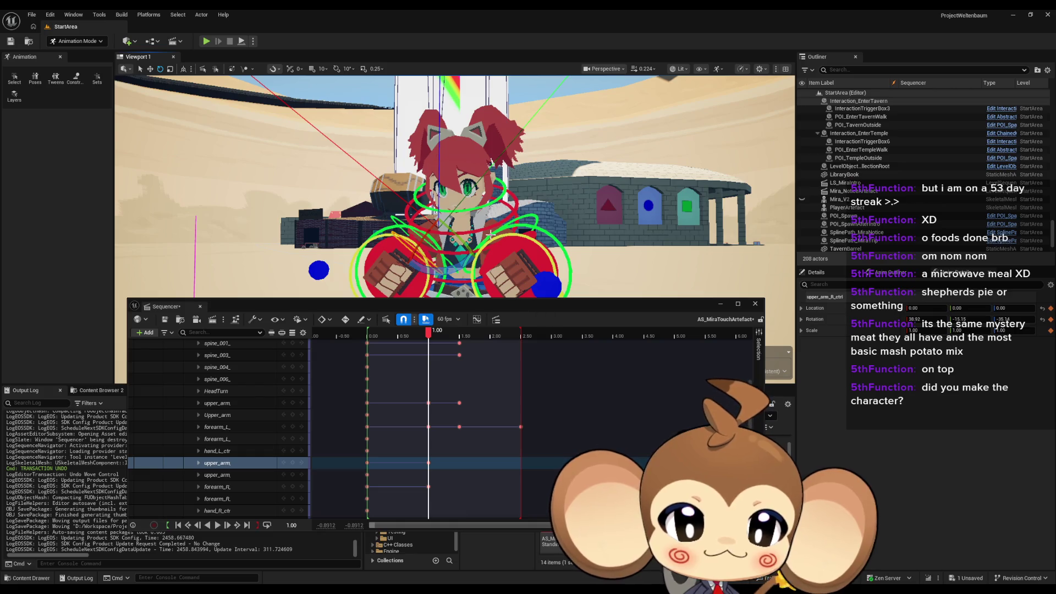
pyautogui.moveTo(489, 235); pyautogui.dragTo(451, 207)
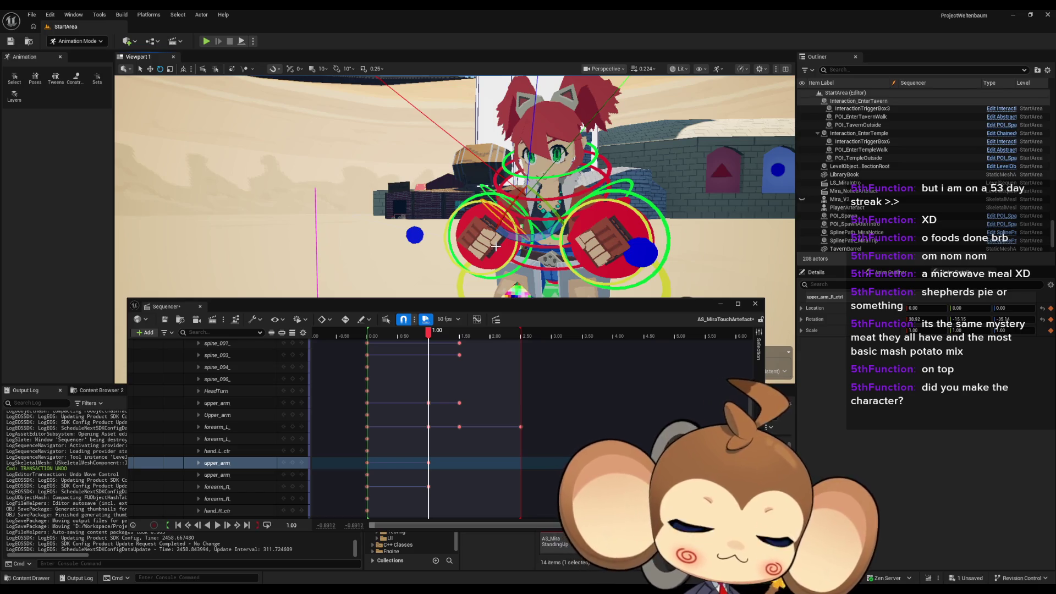
pyautogui.moveTo(455, 126)
pyautogui.mouseDown()
pyautogui.moveTo(472, 128)
pyautogui.moveTo(455, 126)
pyautogui.moveTo(510, 164)
pyautogui.mouseUp()
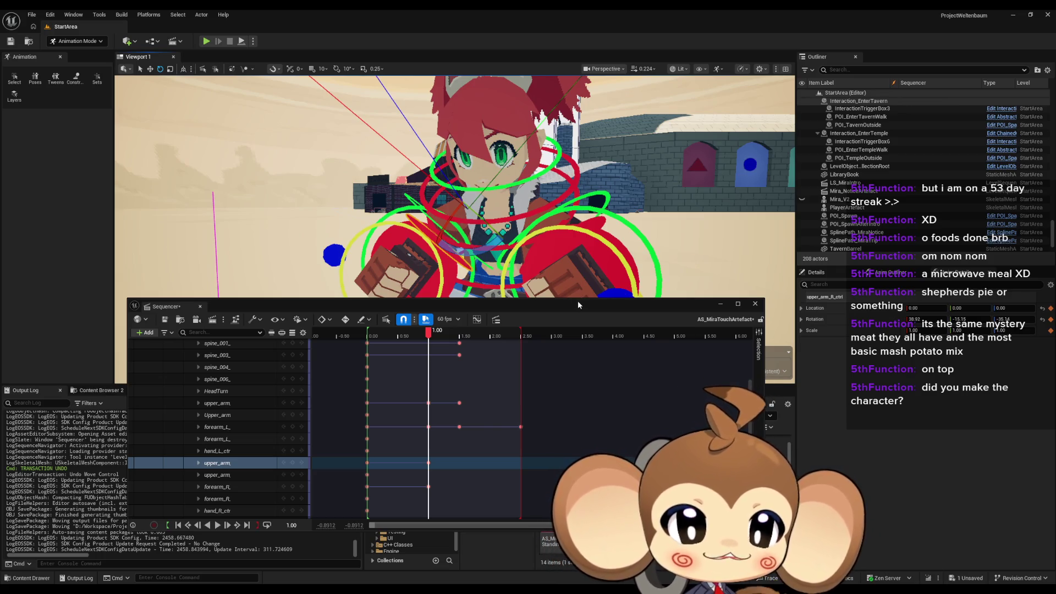
# Step: Browse the content browser to Content > 3d > Characters > Mira
pyautogui.moveTo(578, 305)
pyautogui.mouseDown()
pyautogui.moveTo(483, 158)
pyautogui.moveTo(489, 130)
pyautogui.mouseUp()
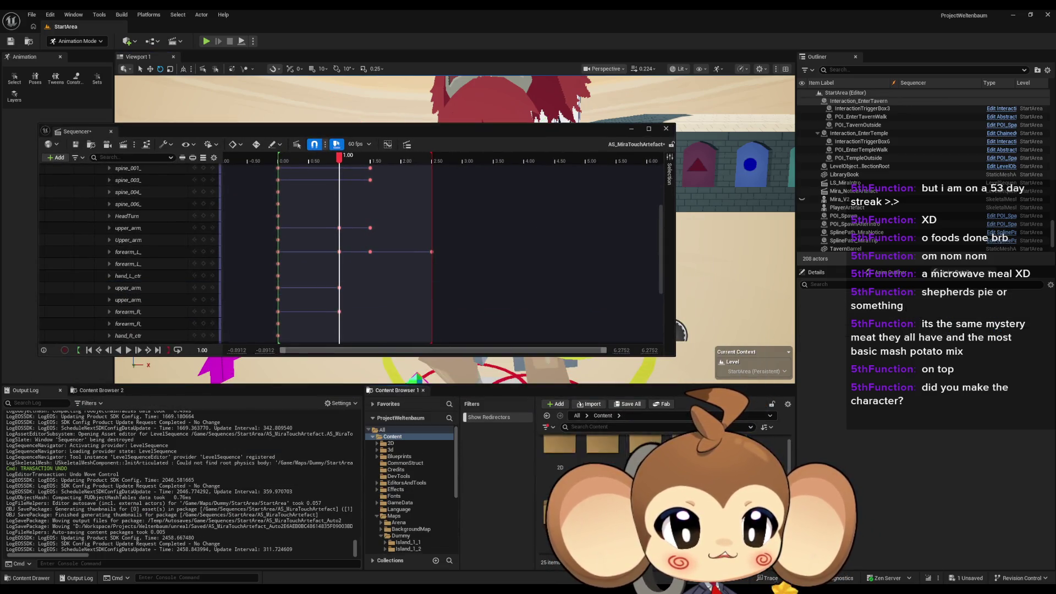
pyautogui.click(390, 450)
pyautogui.doubleClick(602, 451)
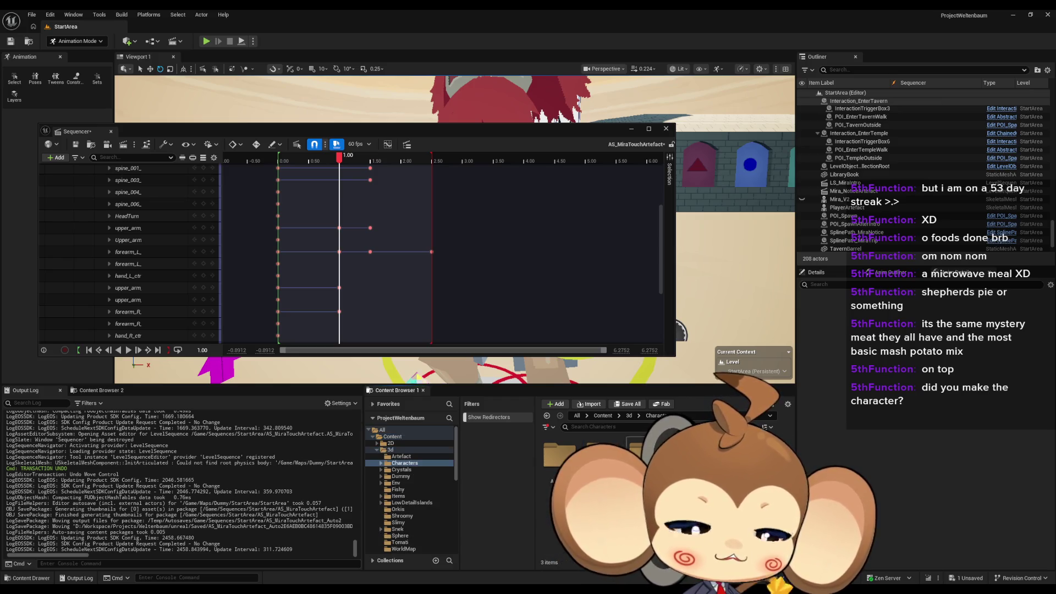
pyautogui.doubleClick(602, 454)
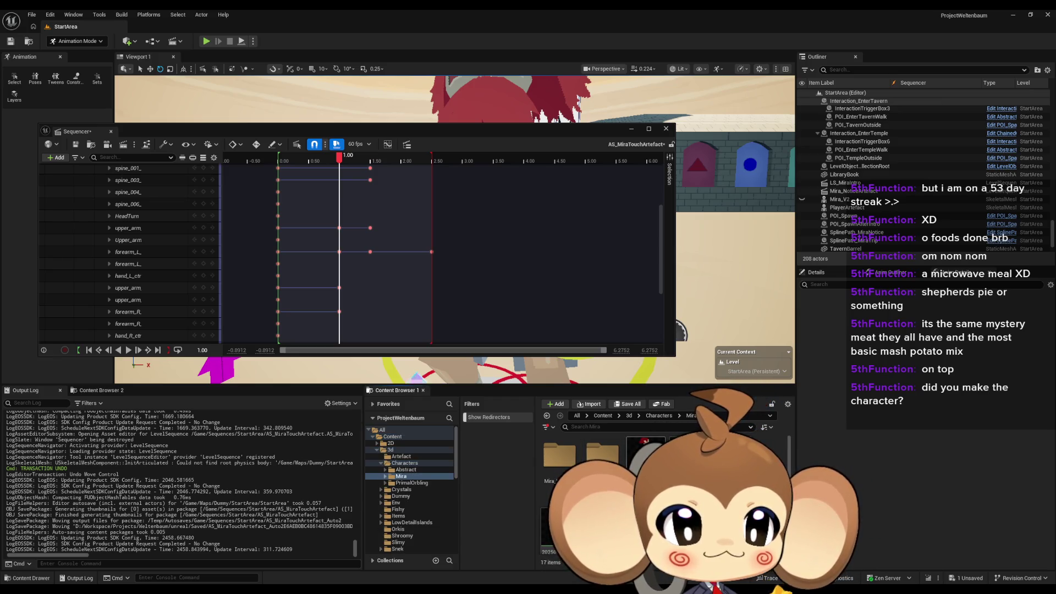
pyautogui.doubleClick(643, 451)
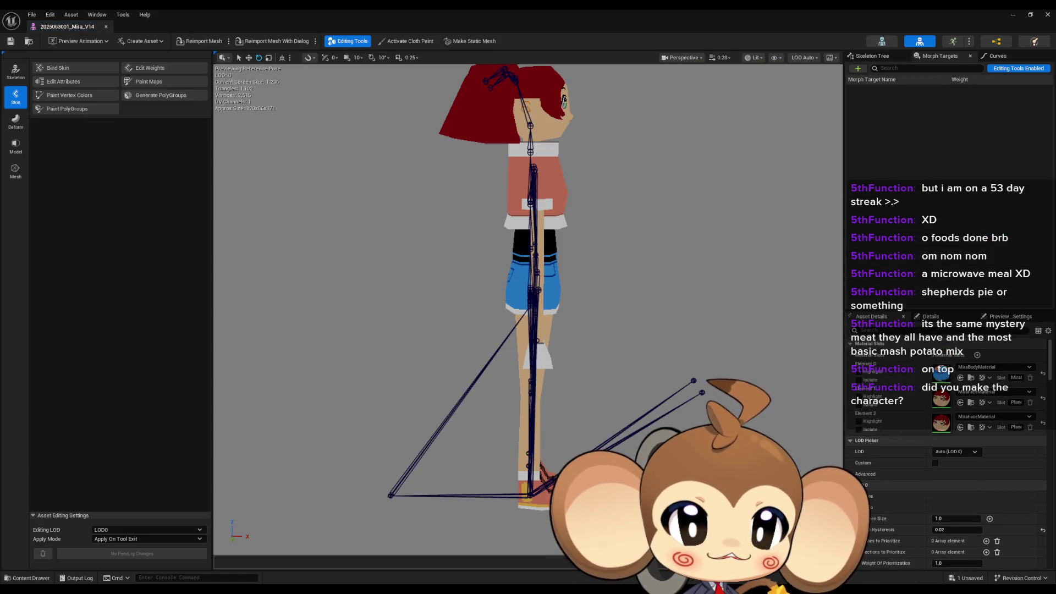
pyautogui.moveTo(528, 308)
pyautogui.mouseDown()
pyautogui.moveTo(664, 330)
pyautogui.moveTo(632, 324)
pyautogui.moveTo(654, 316)
pyautogui.moveTo(658, 330)
pyautogui.moveTo(658, 313)
pyautogui.moveTo(626, 325)
pyautogui.moveTo(651, 318)
pyautogui.moveTo(640, 324)
pyautogui.moveTo(655, 329)
pyautogui.mouseUp()
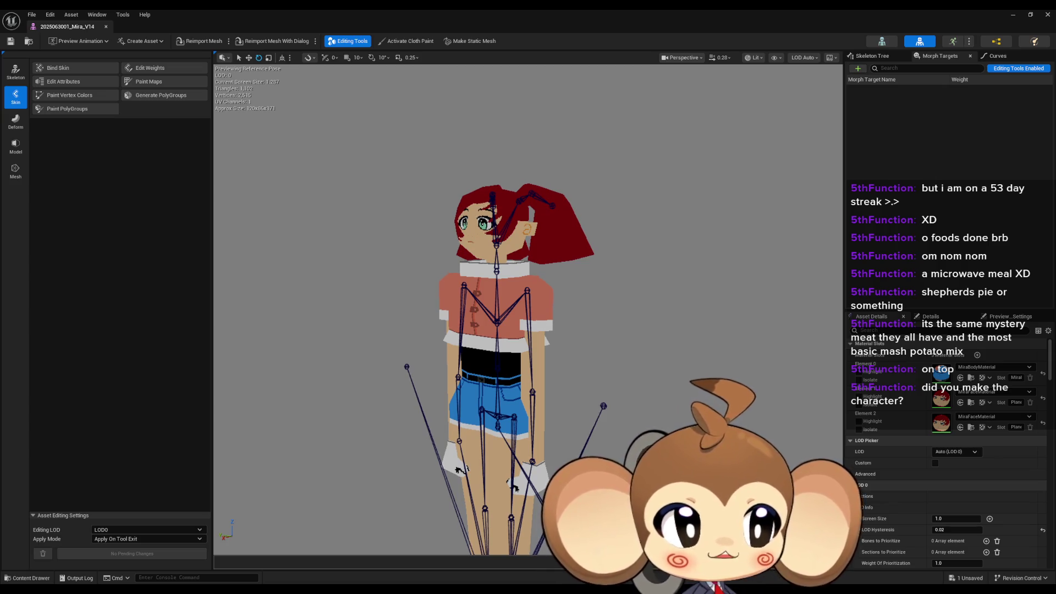
pyautogui.moveTo(648, 330); pyautogui.dragTo(638, 338)
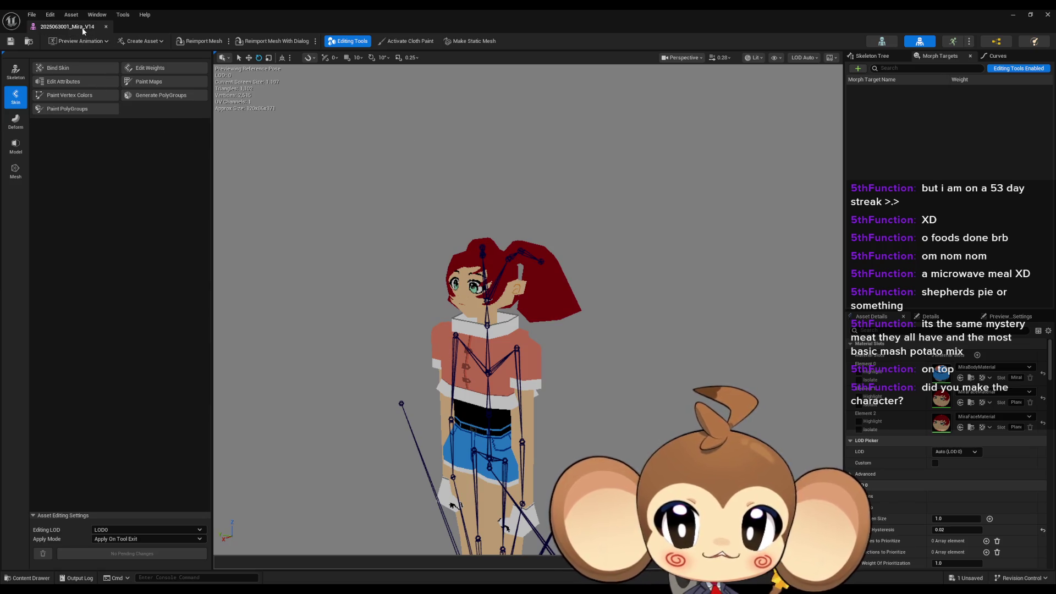
pyautogui.click(105, 27)
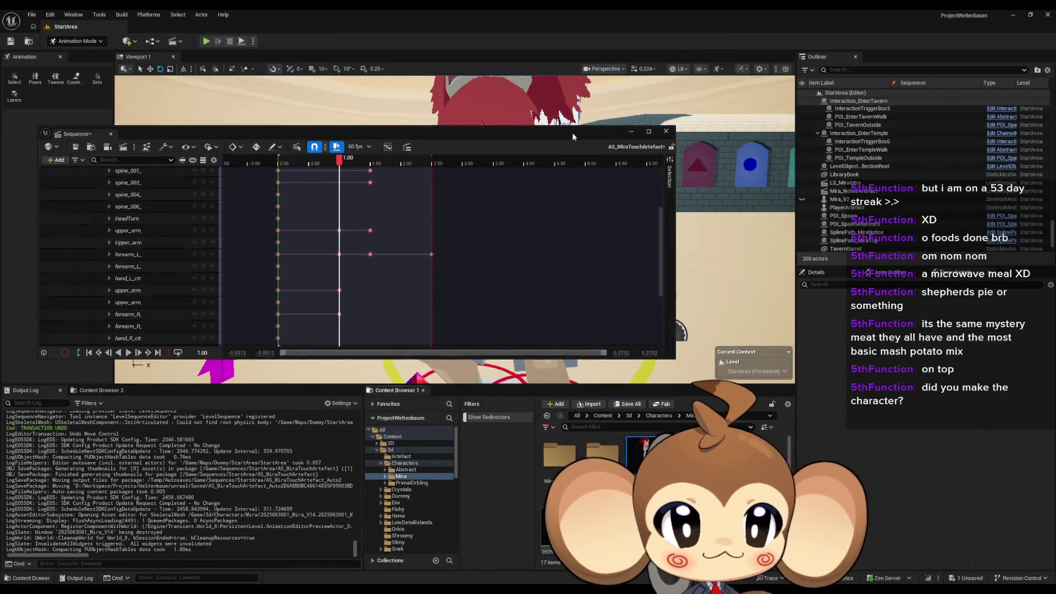
# Step: Frame Mira in a level front view and select the forearm_L key at 1.50 s
pyautogui.moveTo(572, 133); pyautogui.dragTo(685, 367)
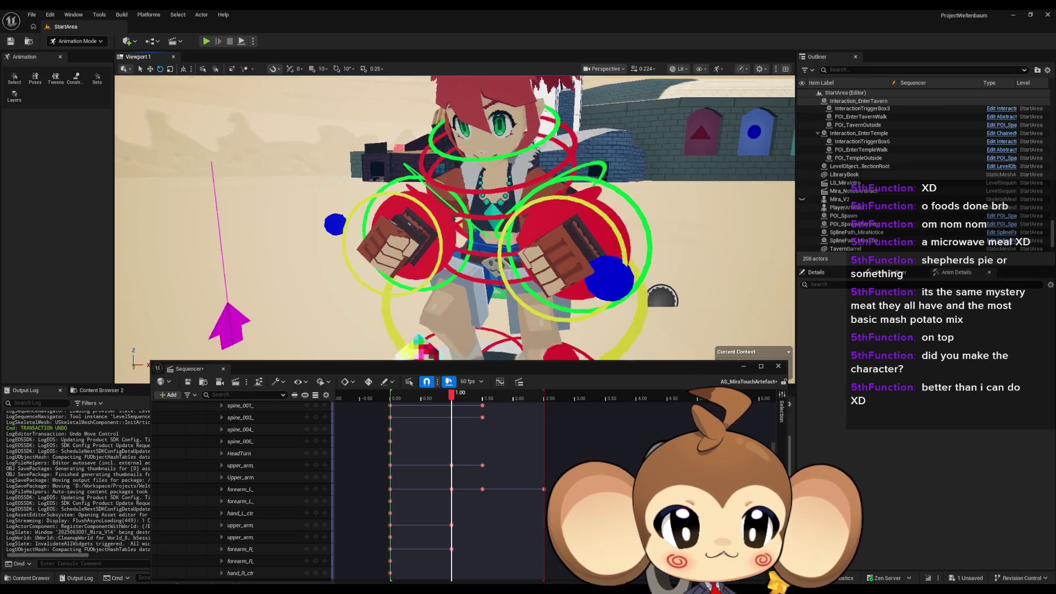
pyautogui.moveTo(607, 264); pyautogui.dragTo(599, 259)
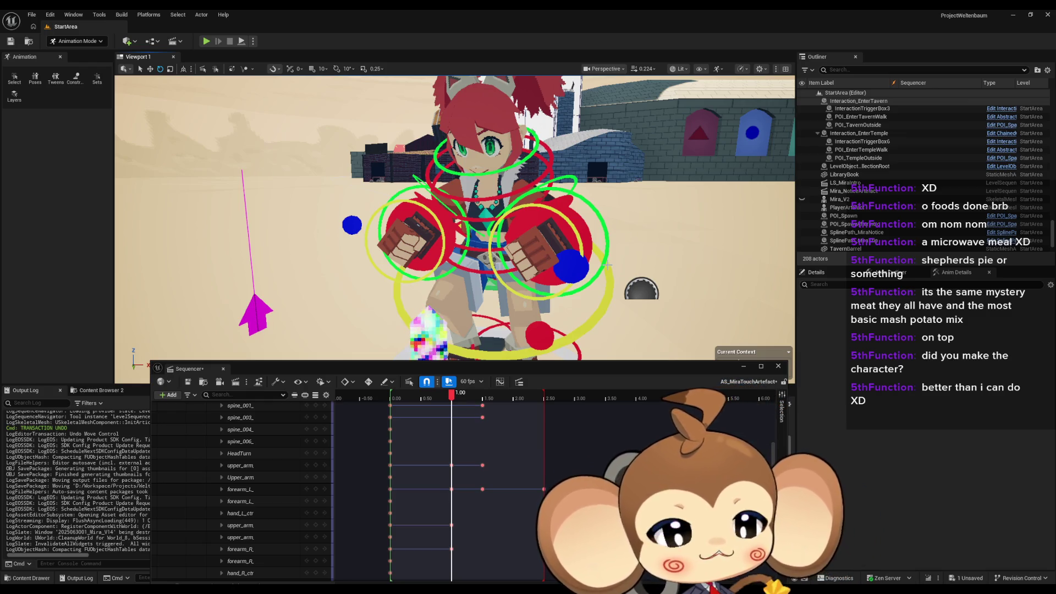
pyautogui.moveTo(440, 368); pyautogui.dragTo(413, 162)
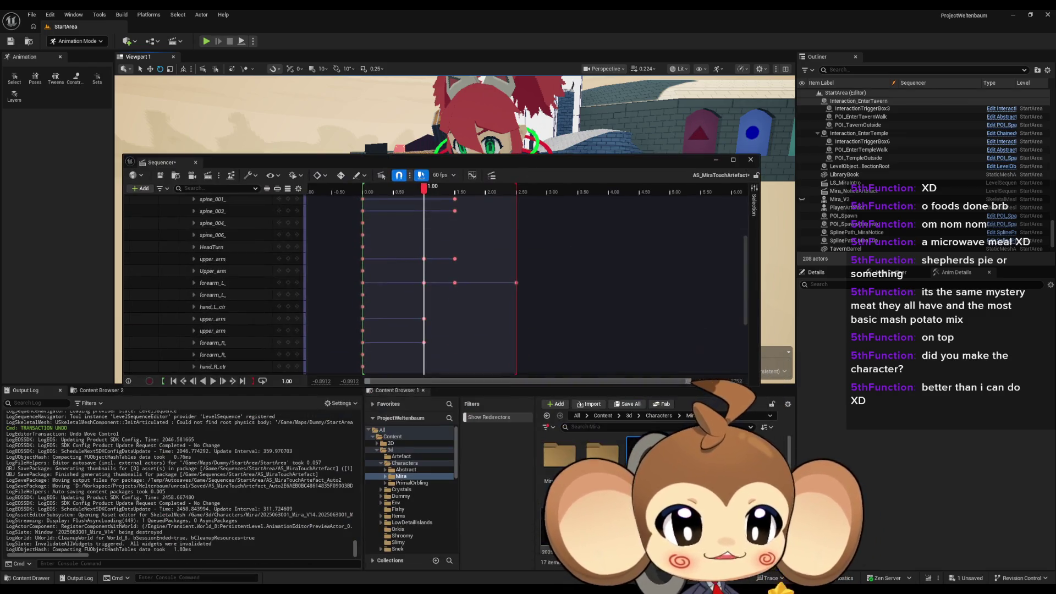
pyautogui.moveTo(485, 166)
pyautogui.mouseDown()
pyautogui.moveTo(506, 343)
pyautogui.moveTo(523, 373)
pyautogui.mouseUp()
pyautogui.scroll(-8, 454, 214)
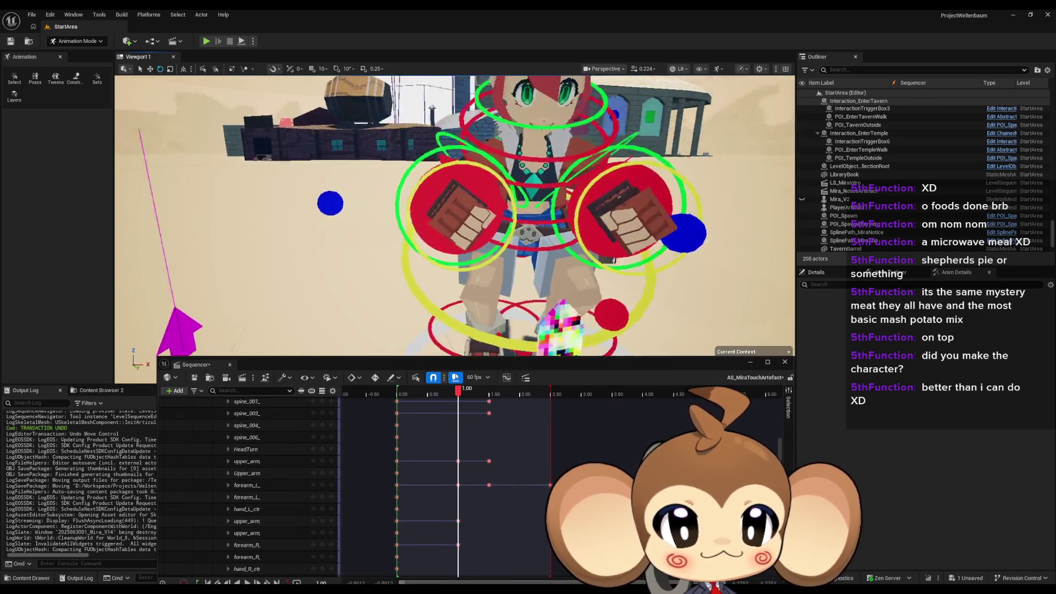
pyautogui.moveTo(454, 215)
pyautogui.mouseDown()
pyautogui.moveTo(517, 206)
pyautogui.moveTo(454, 225)
pyautogui.moveTo(505, 270)
pyautogui.mouseUp()
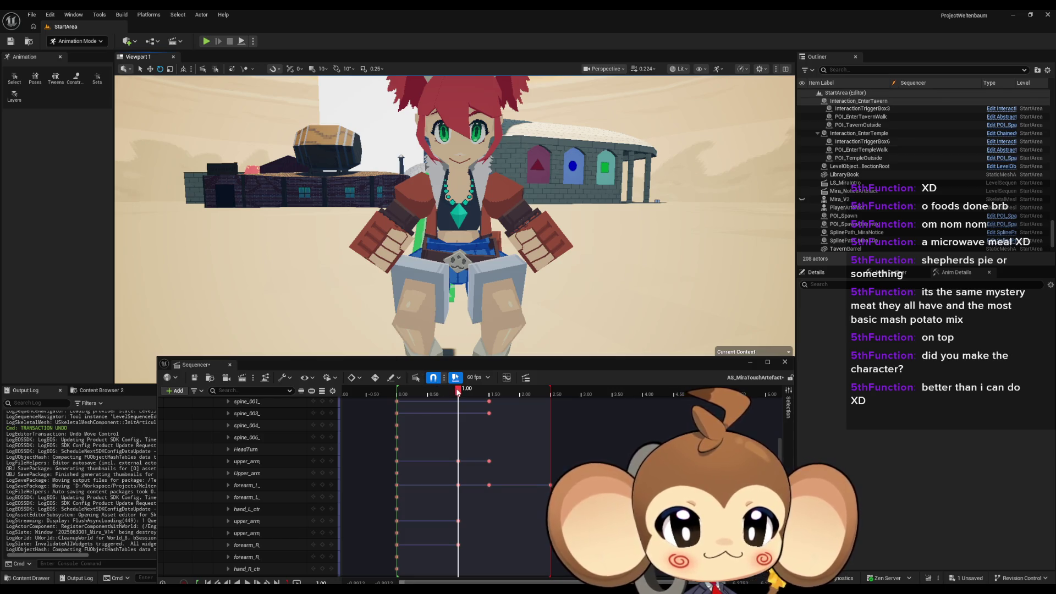
pyautogui.moveTo(457, 391); pyautogui.dragTo(491, 394)
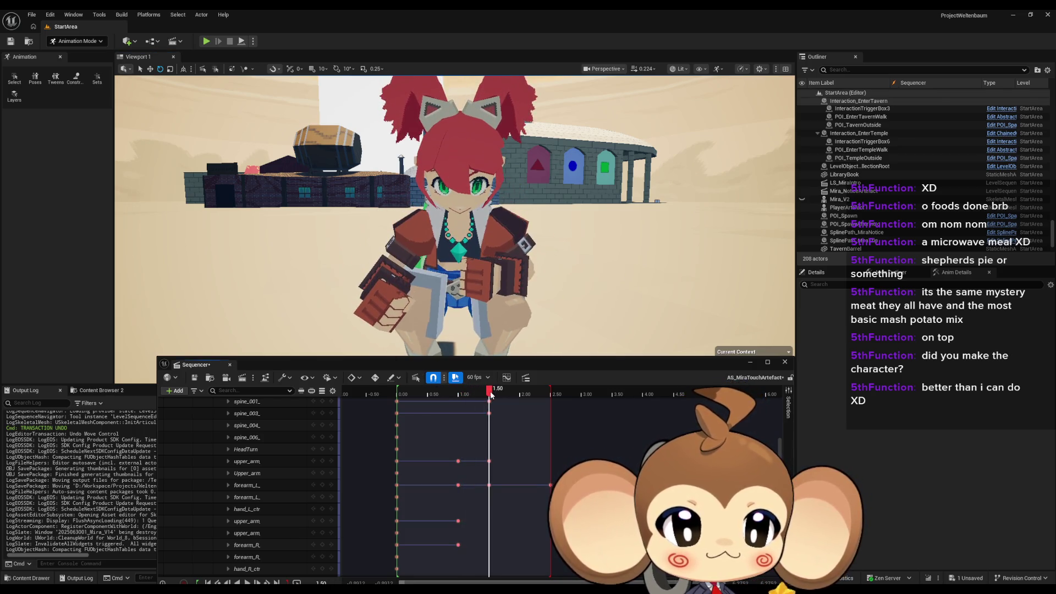
pyautogui.click(489, 484)
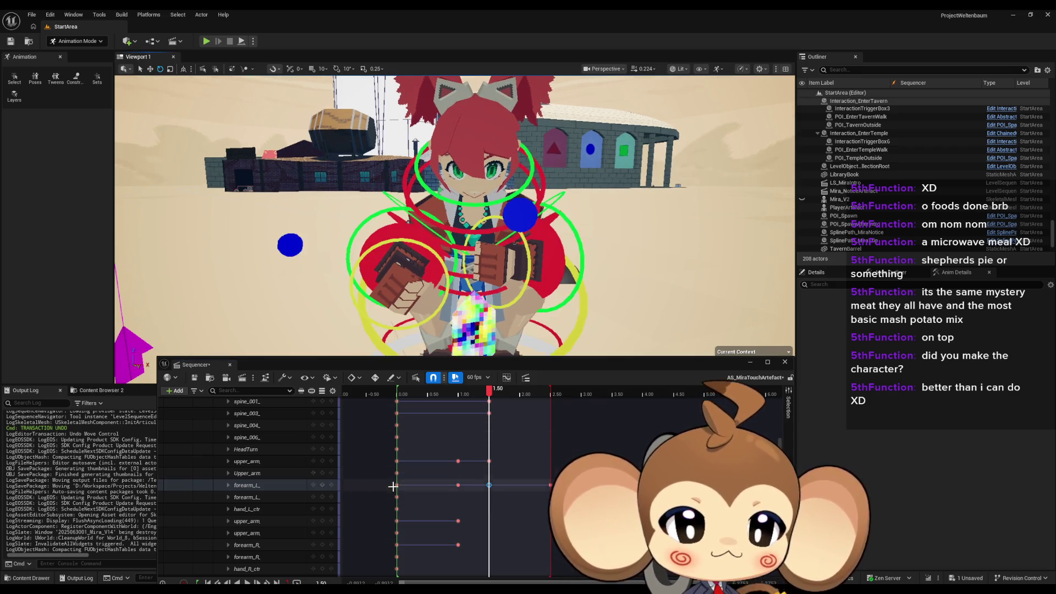
# Step: Paste a new rotation into the right forearm and key it at 1.50 s
pyautogui.click(279, 484)
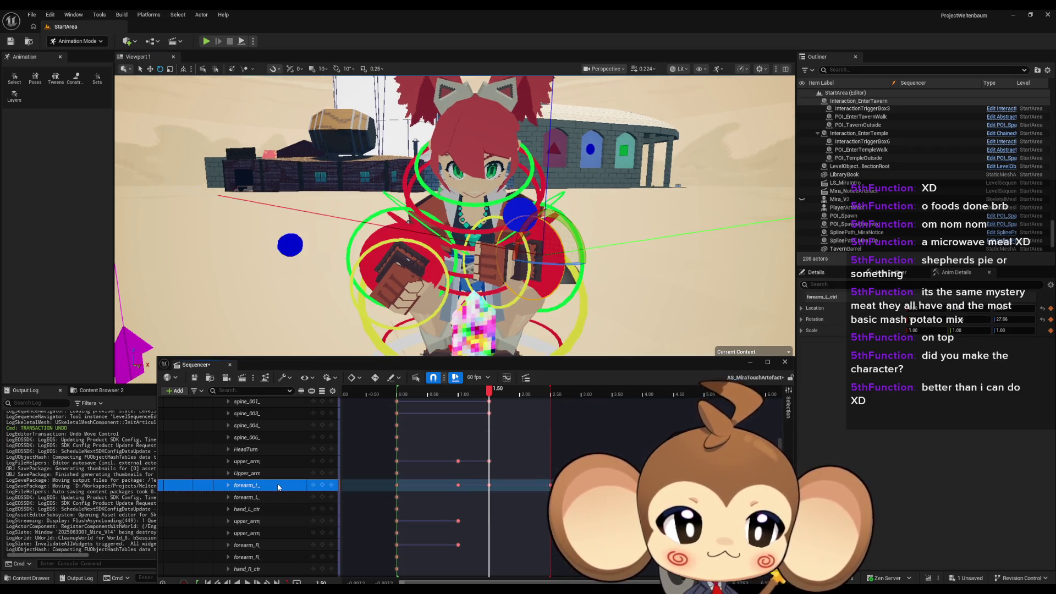
pyautogui.click(833, 318)
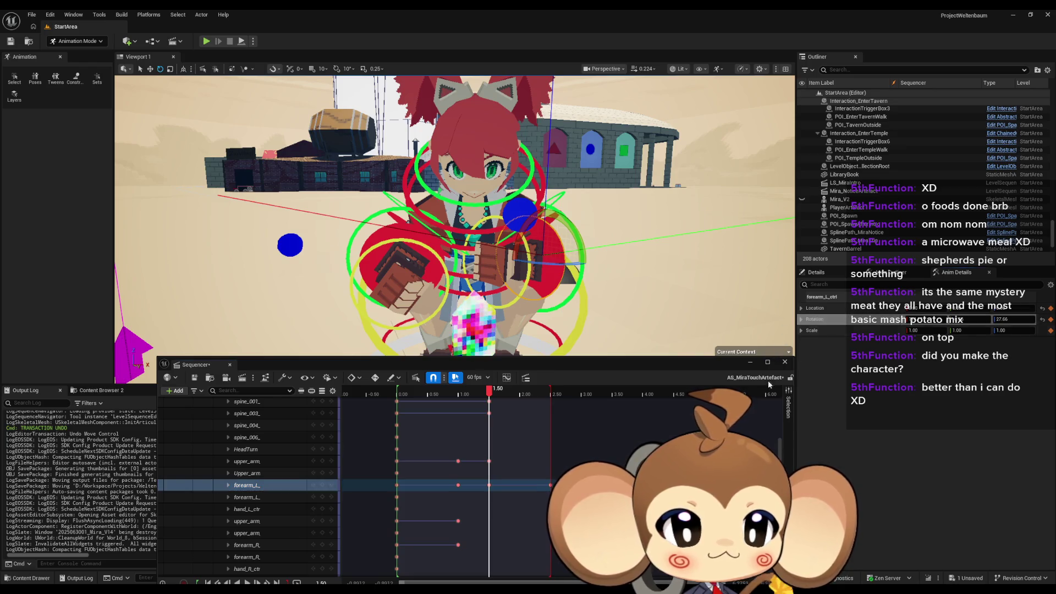
pyautogui.click(275, 545)
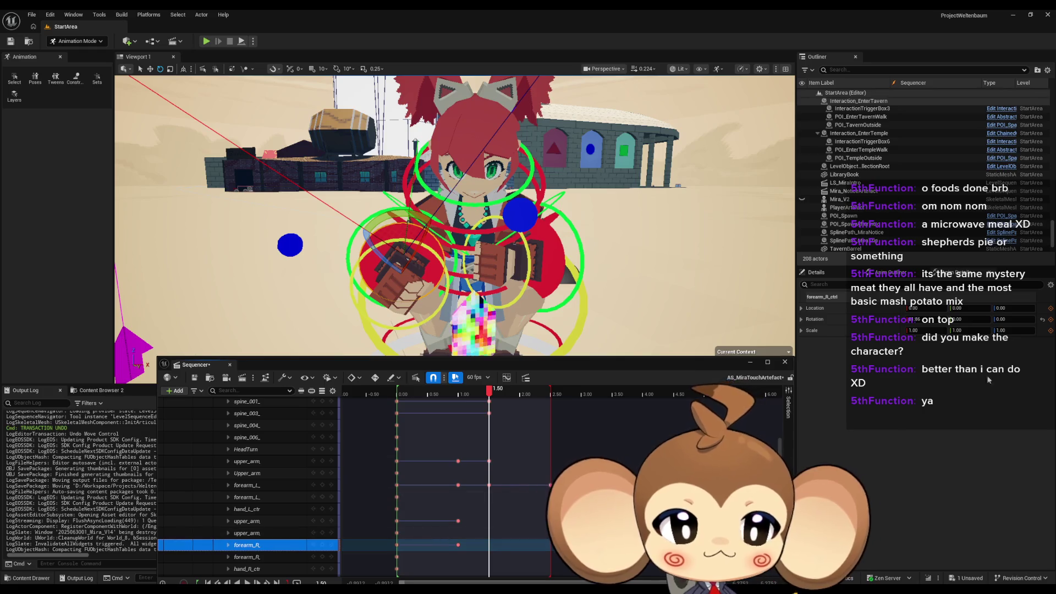
pyautogui.click(875, 320)
pyautogui.hotkey('ctrl', 'v')
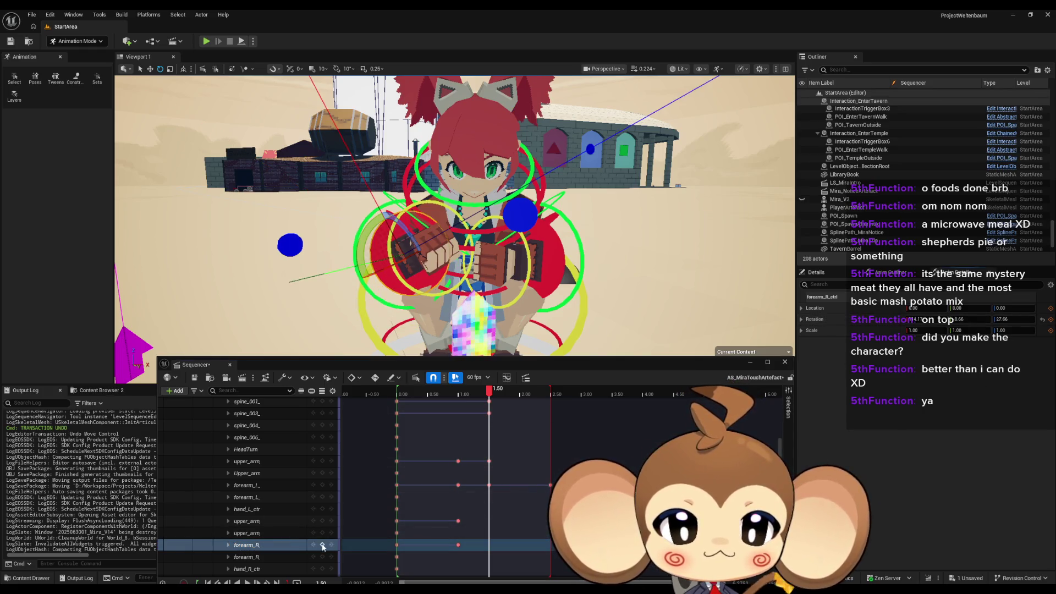
pyautogui.click(322, 545)
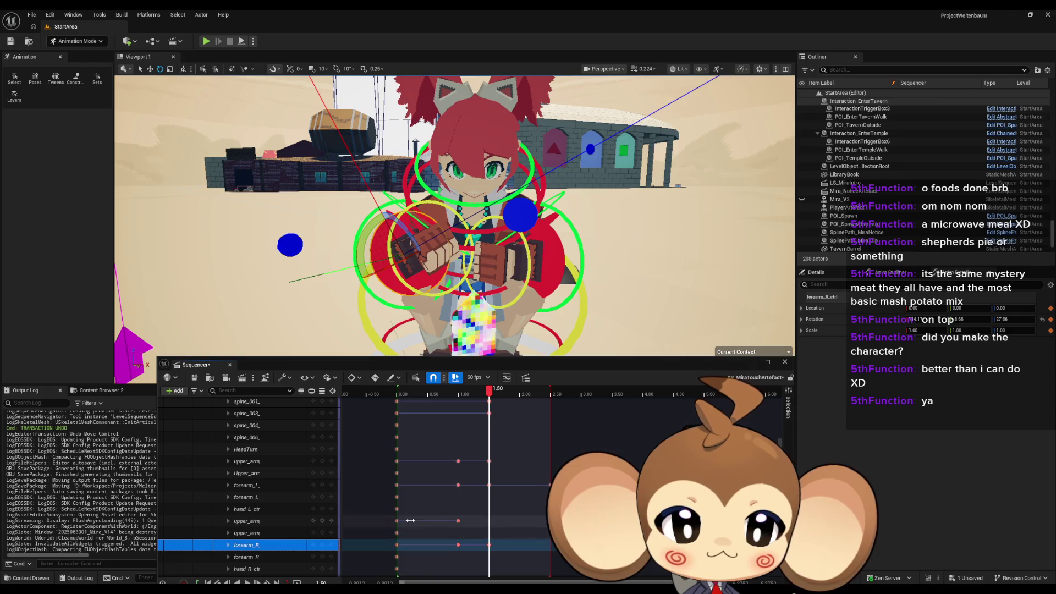
# Step: Set the right upper arm's Z rotation to -15.56 and key it at 1.50 s
pyautogui.click(272, 462)
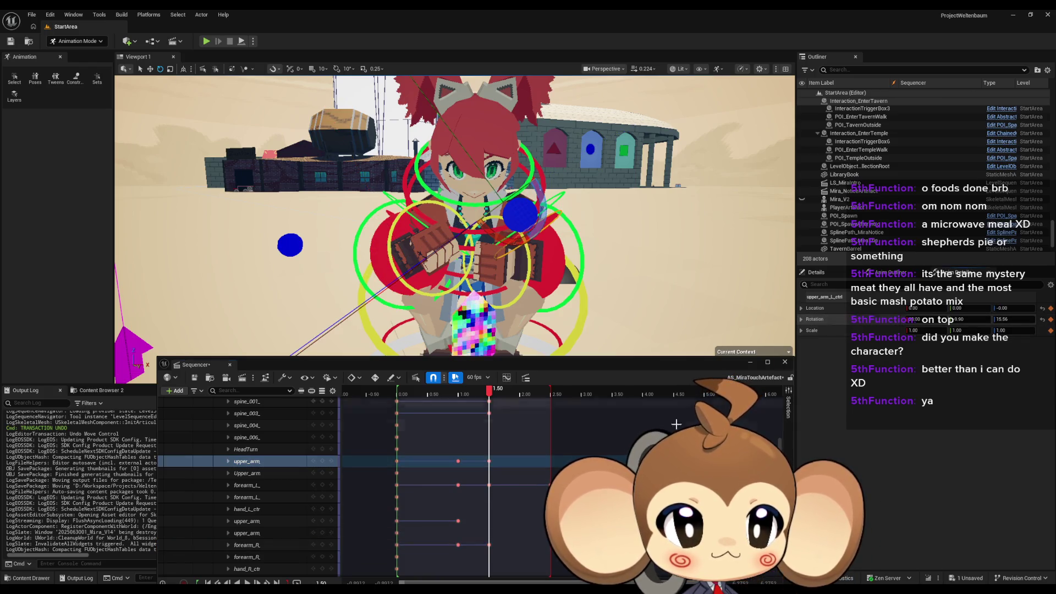
pyautogui.click(280, 520)
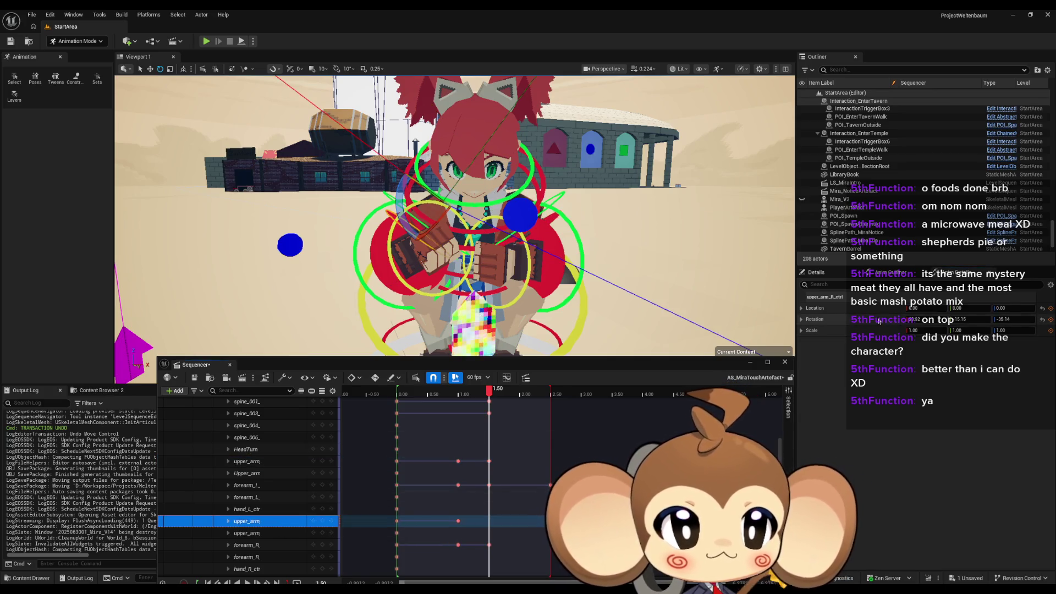
pyautogui.moveTo(960, 320); pyautogui.dragTo(968, 320)
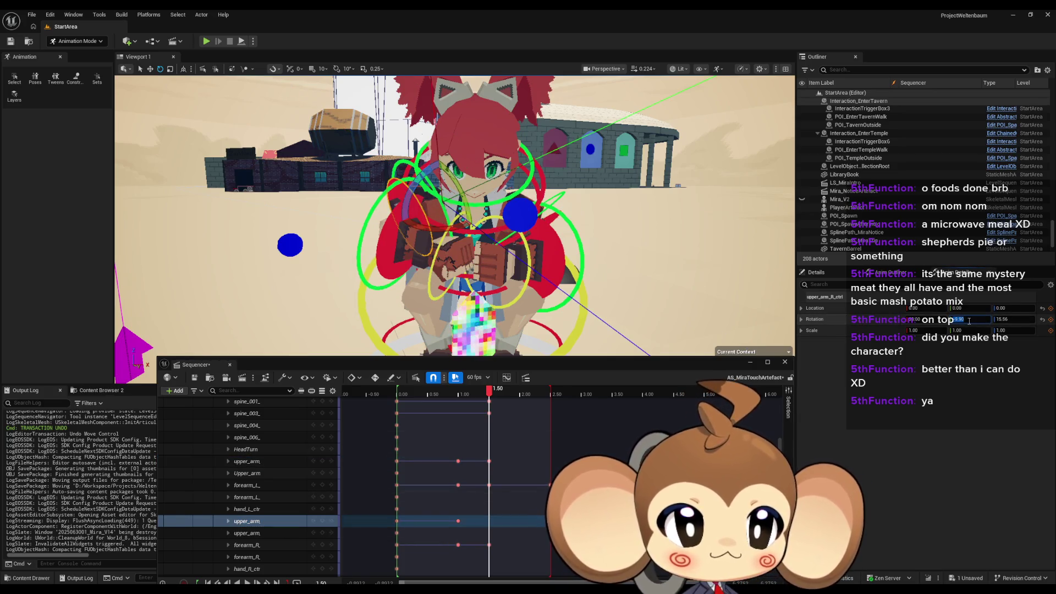
pyautogui.press('Tab')
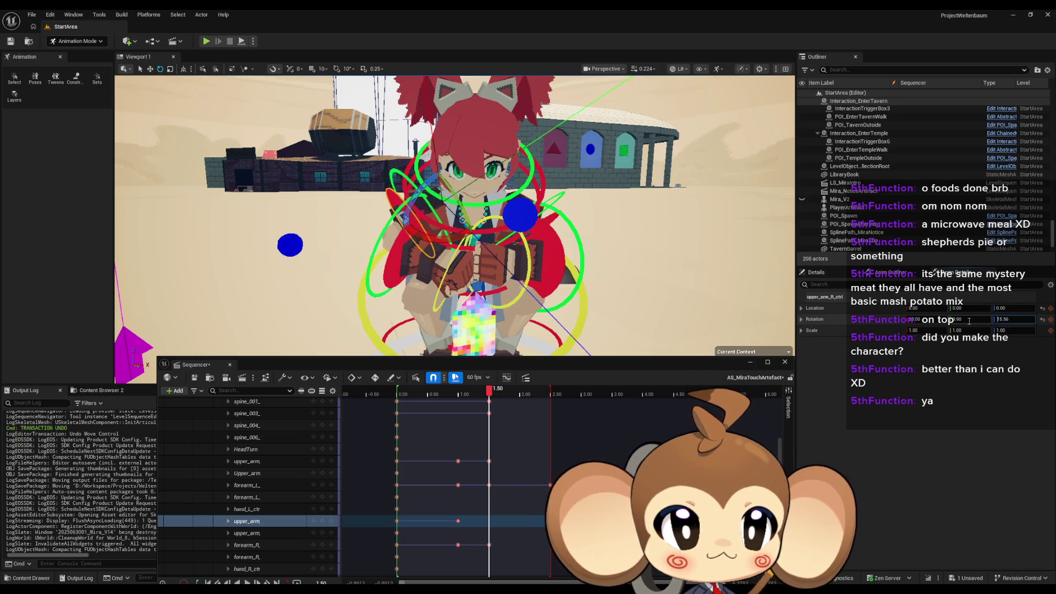
pyautogui.write('-')
pyautogui.press('Return')
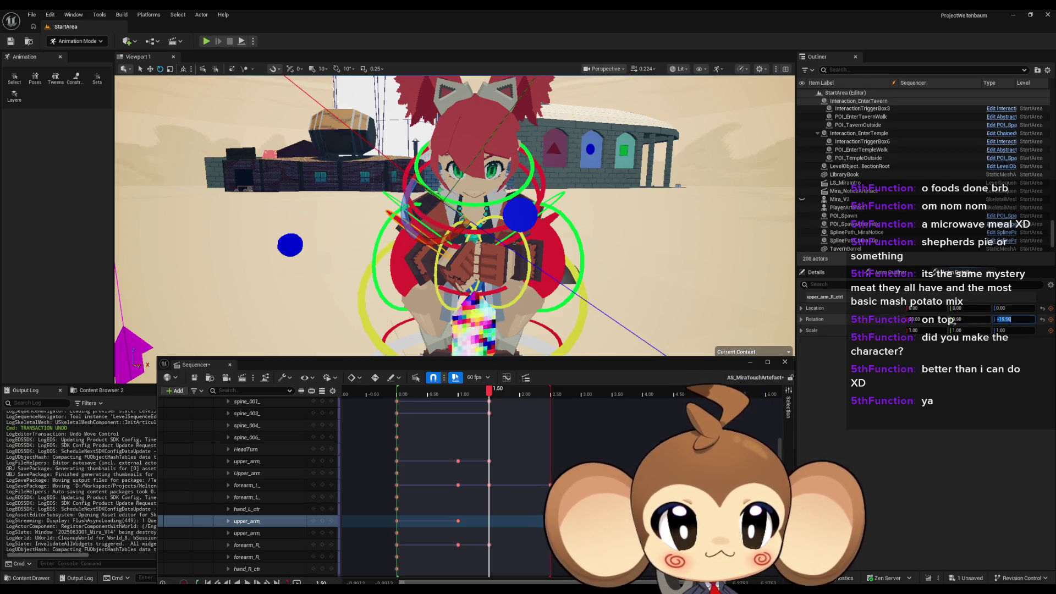
pyautogui.moveTo(440, 220); pyautogui.dragTo(429, 234)
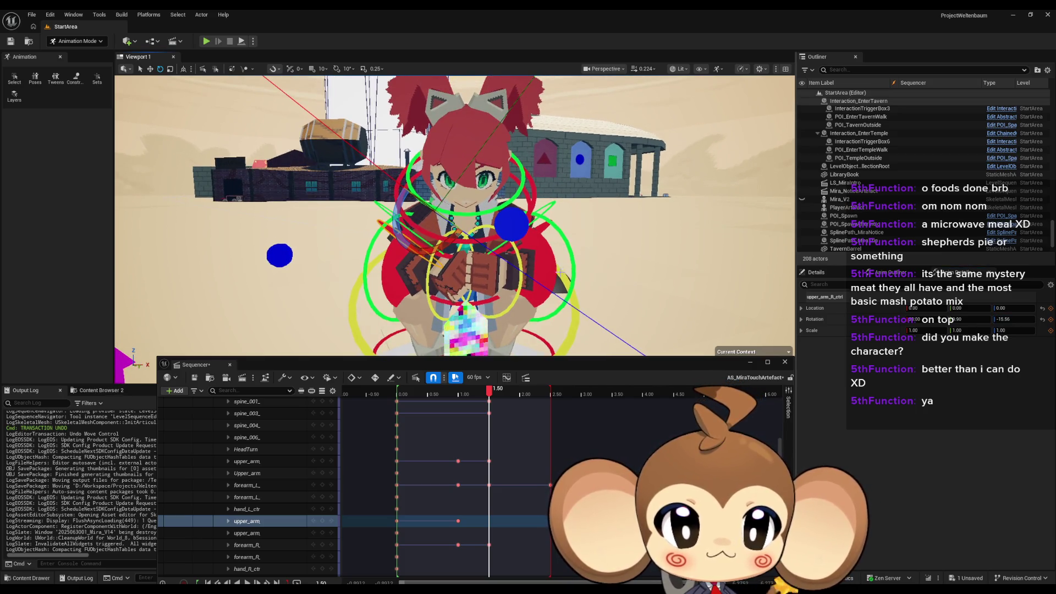
pyautogui.click(322, 521)
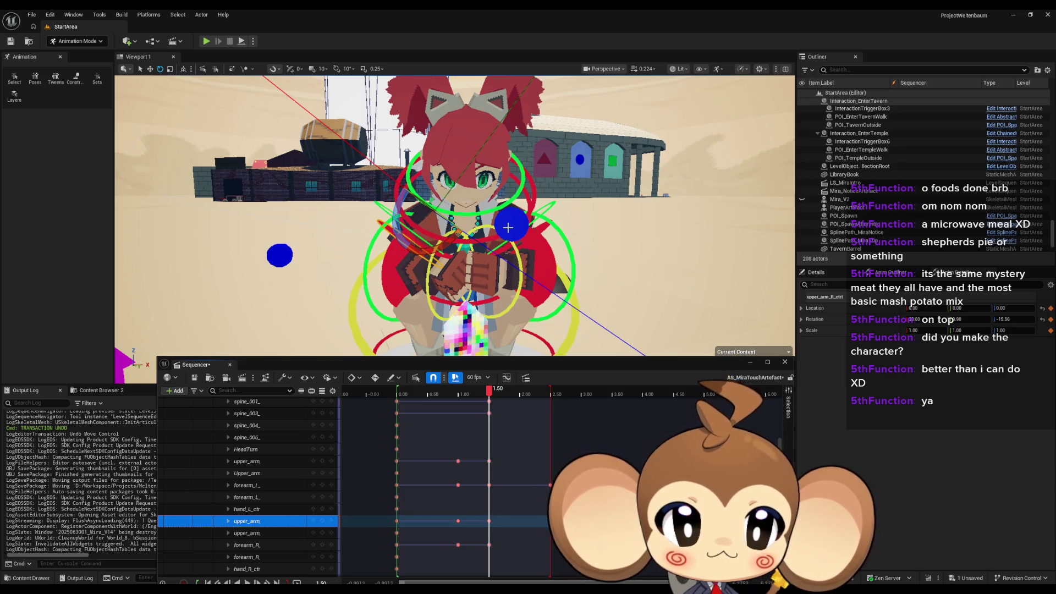
pyautogui.scroll(4, 507, 227)
pyautogui.scroll(3, 509, 451)
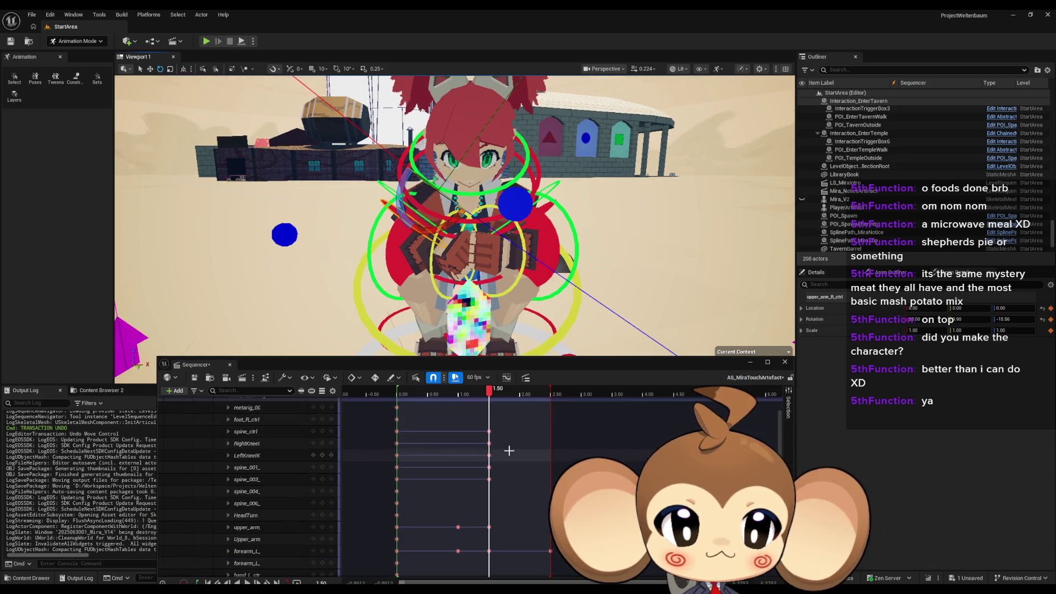
pyautogui.scroll(-6, 509, 451)
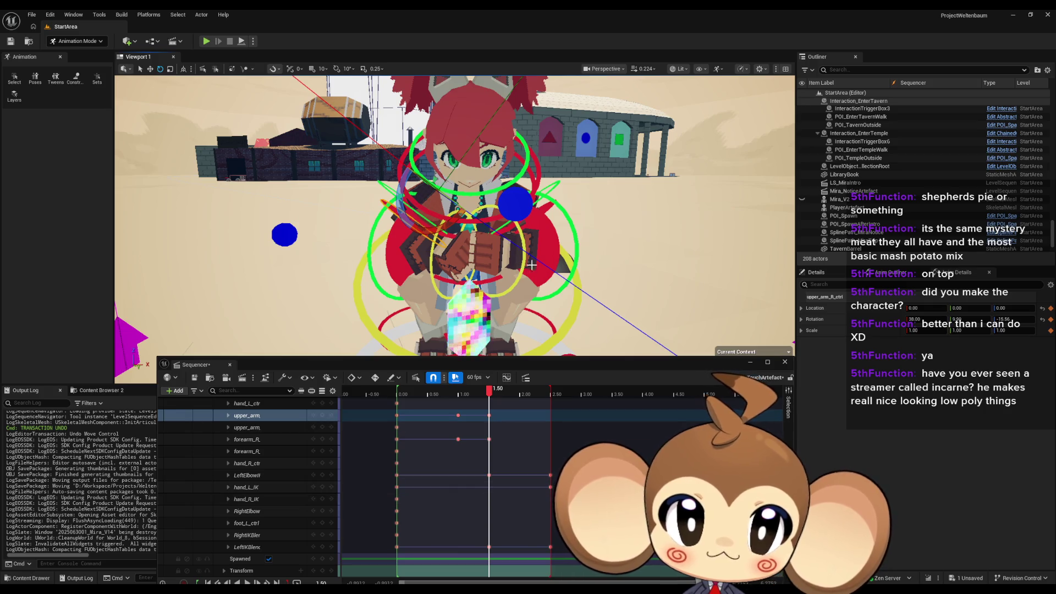
pyautogui.scroll(6, 531, 265)
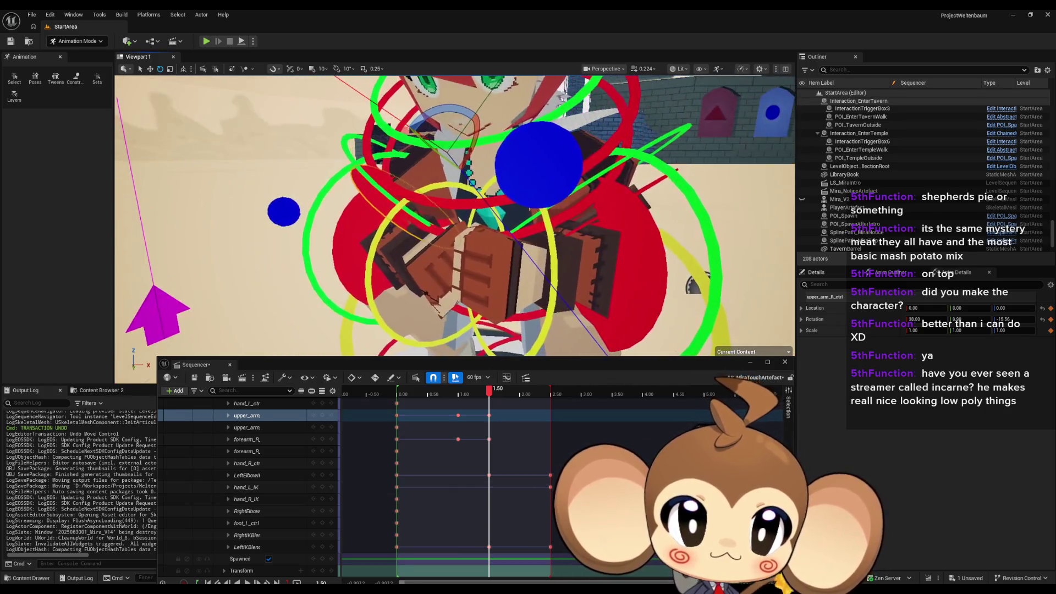
pyautogui.click(552, 248)
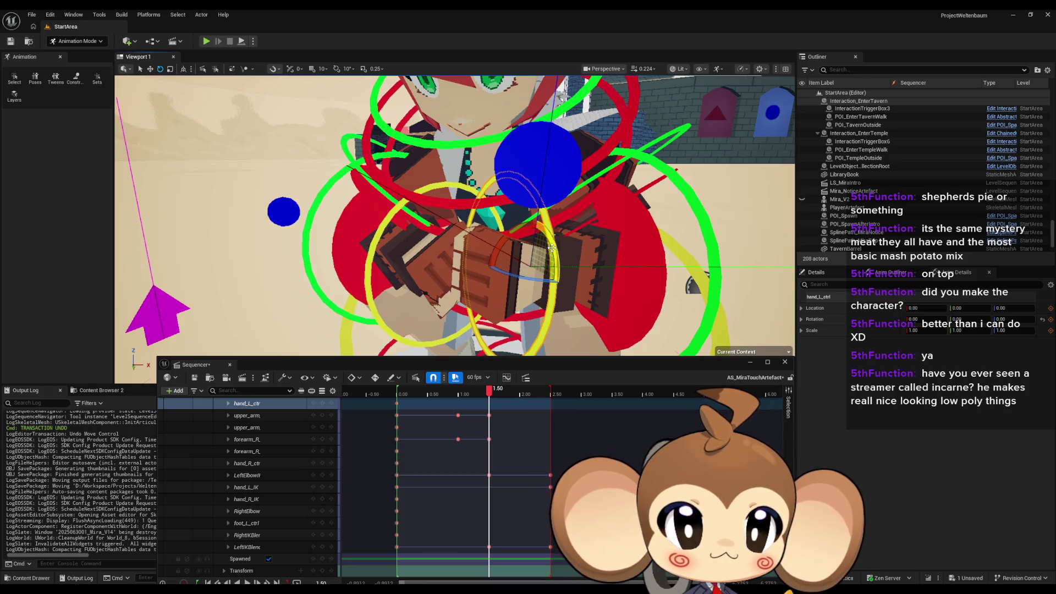
pyautogui.scroll(-4, 552, 248)
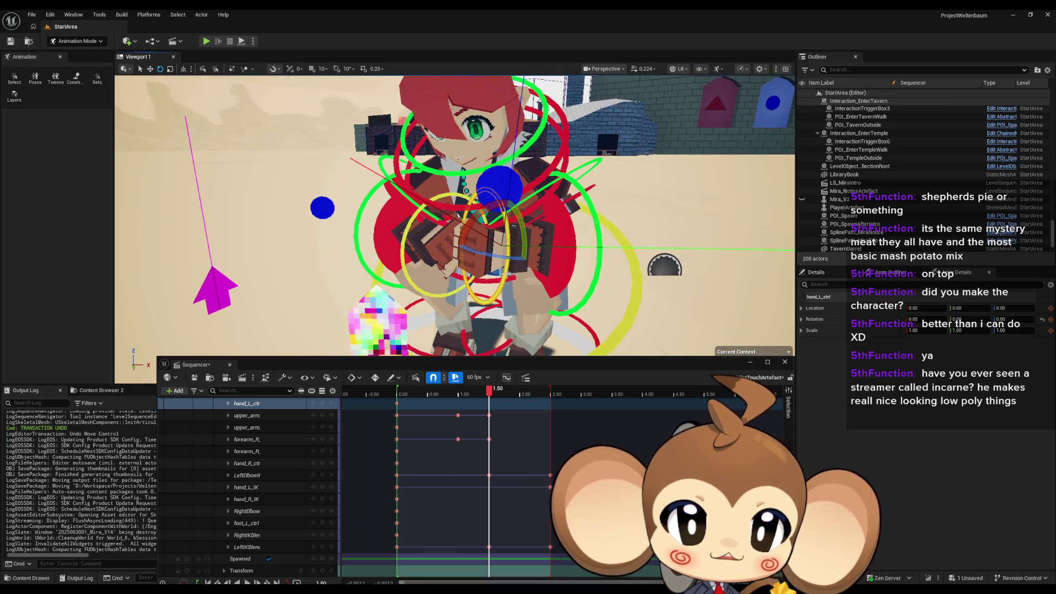
pyautogui.moveTo(551, 247); pyautogui.dragTo(571, 286)
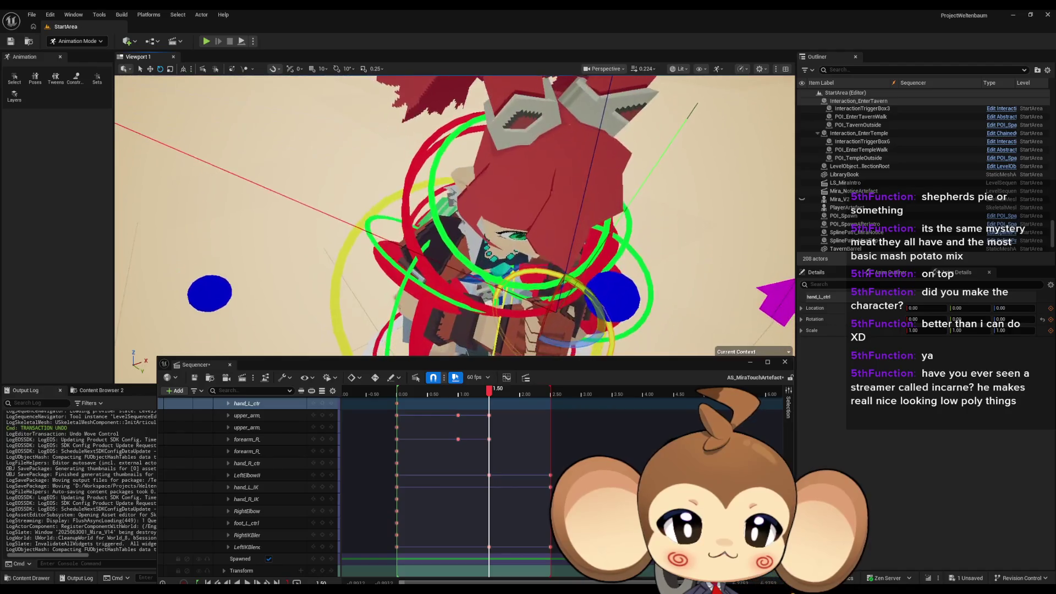
pyautogui.click(247, 439)
pyautogui.press('f')
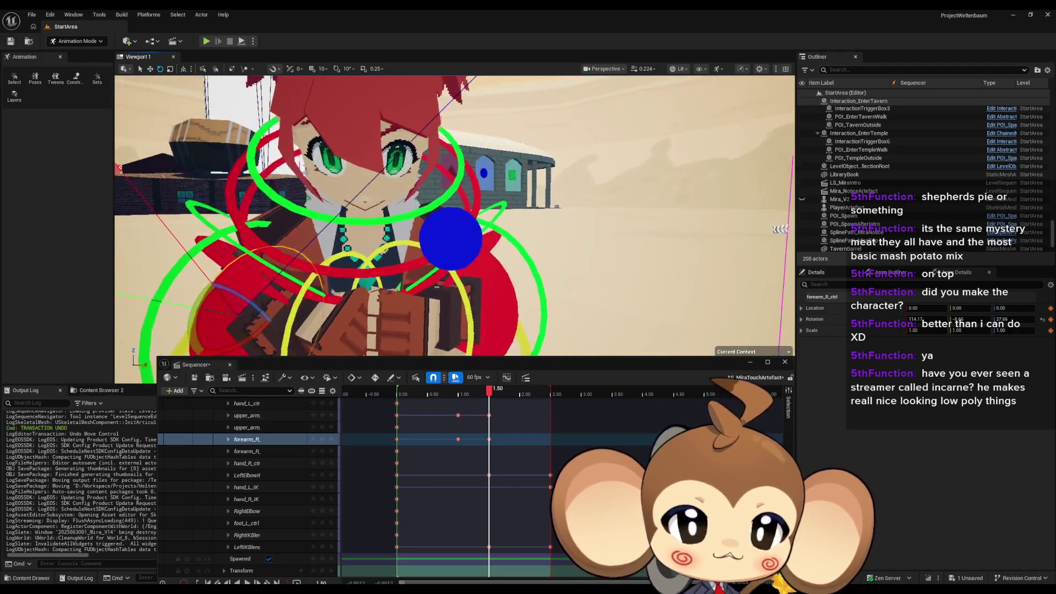
pyautogui.click(502, 292)
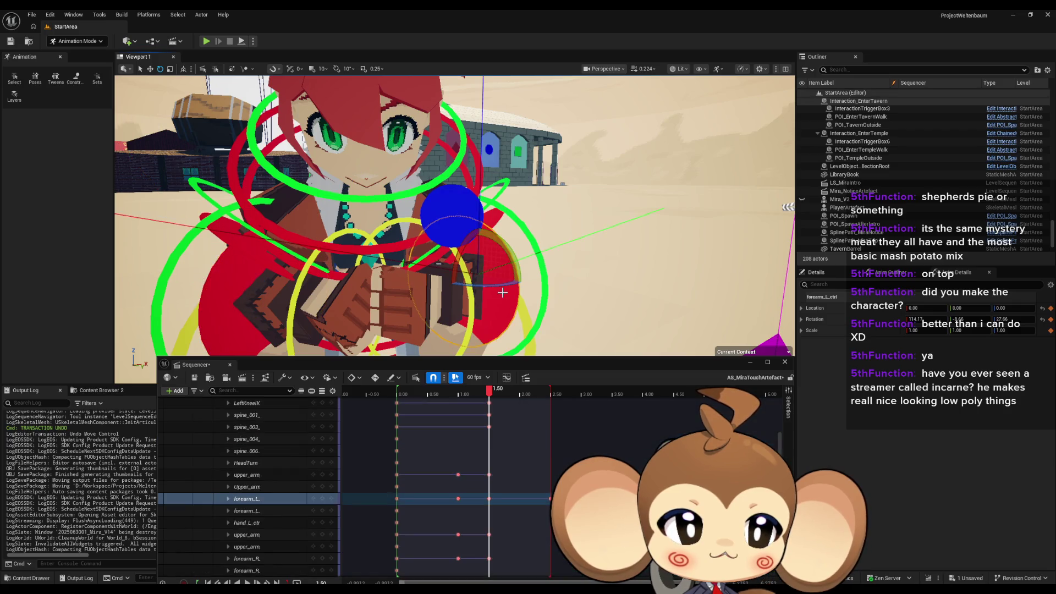
pyautogui.click(236, 282)
pyautogui.moveTo(251, 260)
pyautogui.mouseDown()
pyautogui.moveTo(275, 277)
pyautogui.moveTo(397, 253)
pyautogui.moveTo(412, 203)
pyautogui.moveTo(435, 245)
pyautogui.mouseUp()
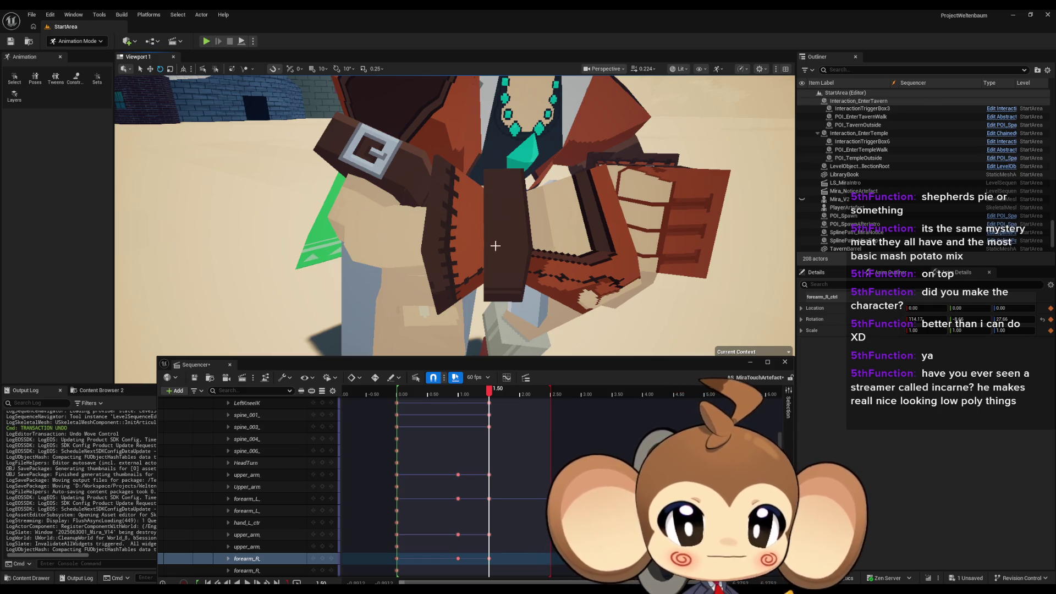
# Step: Try rotating the right hand control to about -29 degrees, then undo it
pyautogui.scroll(-10, 495, 246)
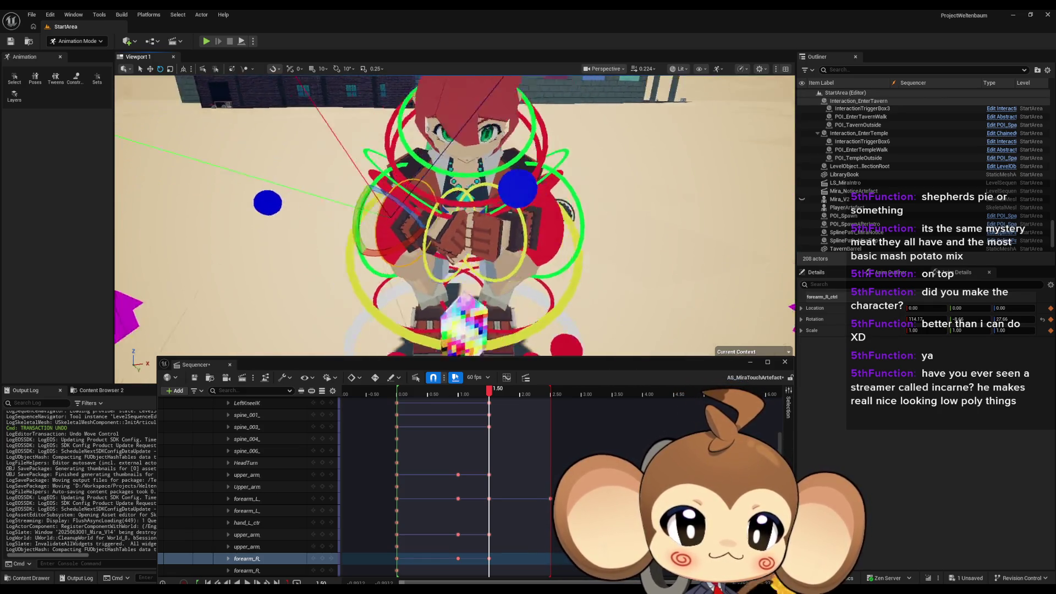
pyautogui.scroll(8, 362, 226)
pyautogui.click(374, 251)
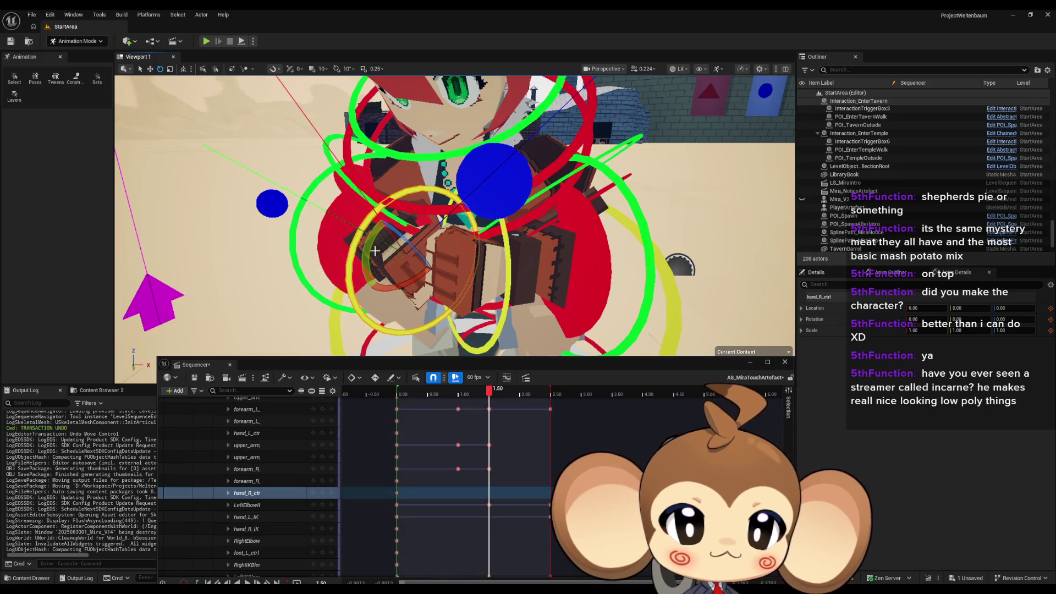
pyautogui.moveTo(370, 244); pyautogui.dragTo(360, 234)
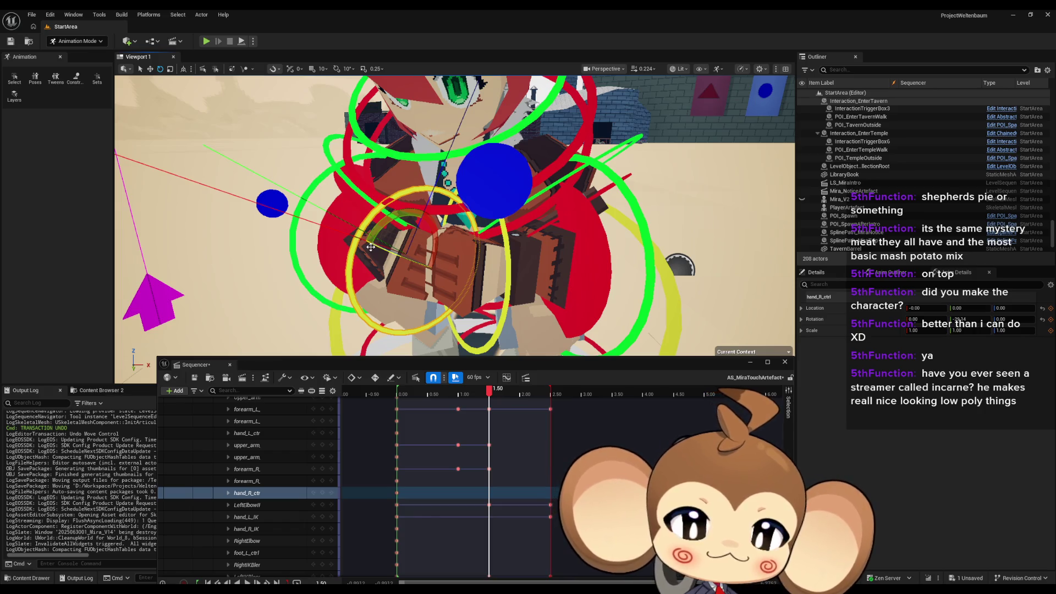
pyautogui.hotkey('ctrl', 'z')
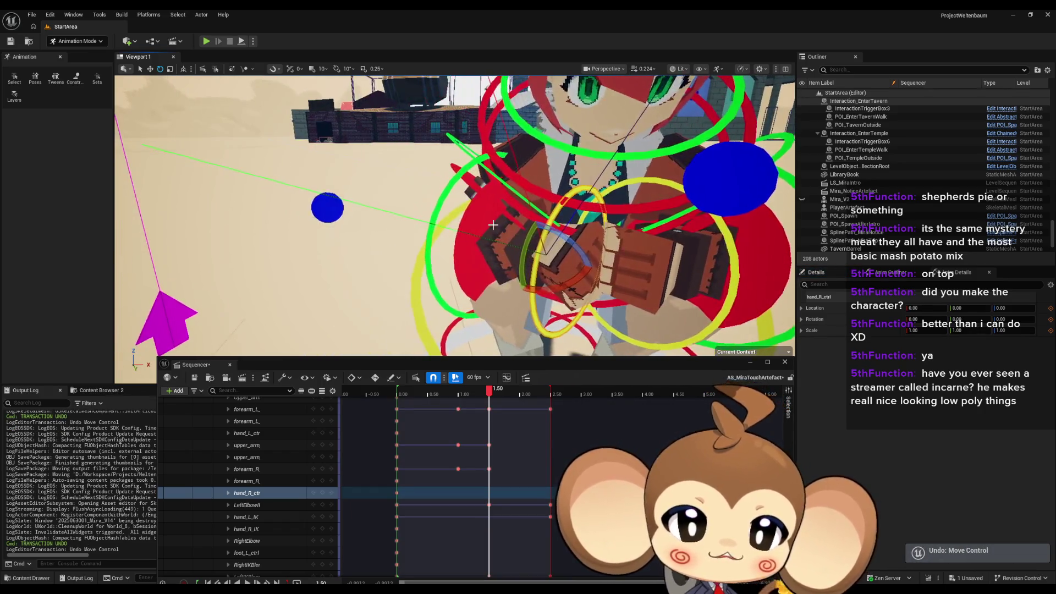
# Step: Rotate the right forearm control into a new inward pose at the 1.50 s key
pyautogui.click(477, 220)
pyautogui.press('f')
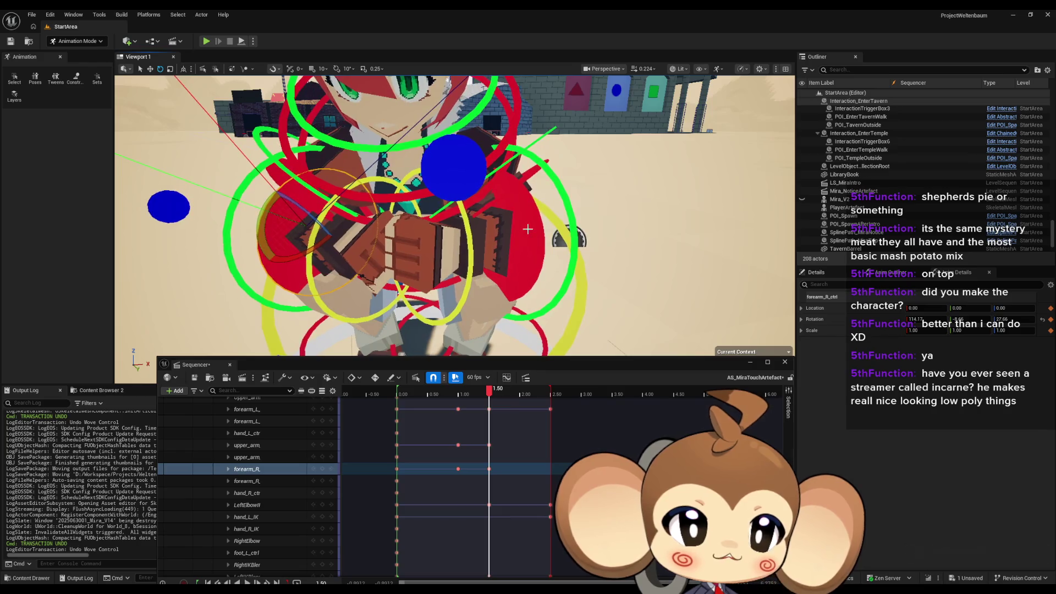
pyautogui.click(527, 229)
pyautogui.click(310, 222)
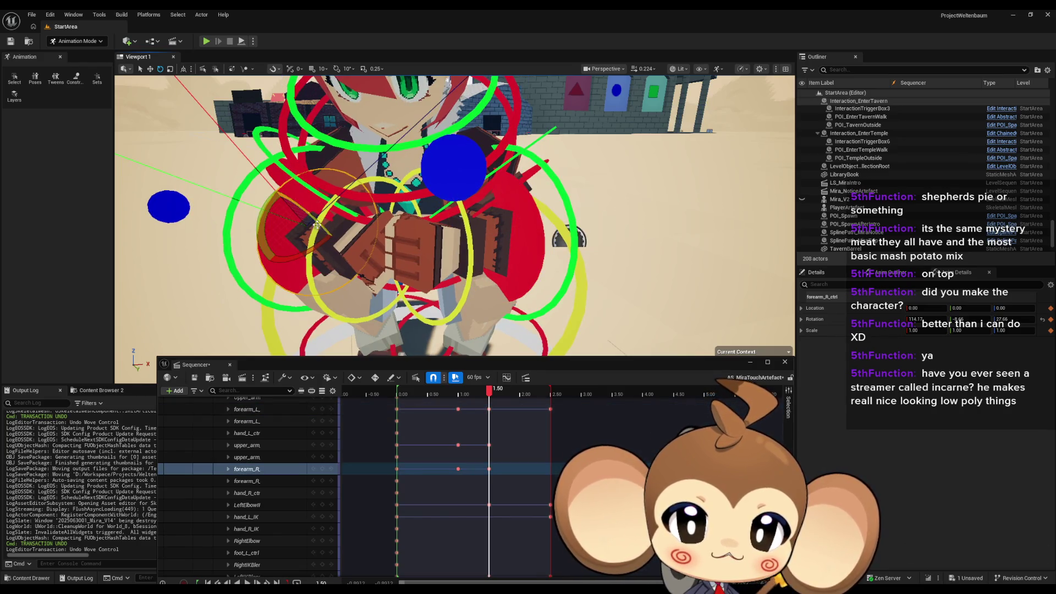
pyautogui.moveTo(263, 216); pyautogui.dragTo(250, 261)
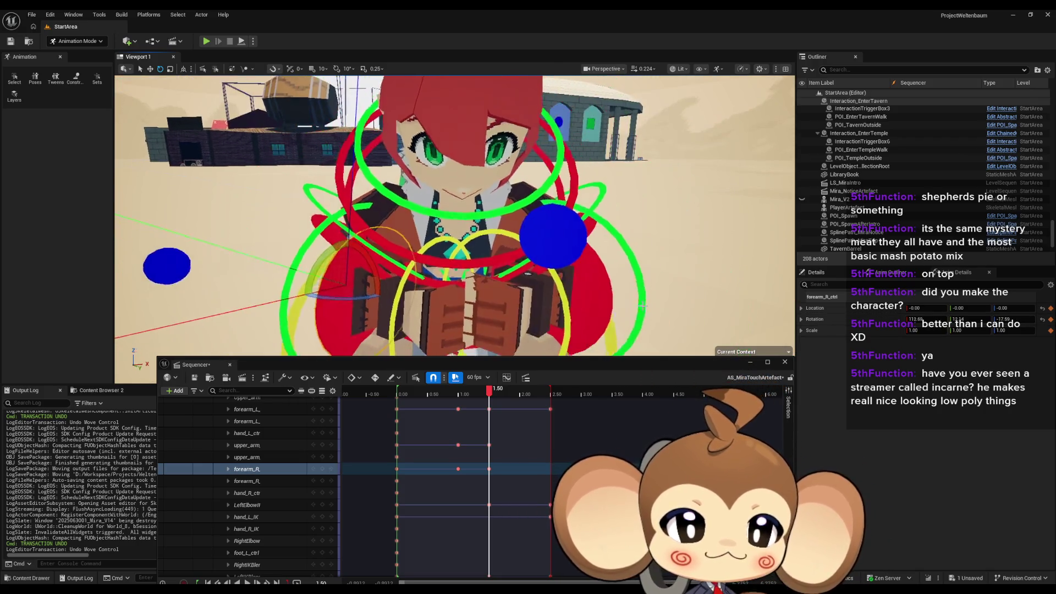
pyautogui.click(581, 295)
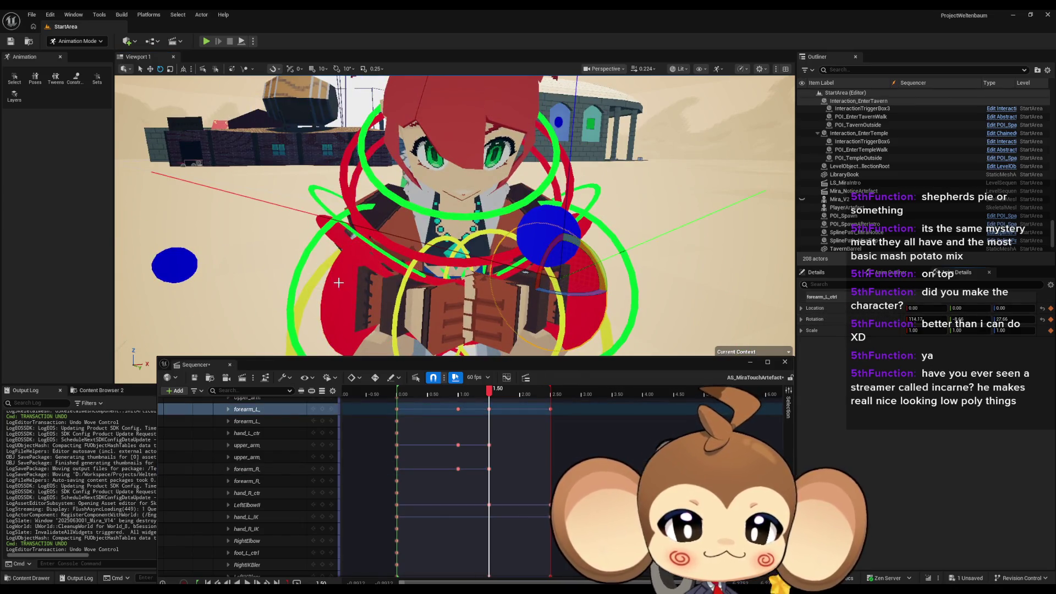
pyautogui.hotkey('ctrl', 'z')
pyautogui.hotkey('ctrl', 'z')
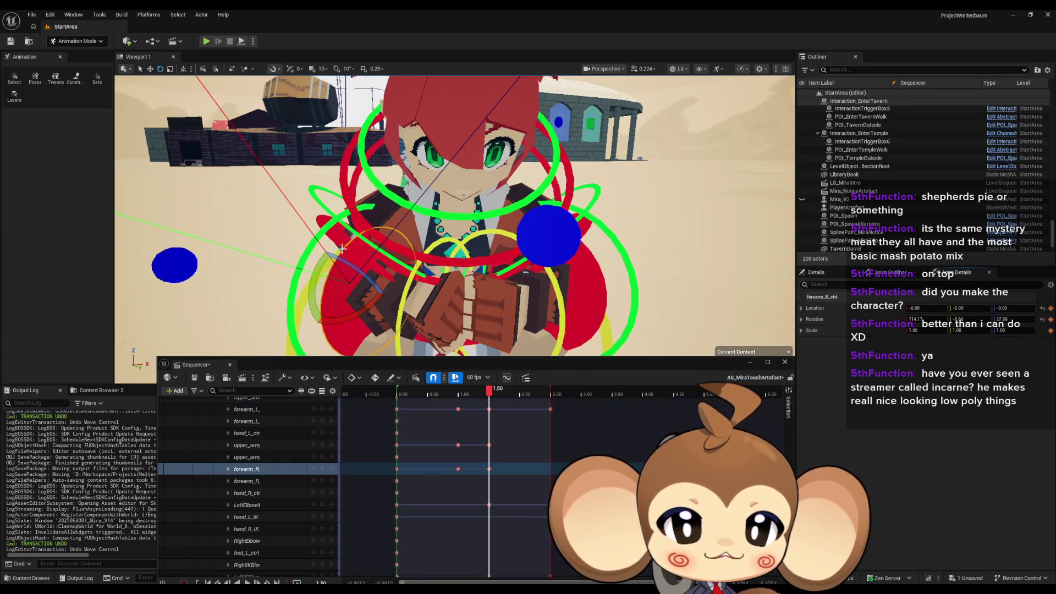
# Step: With rig control shapes visible, rotate the right upper arm control into a new pose
pyautogui.click(247, 444)
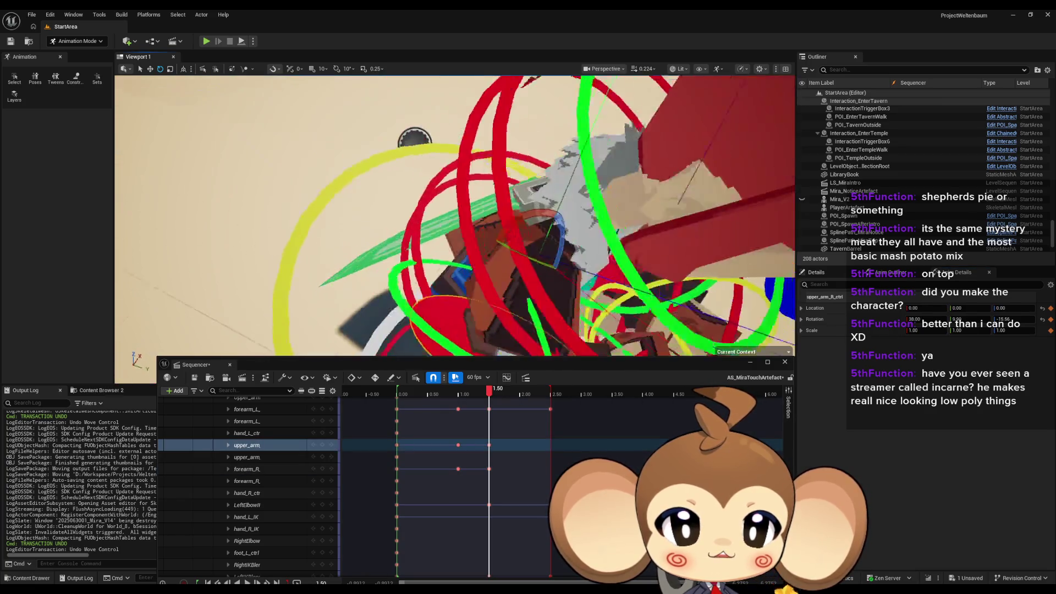
pyautogui.moveTo(454, 214)
pyautogui.mouseDown()
pyautogui.moveTo(528, 225)
pyautogui.moveTo(573, 203)
pyautogui.mouseUp()
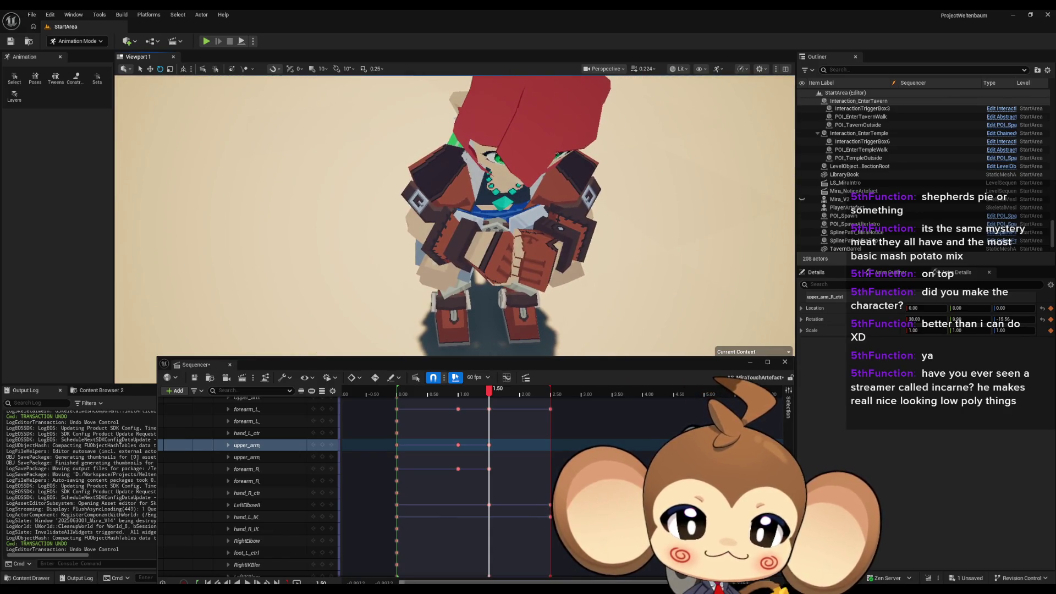
pyautogui.press('t')
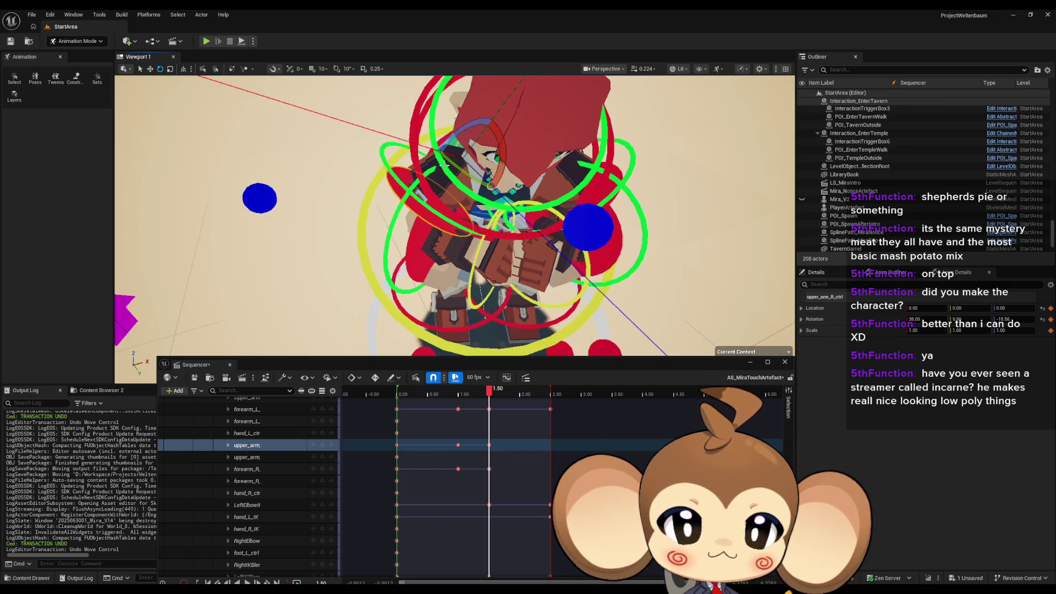
pyautogui.moveTo(469, 176); pyautogui.dragTo(420, 131)
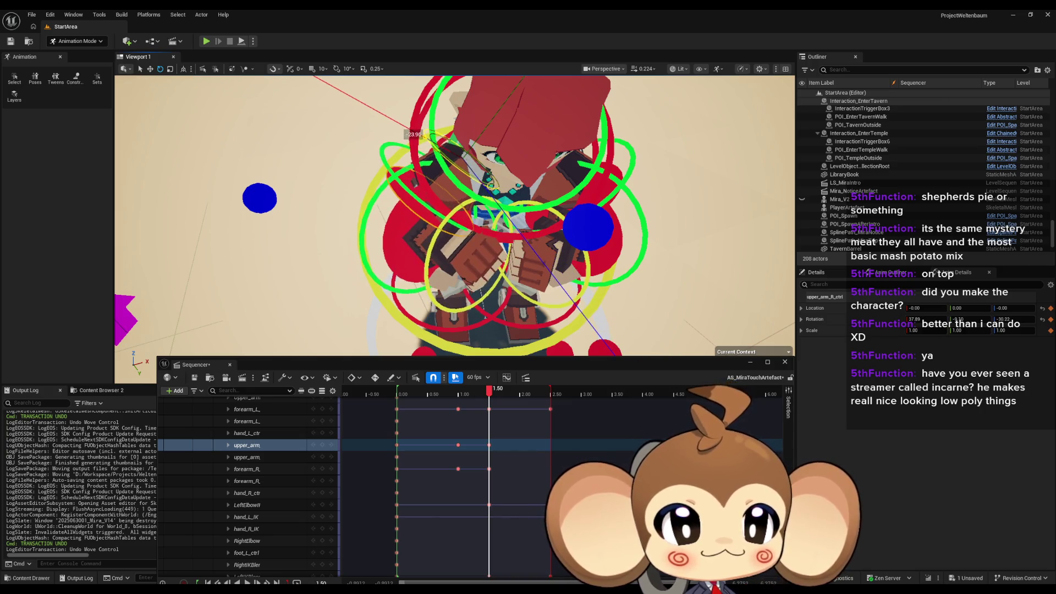
pyautogui.click(500, 219)
pyautogui.press('f')
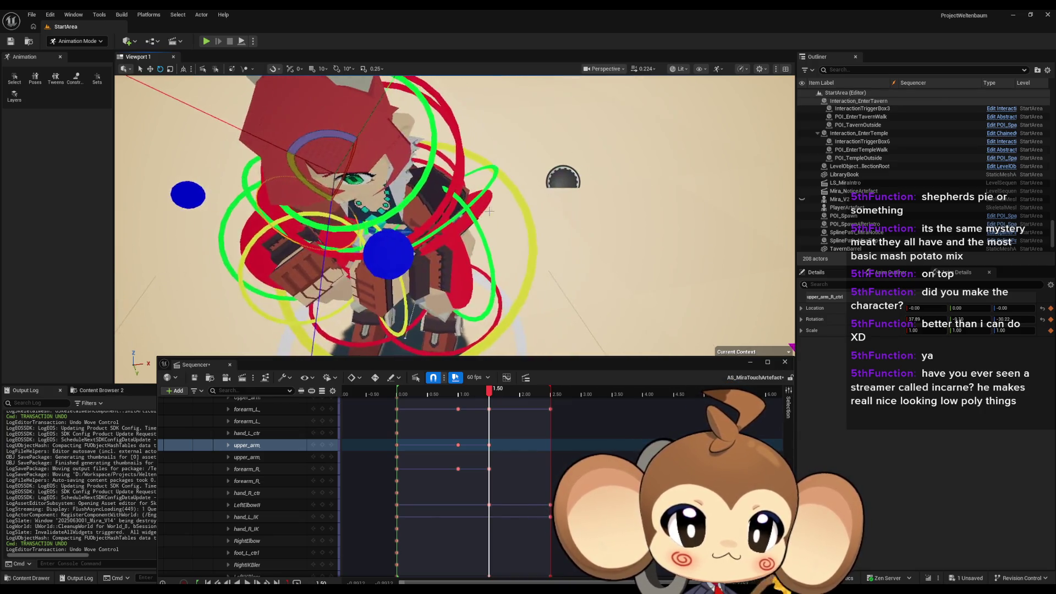
pyautogui.moveTo(500, 219); pyautogui.dragTo(431, 235)
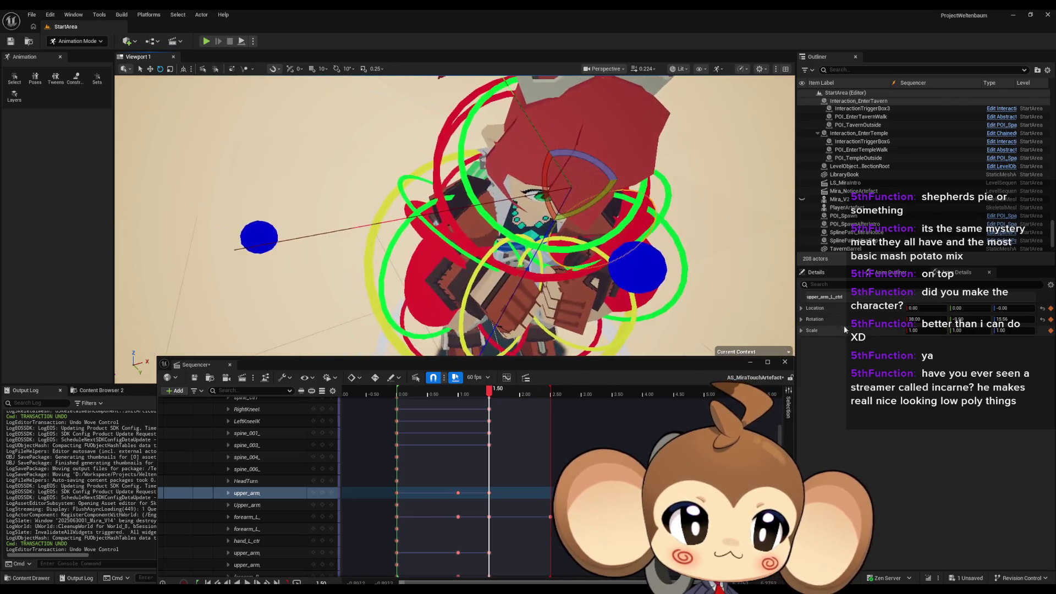
# Step: Nudge the right upper arm rotation slightly, then check the hand and forearm controls
pyautogui.click(448, 236)
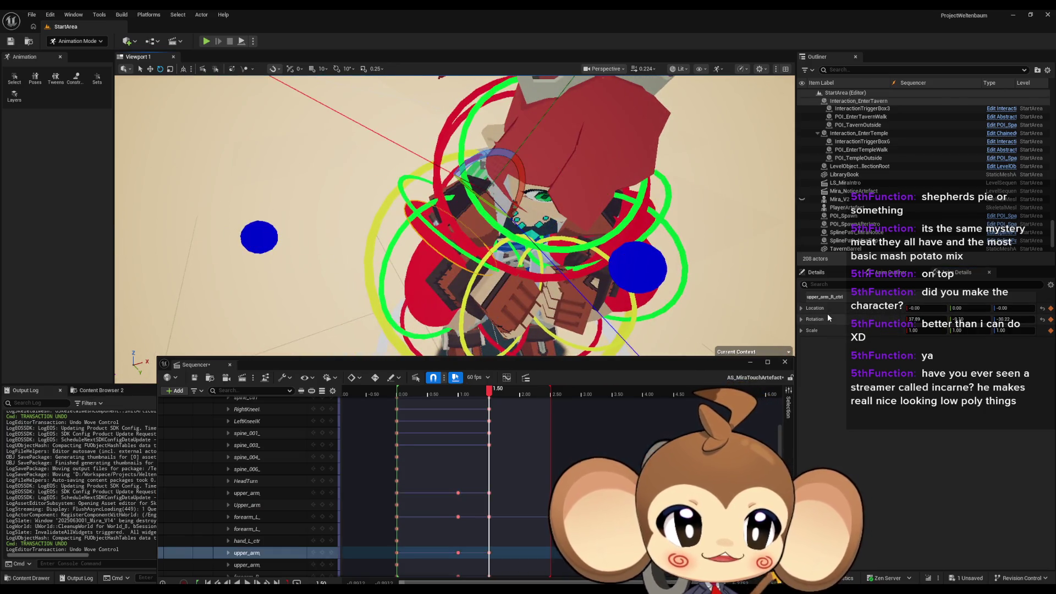
pyautogui.moveTo(924, 319); pyautogui.dragTo(935, 319)
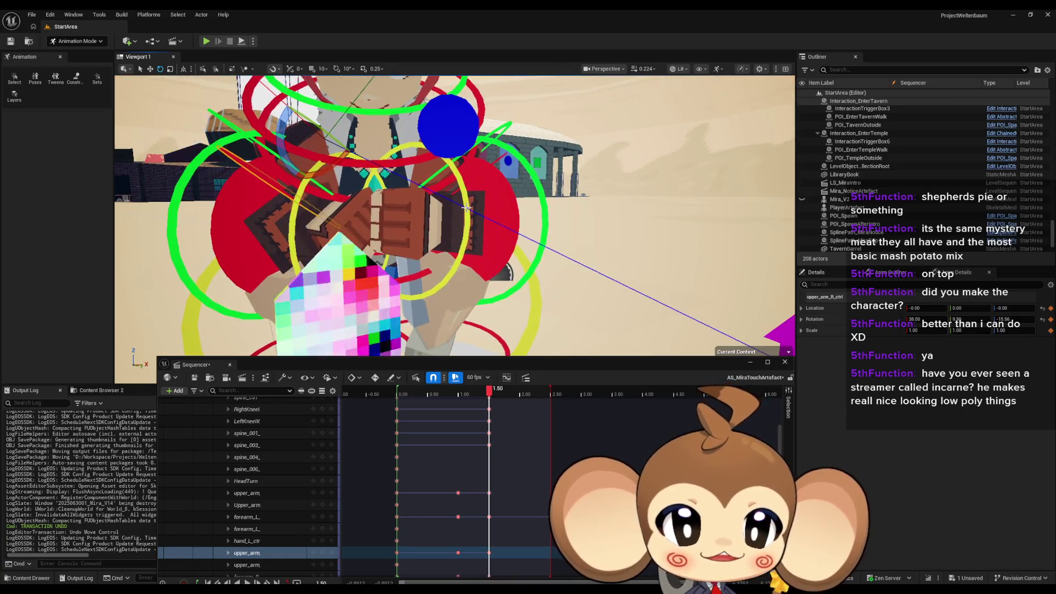
pyautogui.click(246, 541)
pyautogui.scroll(5, 391, 271)
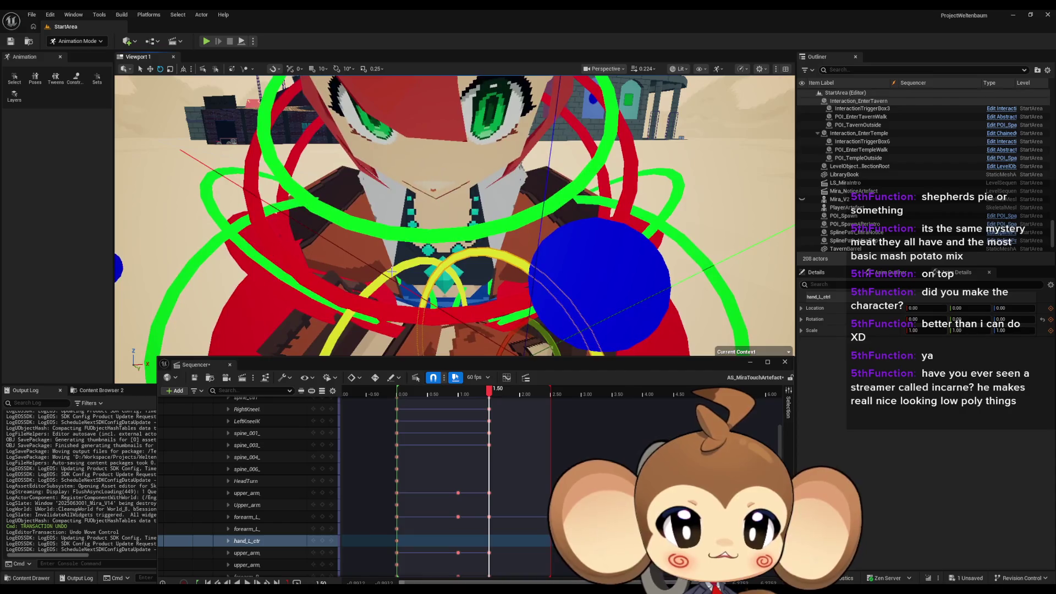
pyautogui.click(391, 272)
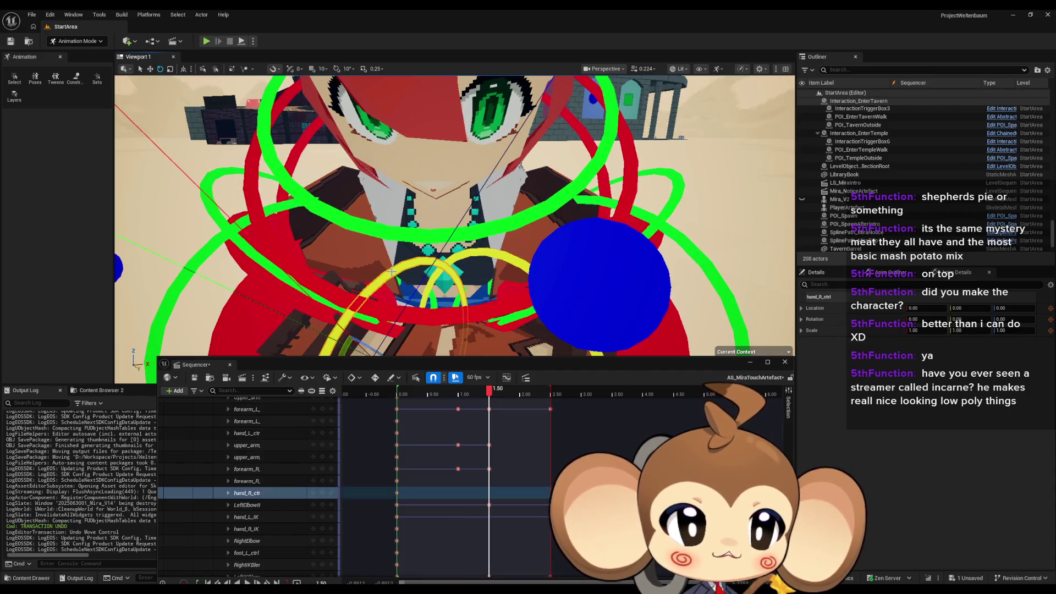
pyautogui.click(204, 250)
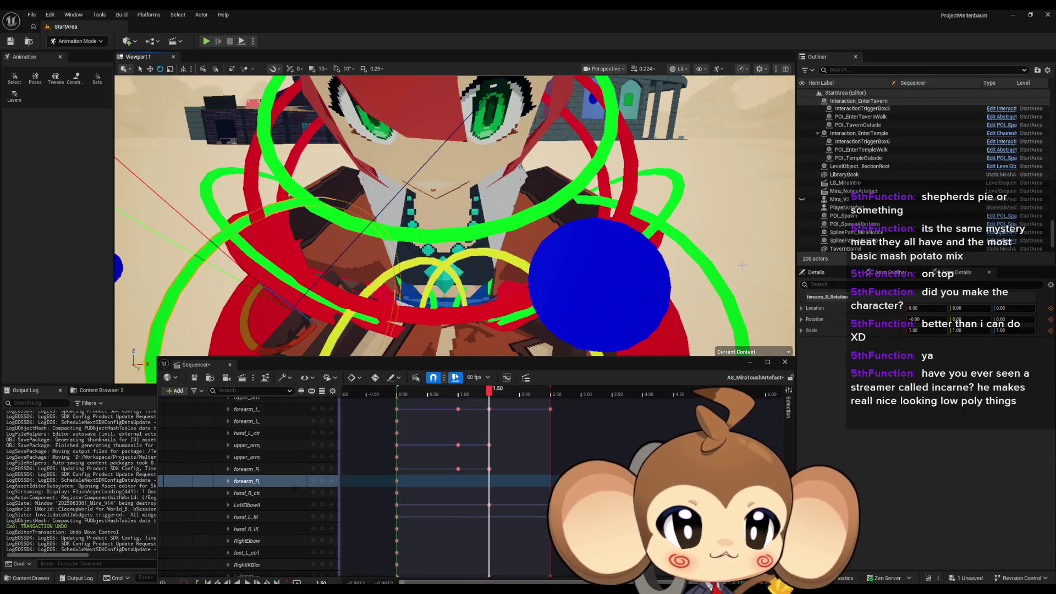
pyautogui.click(718, 279)
pyautogui.scroll(-5, 710, 280)
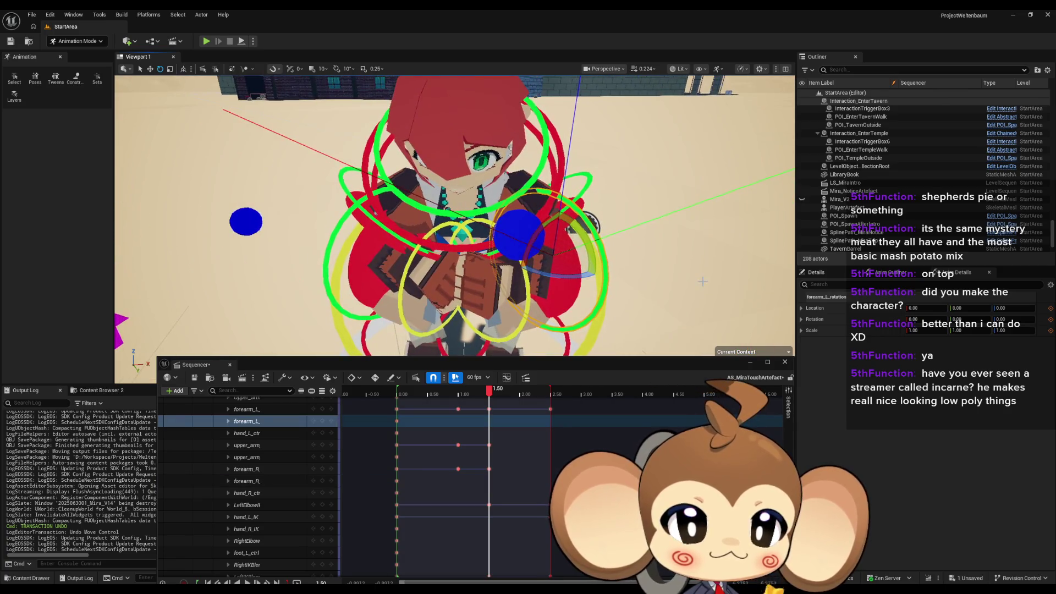
pyautogui.scroll(-3, 626, 297)
# Step: With control shapes hidden, review the LeftIKBlend, RightIKBlend and both hand IK controls
pyautogui.press('t')
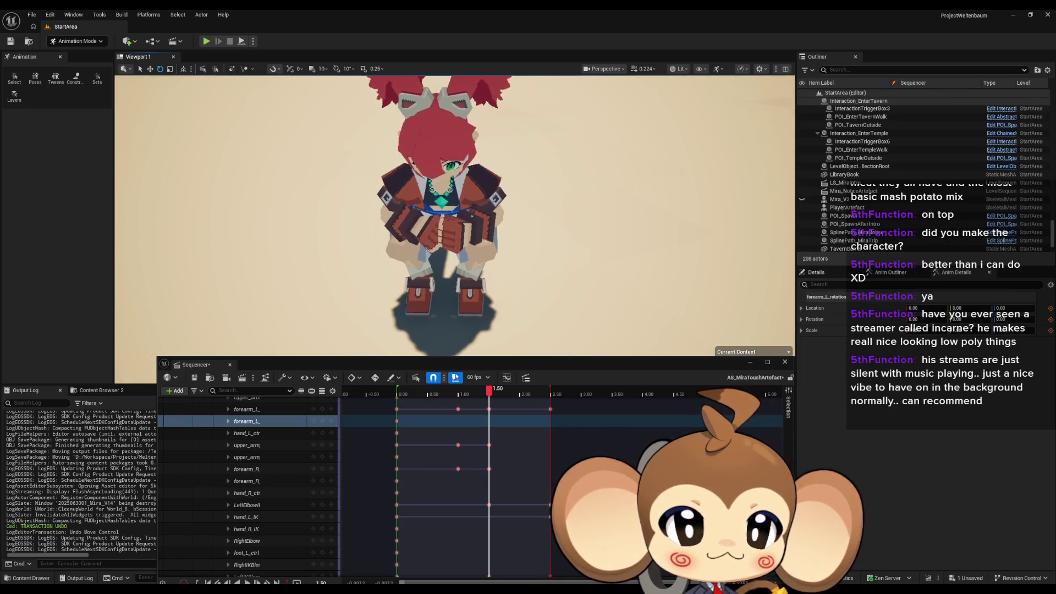
pyautogui.scroll(5, 626, 297)
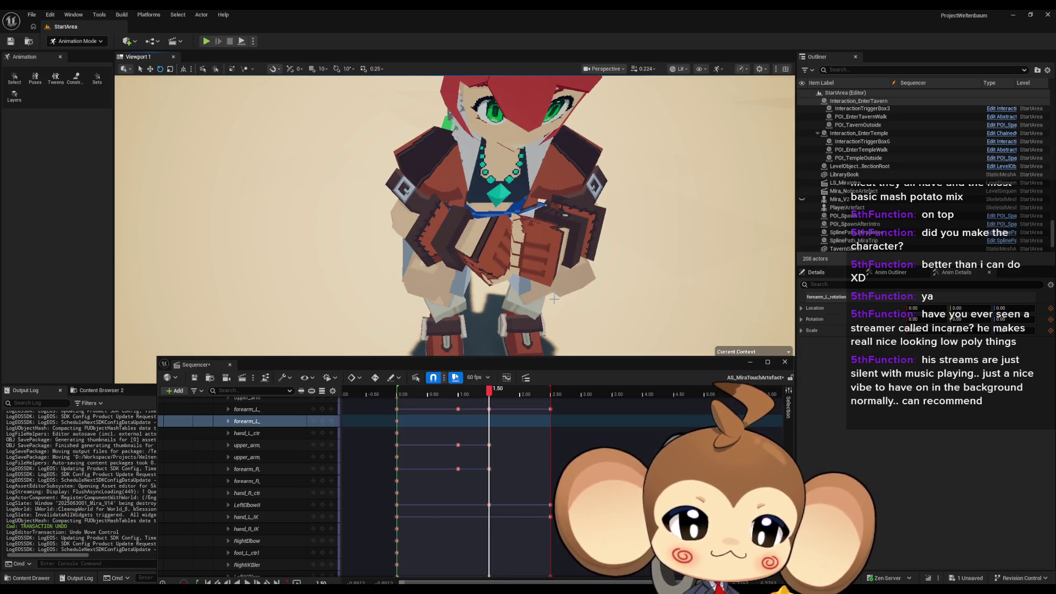
pyautogui.scroll(-2, 316, 517)
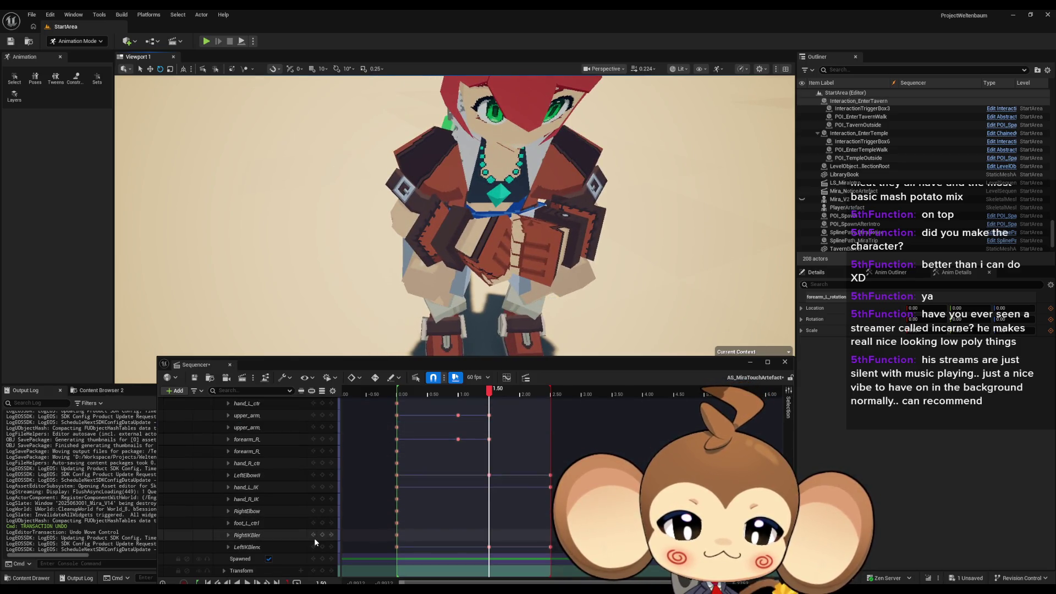
pyautogui.click(253, 548)
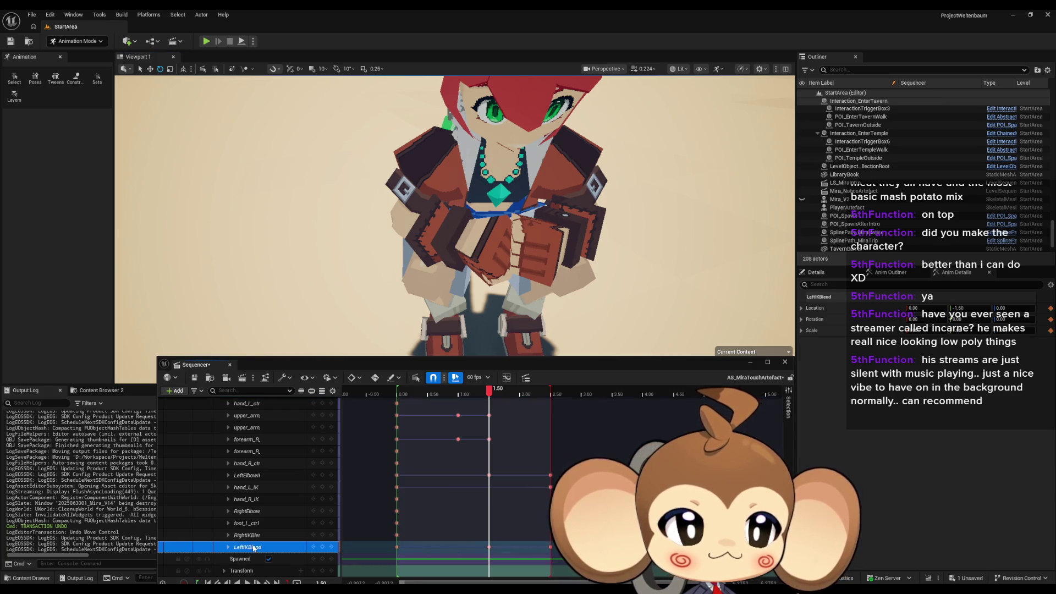
pyautogui.press('f')
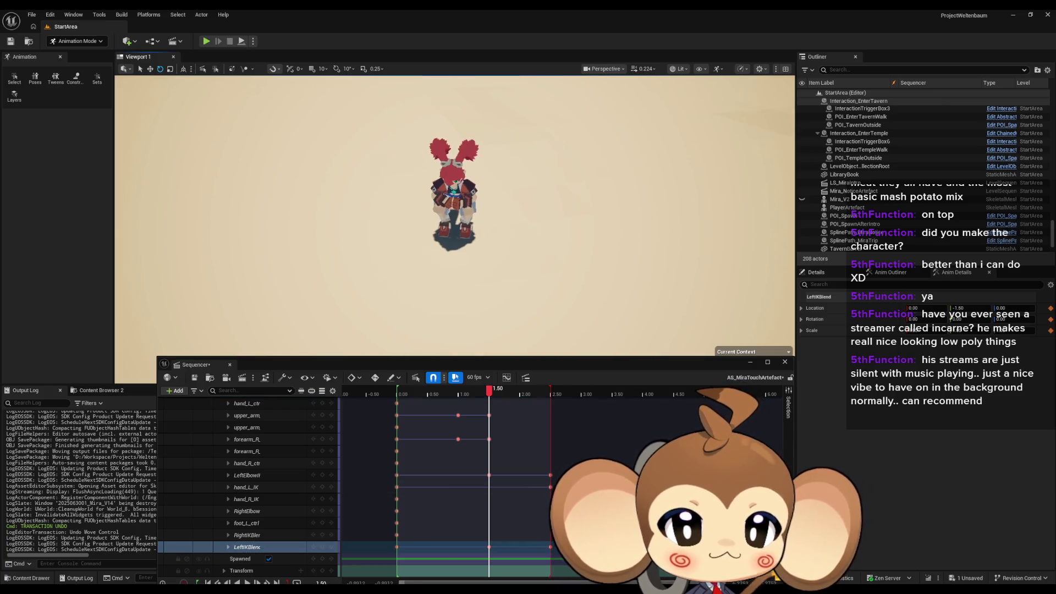
pyautogui.scroll(5, 489, 91)
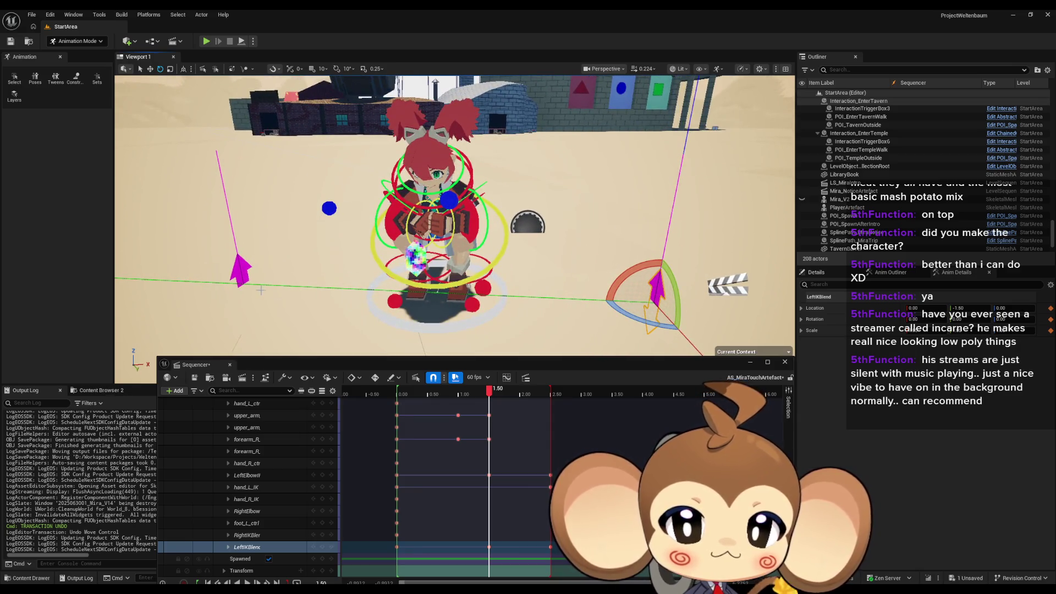
pyautogui.click(240, 269)
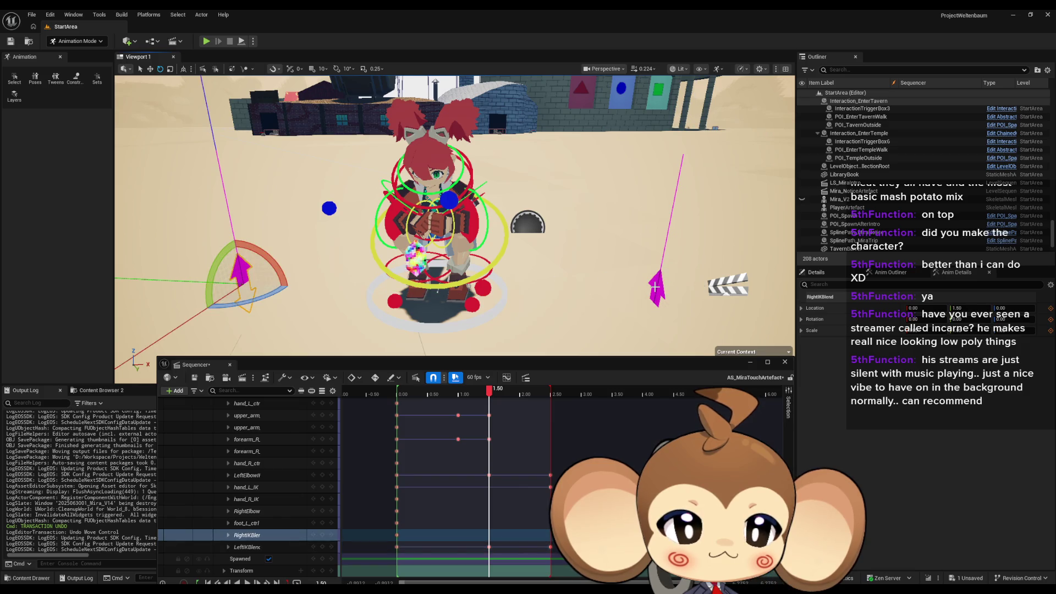
pyautogui.click(654, 286)
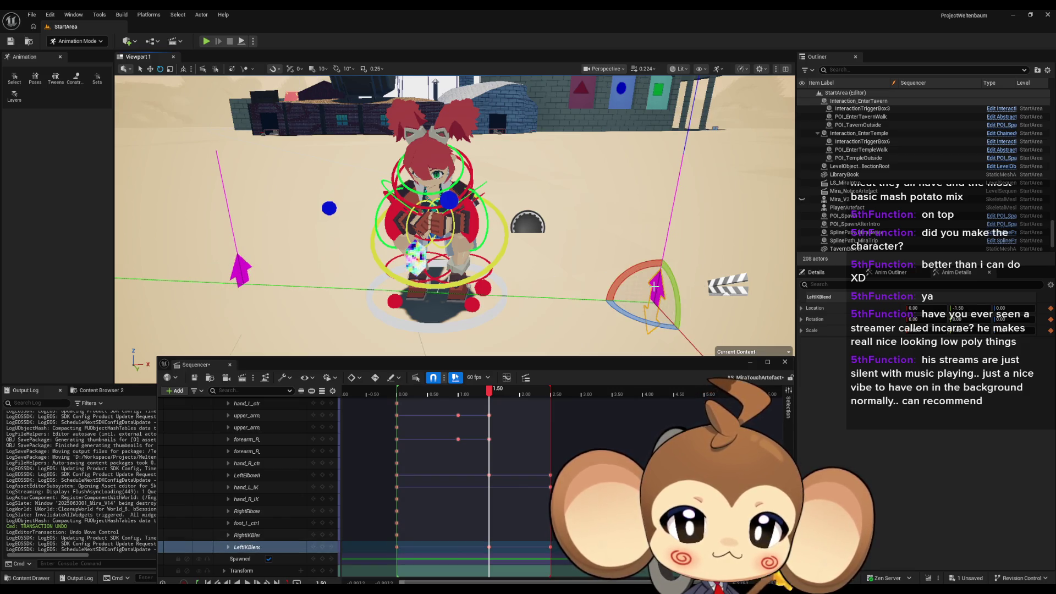
pyautogui.click(329, 208)
pyautogui.click(450, 200)
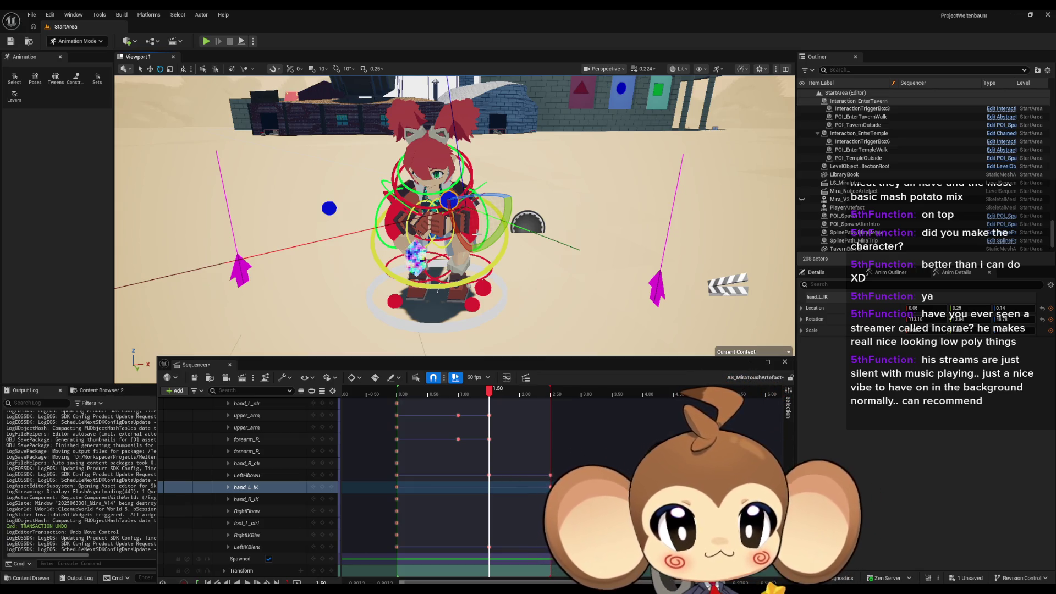
pyautogui.click(397, 219)
# Step: Select forearm_R_ctrl and rotate it inward about 49 degrees
pyautogui.press('f')
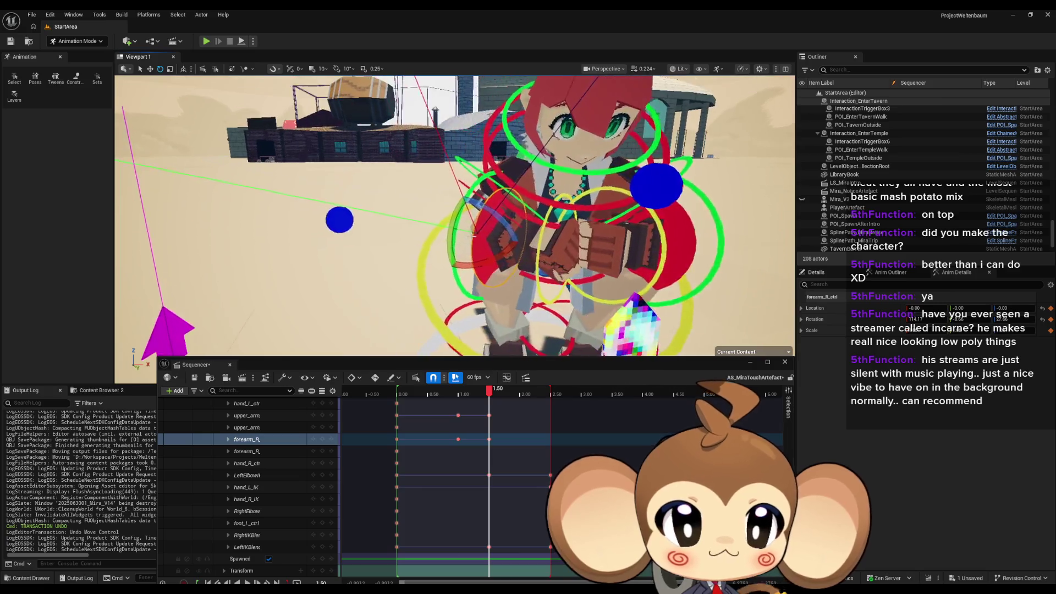
pyautogui.moveTo(454, 215)
pyautogui.mouseDown()
pyautogui.moveTo(564, 216)
pyautogui.moveTo(454, 210)
pyautogui.mouseUp()
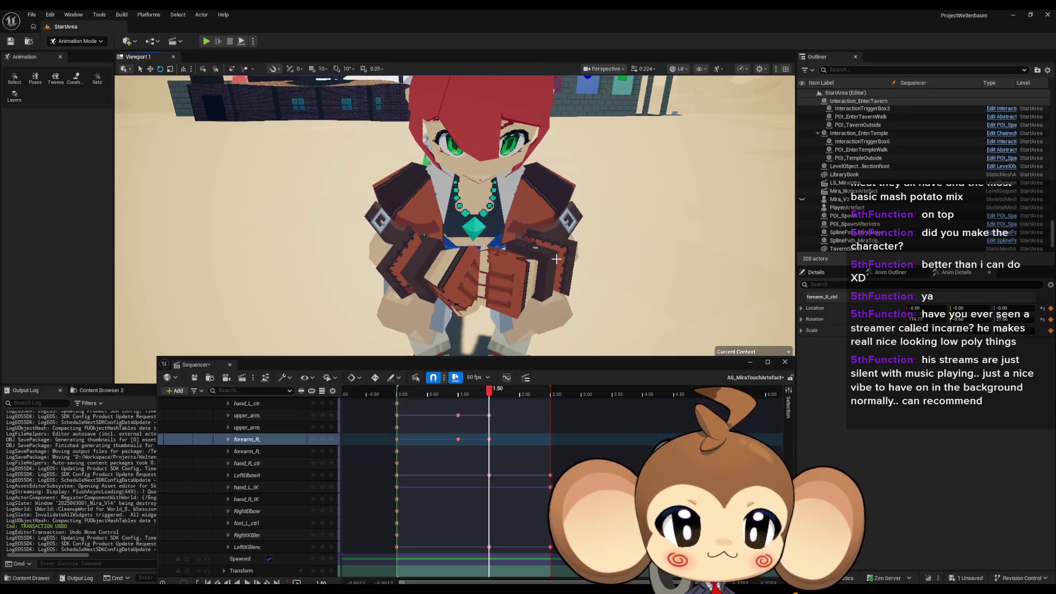
pyautogui.press('g')
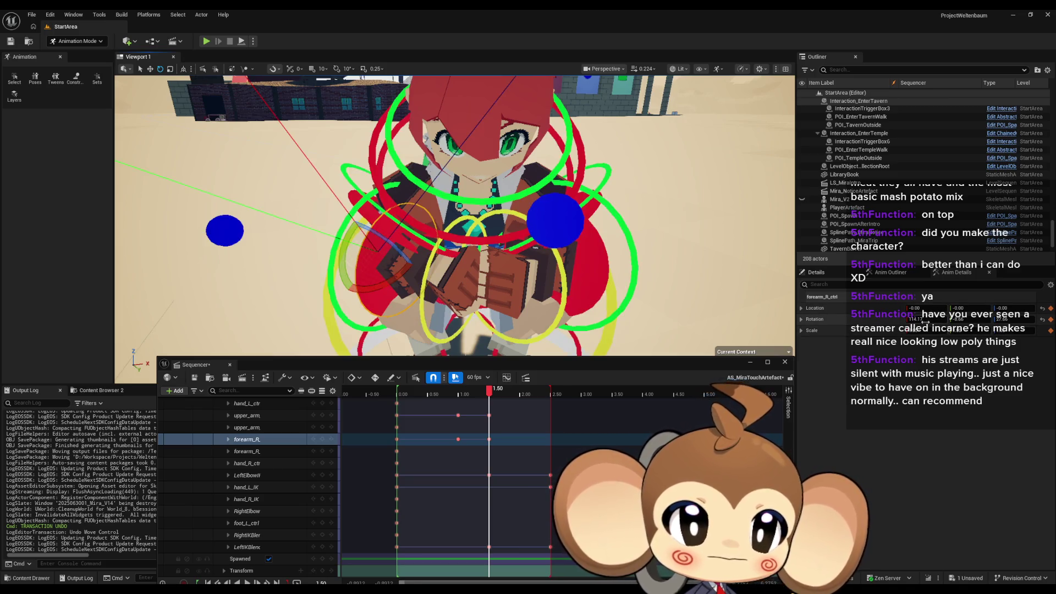
pyautogui.click(591, 267)
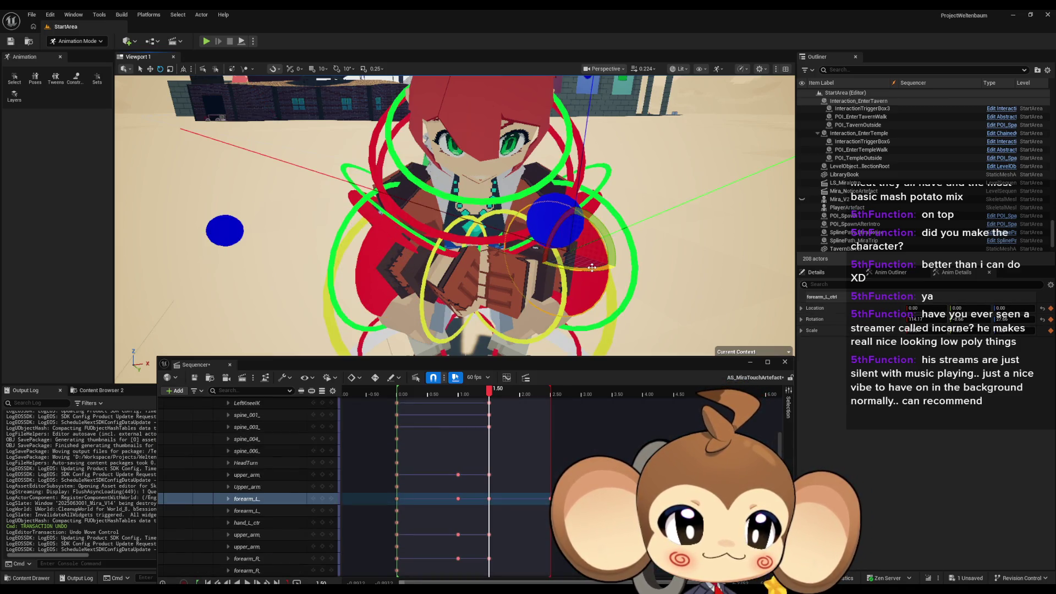
pyautogui.click(368, 260)
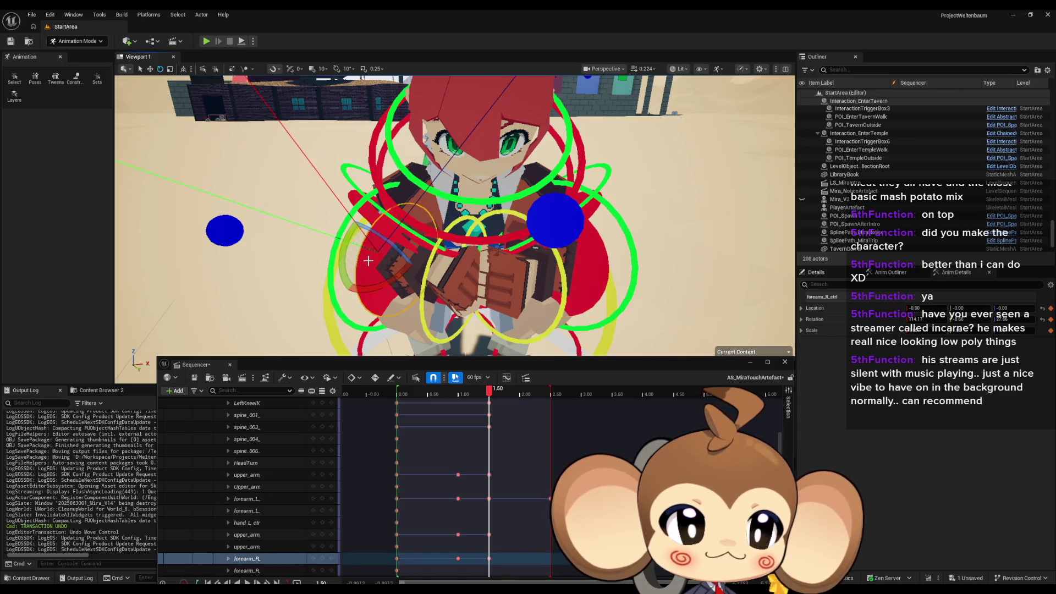
pyautogui.click(585, 279)
pyautogui.click(370, 253)
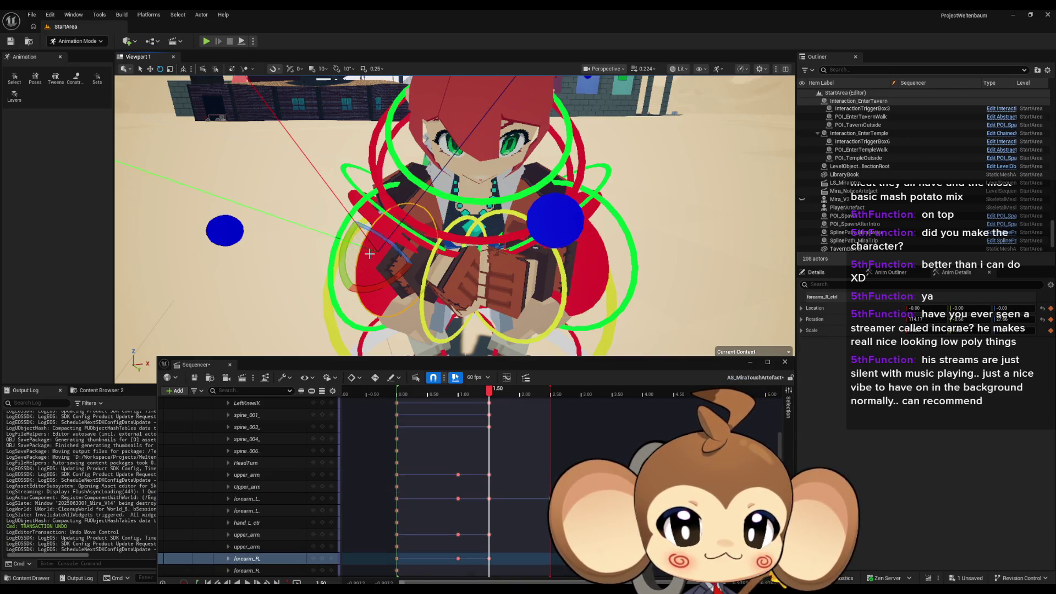
pyautogui.moveTo(346, 252)
pyautogui.mouseDown()
pyautogui.moveTo(325, 269)
pyautogui.moveTo(308, 231)
pyautogui.mouseUp()
# Step: Zoom and orbit around Mira's arms to inspect the fists above the crystal artefact
pyautogui.scroll(5, 454, 214)
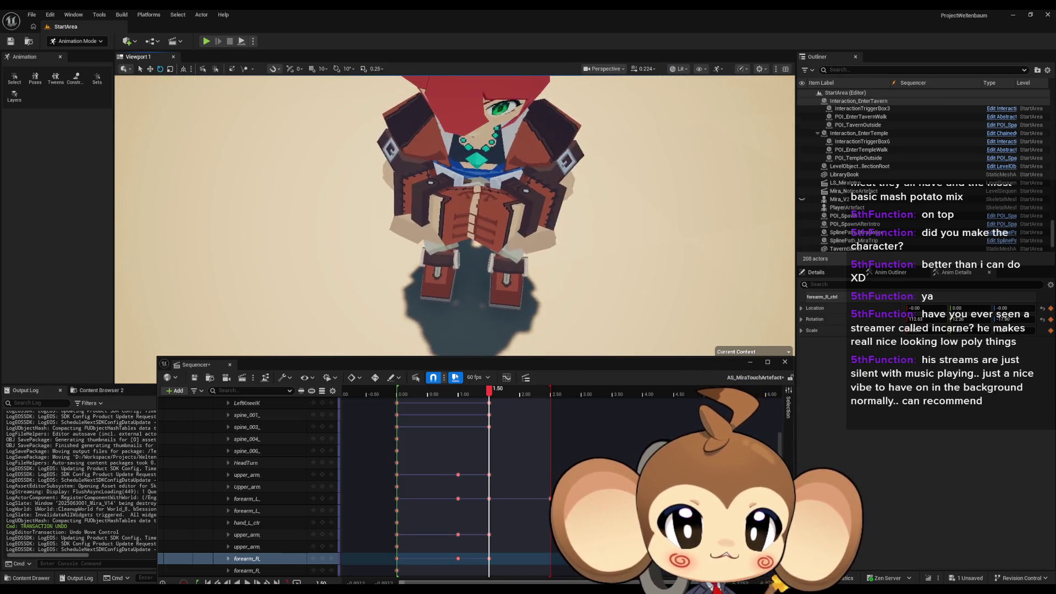
pyautogui.scroll(-5, 509, 247)
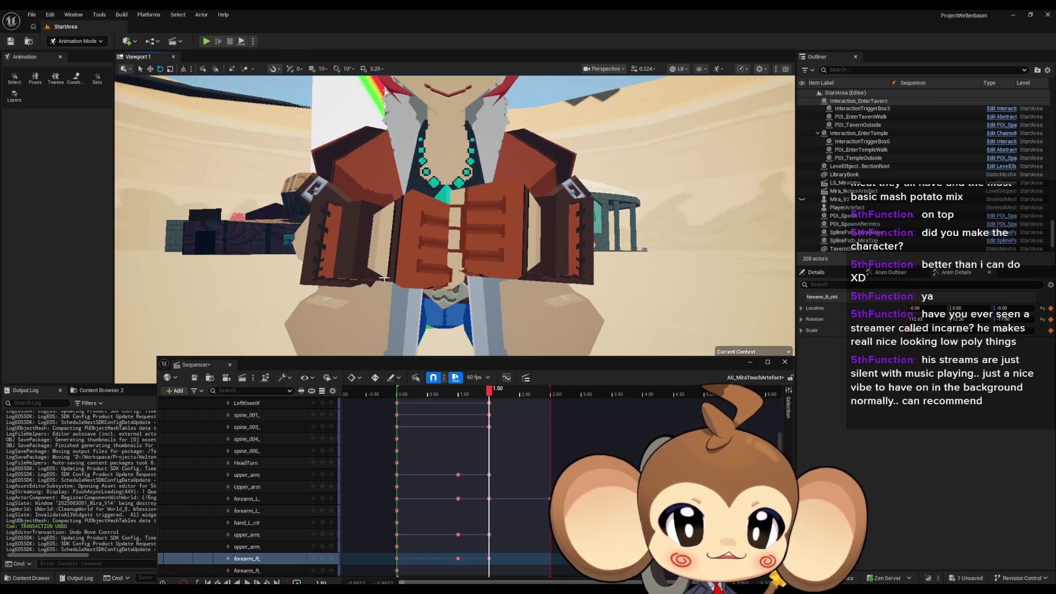
pyautogui.scroll(5, 352, 249)
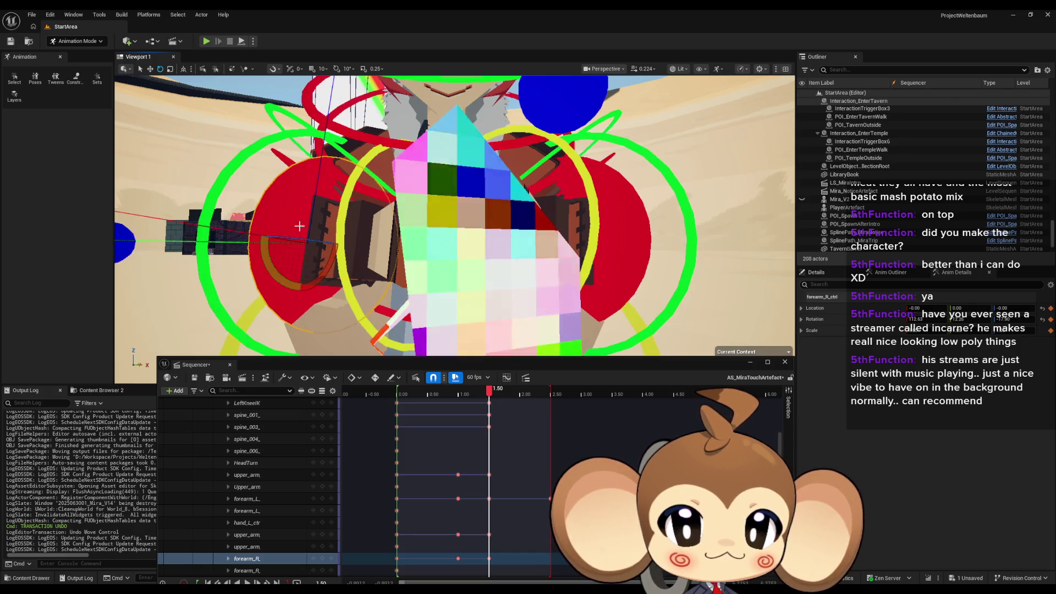
pyautogui.scroll(-5, 414, 232)
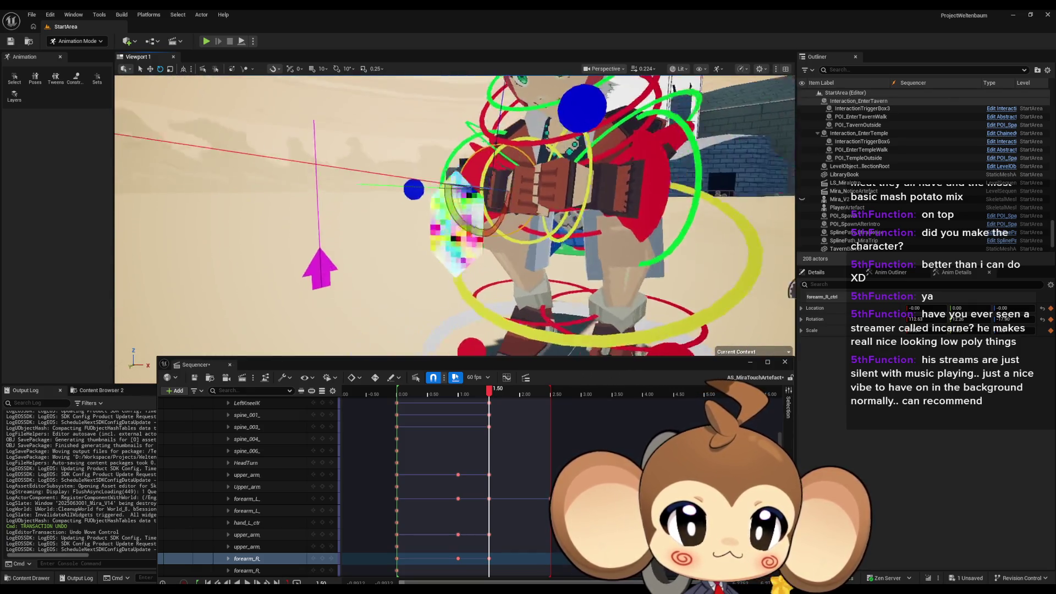
pyautogui.scroll(5, 414, 233)
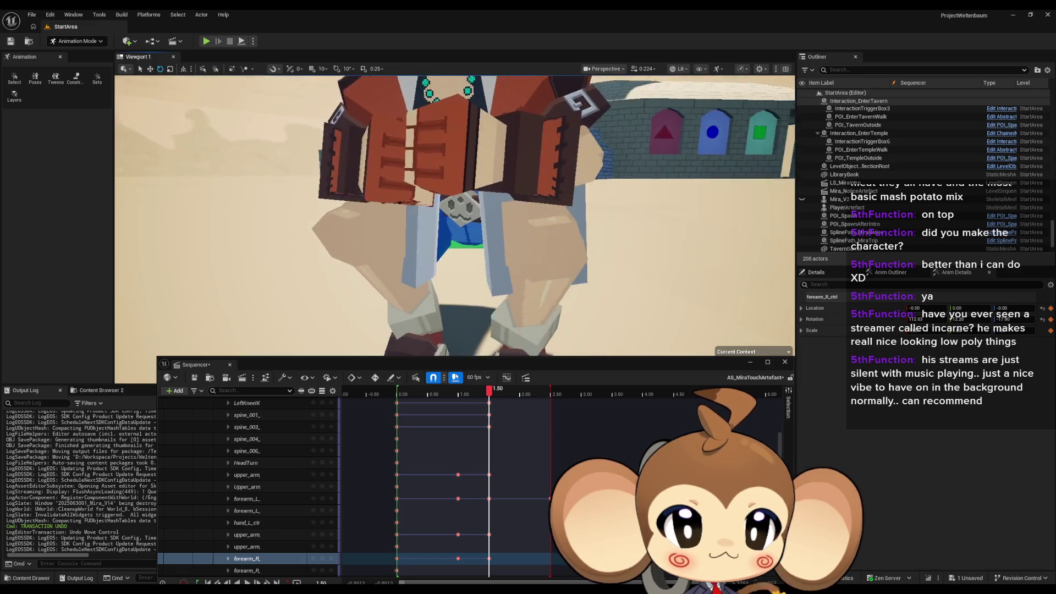
pyautogui.moveTo(454, 220)
pyautogui.mouseDown()
pyautogui.moveTo(411, 220)
pyautogui.moveTo(431, 217)
pyautogui.moveTo(407, 209)
pyautogui.mouseUp()
pyautogui.scroll(-5, 454, 220)
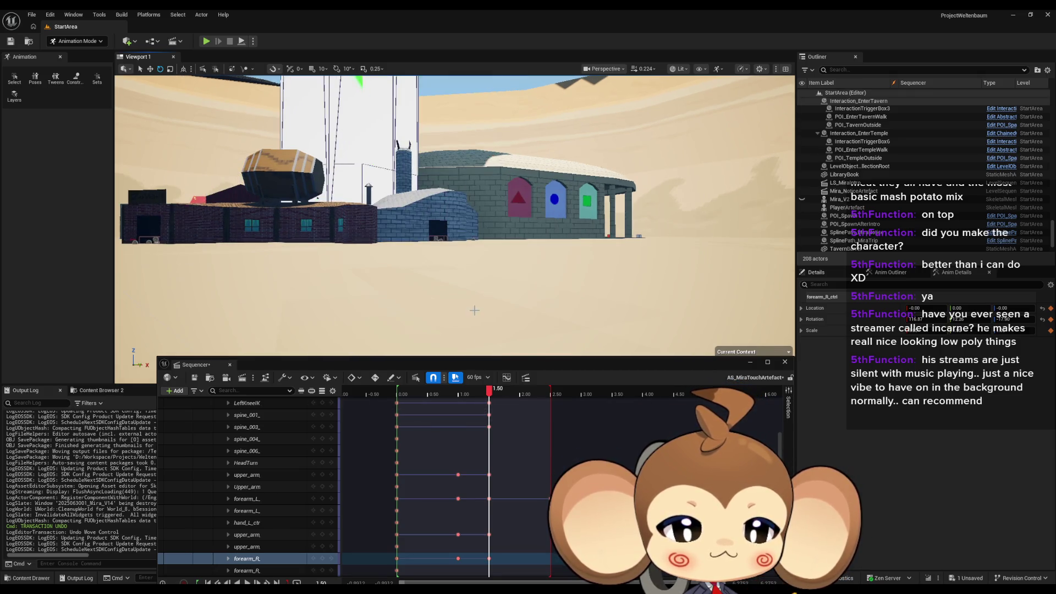
pyautogui.scroll(3, 481, 435)
# Step: Move the playhead from the right forearm's 1.50 s key back to the 1.00 s key
pyautogui.scroll(2, 481, 435)
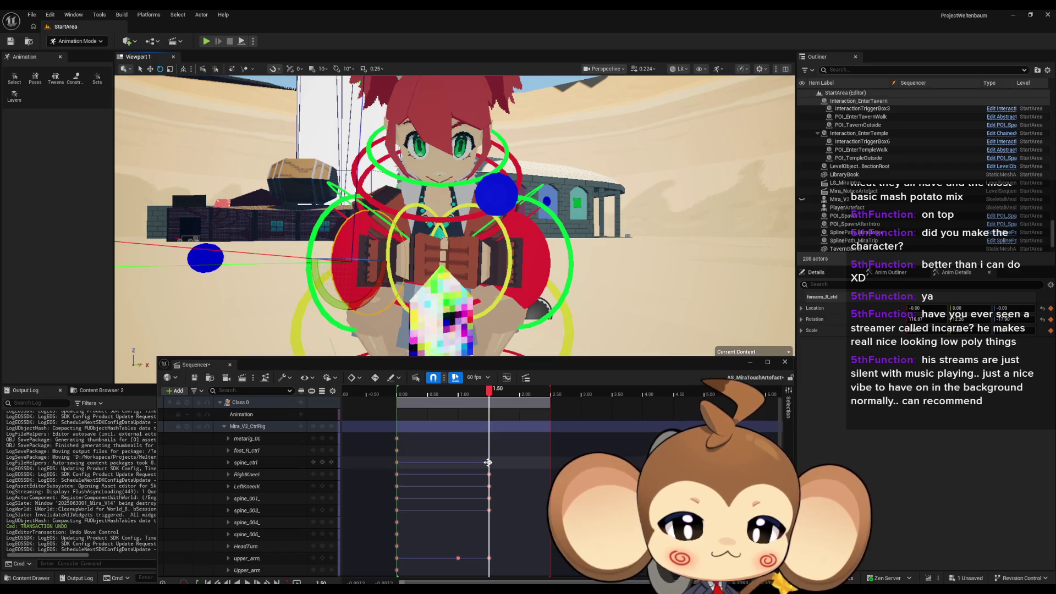
pyautogui.scroll(-1, 488, 476)
pyautogui.scroll(-4, 489, 477)
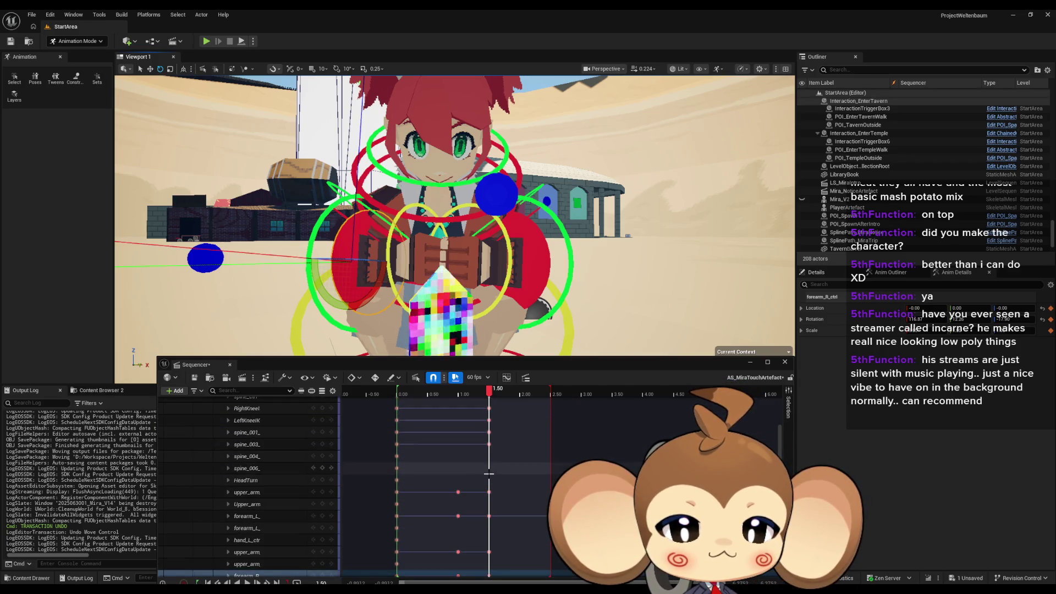
pyautogui.scroll(-2, 491, 467)
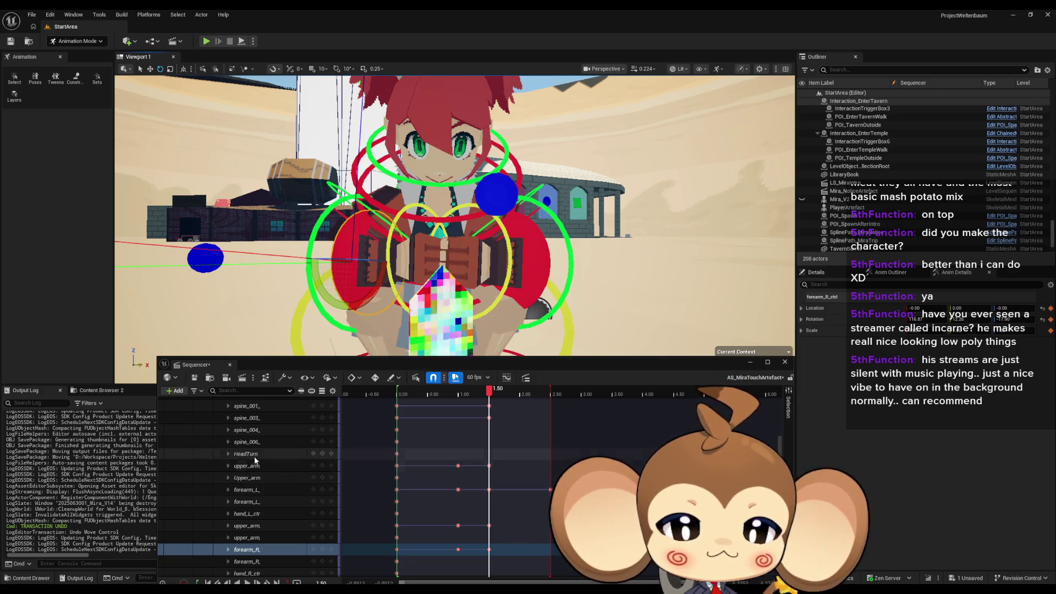
pyautogui.scroll(-3, 261, 466)
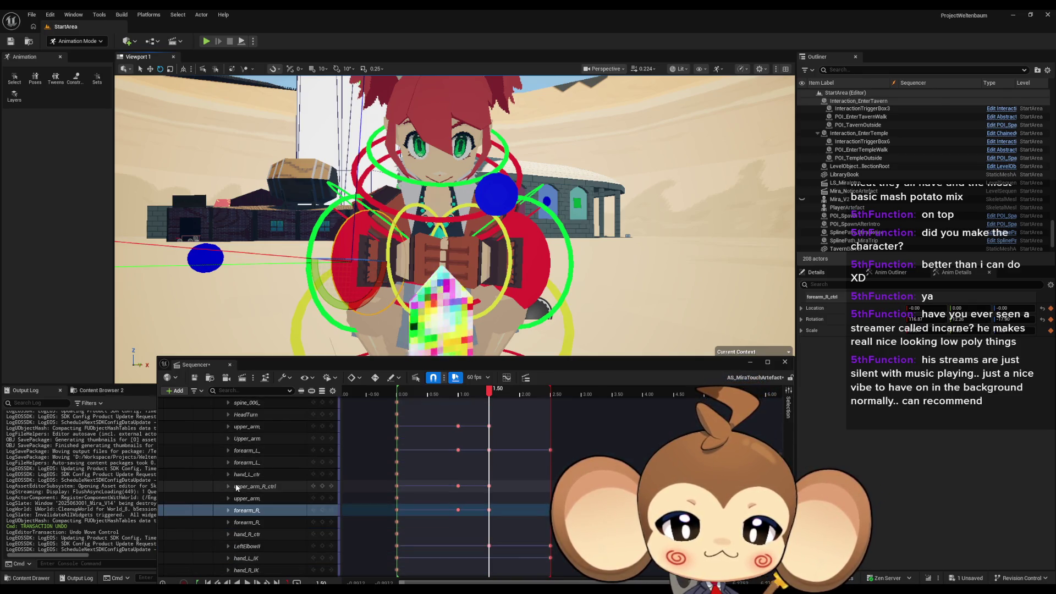
pyautogui.scroll(1, 253, 488)
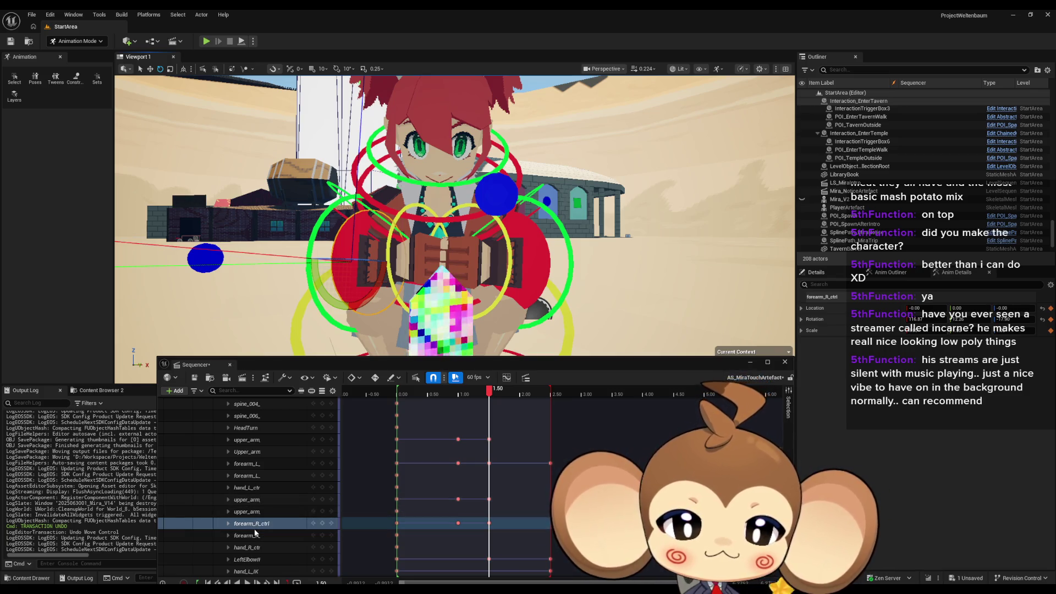
pyautogui.click(488, 523)
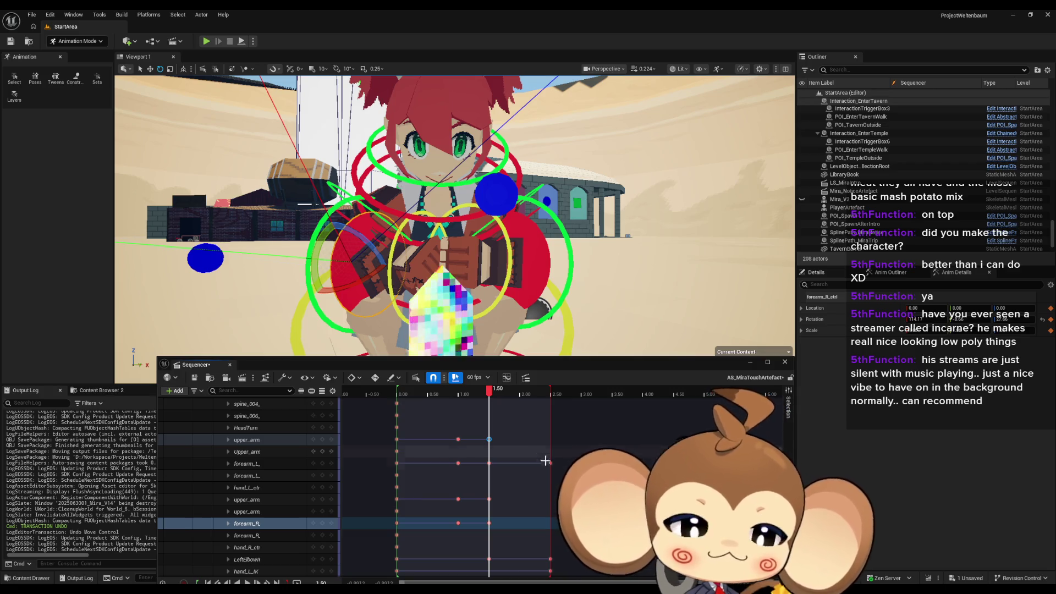
pyautogui.click(457, 499)
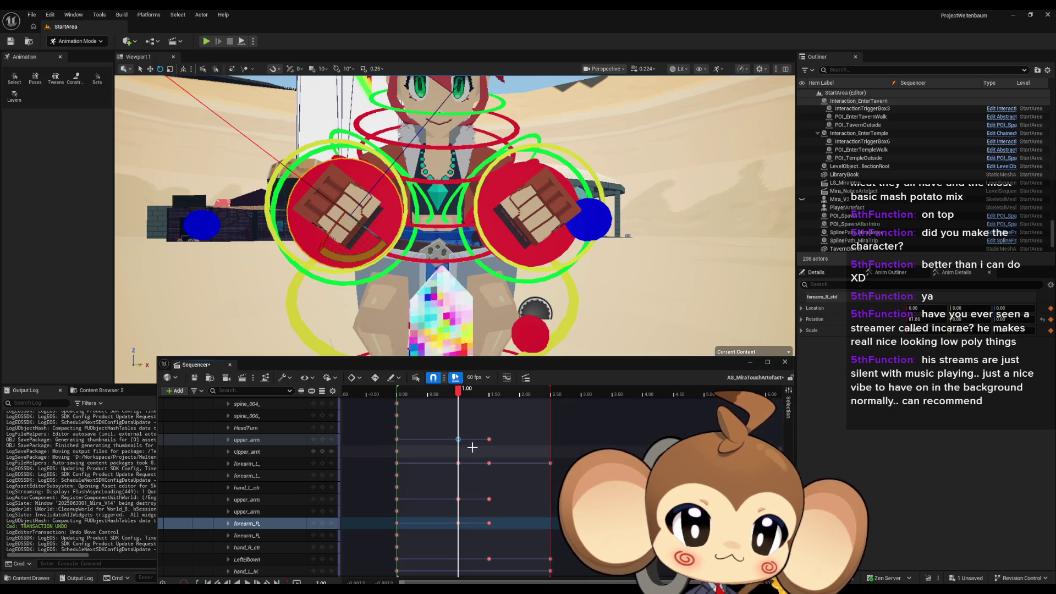
# Step: Review the left and right upper arm controls at 1.00 s from a wider view
pyautogui.click(276, 438)
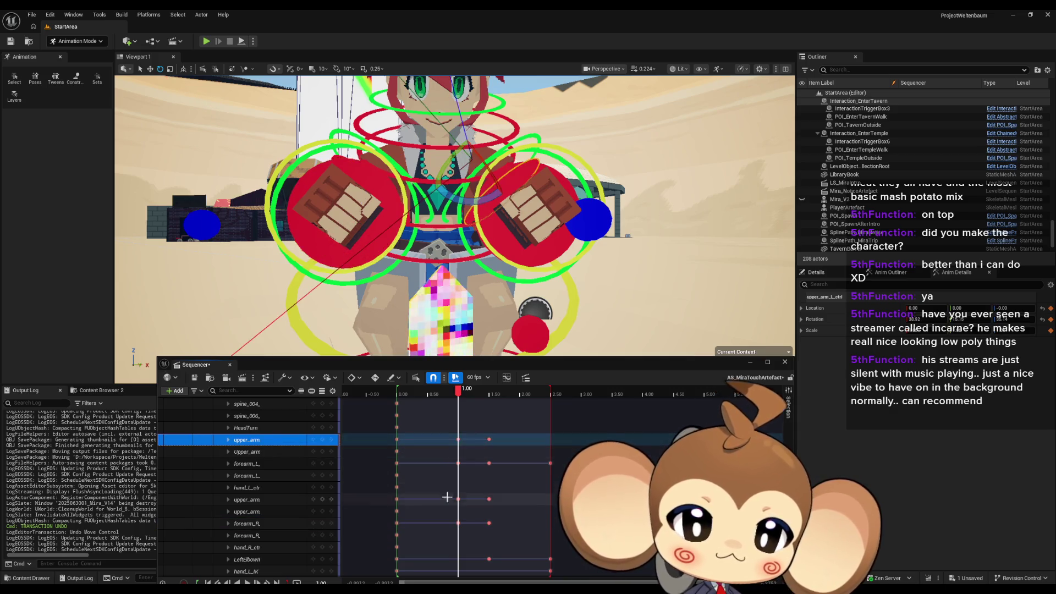
pyautogui.click(271, 500)
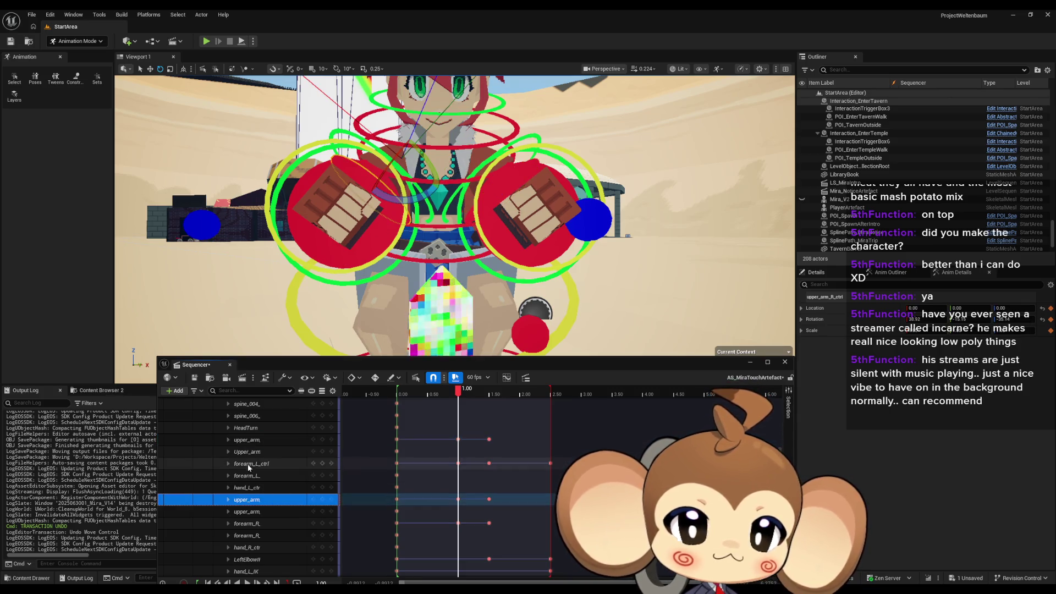
pyautogui.click(264, 437)
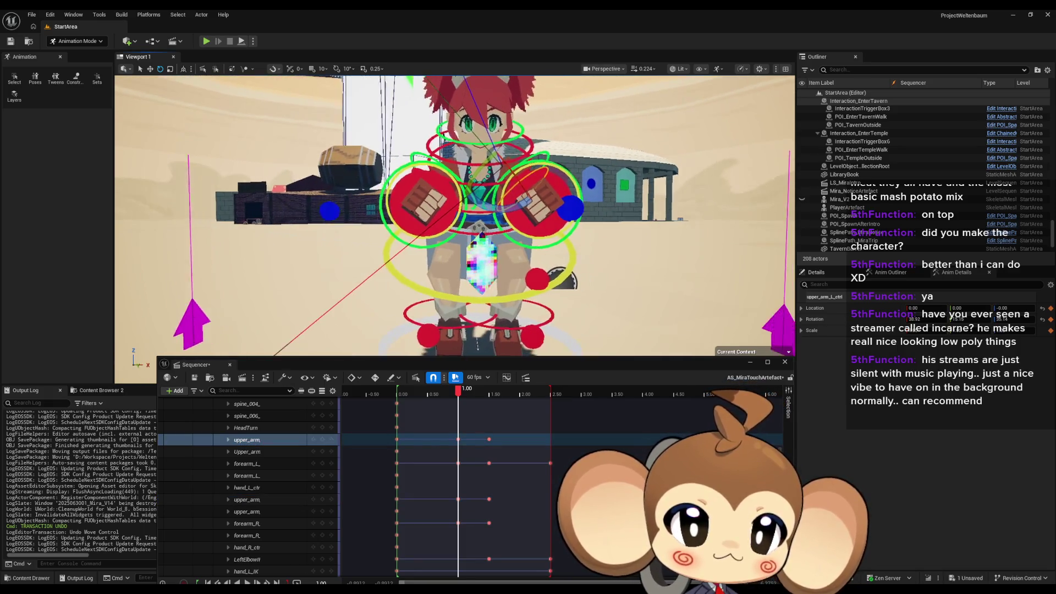
pyautogui.scroll(-4, 667, 104)
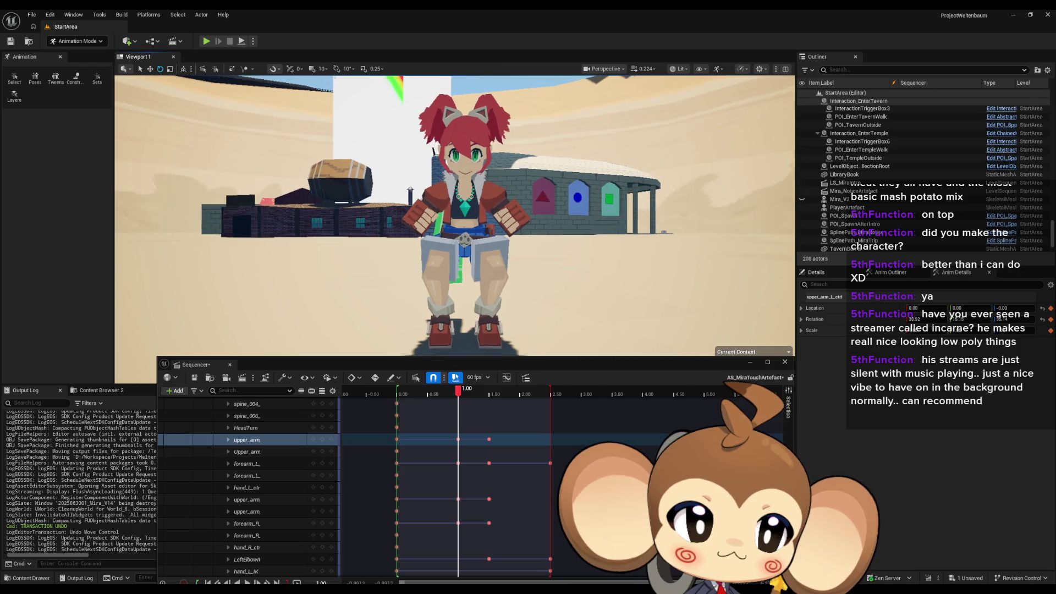
pyautogui.moveTo(572, 215); pyautogui.dragTo(579, 213)
pyautogui.scroll(5, 454, 214)
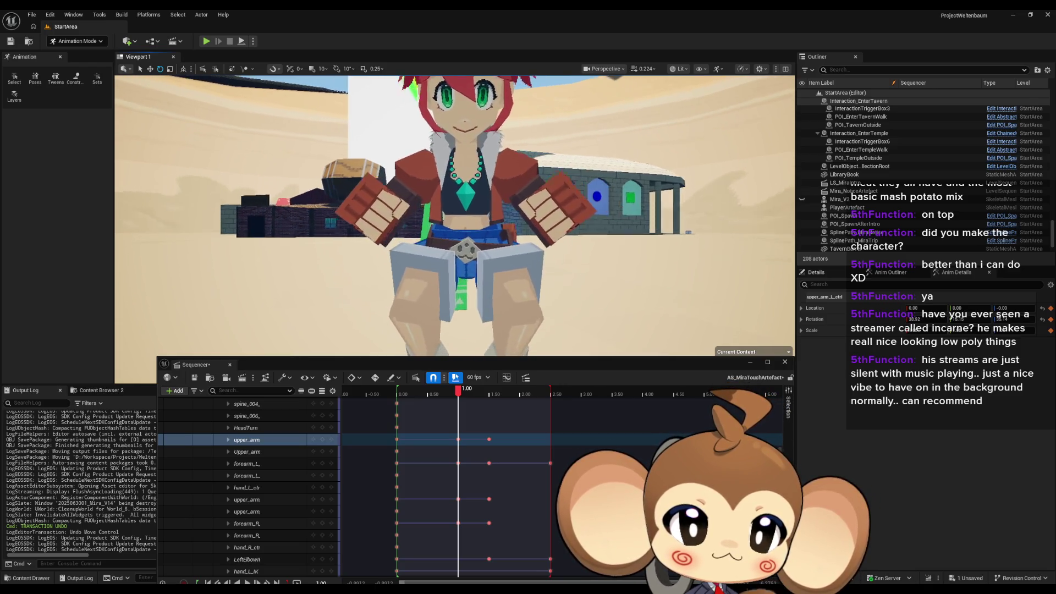
pyautogui.moveTo(454, 215); pyautogui.dragTo(455, 187)
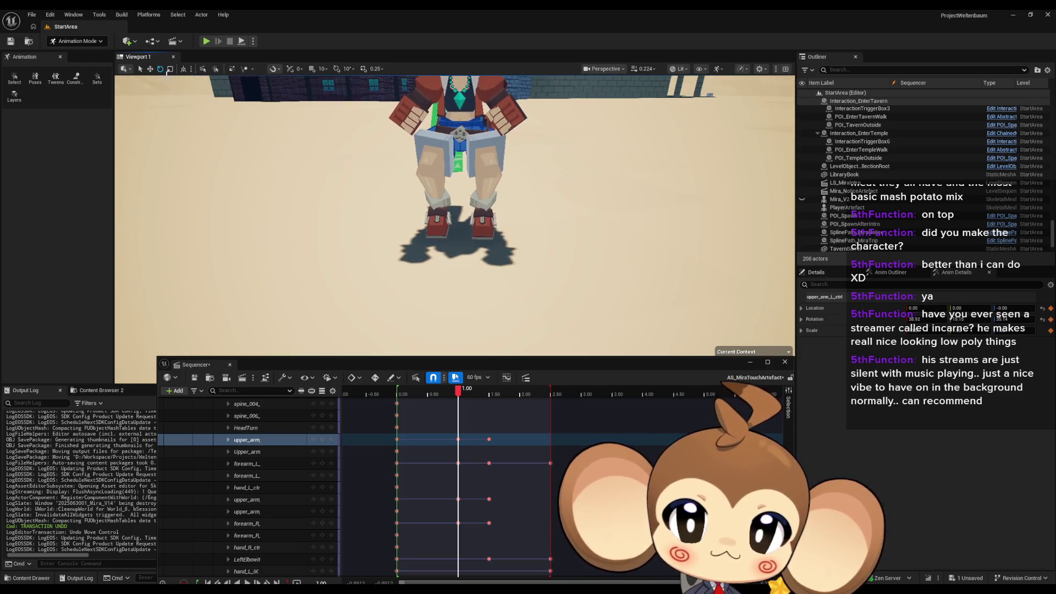
pyautogui.click(136, 42)
# Step: Add a Cube10 shape and raise it to Mira's chest, just below her fists
pyautogui.moveTo(152, 121)
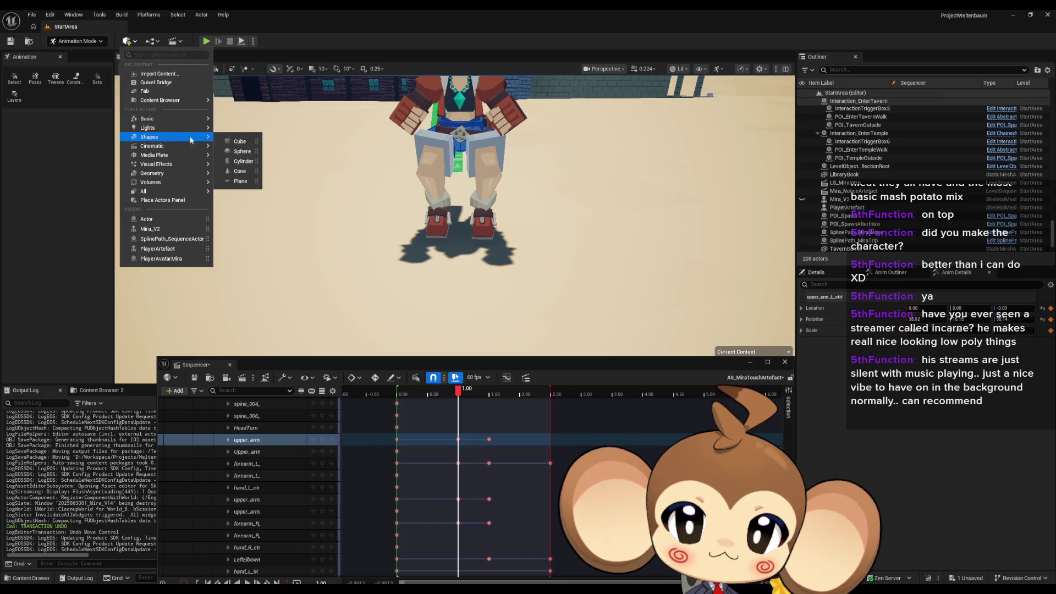
pyautogui.click(239, 141)
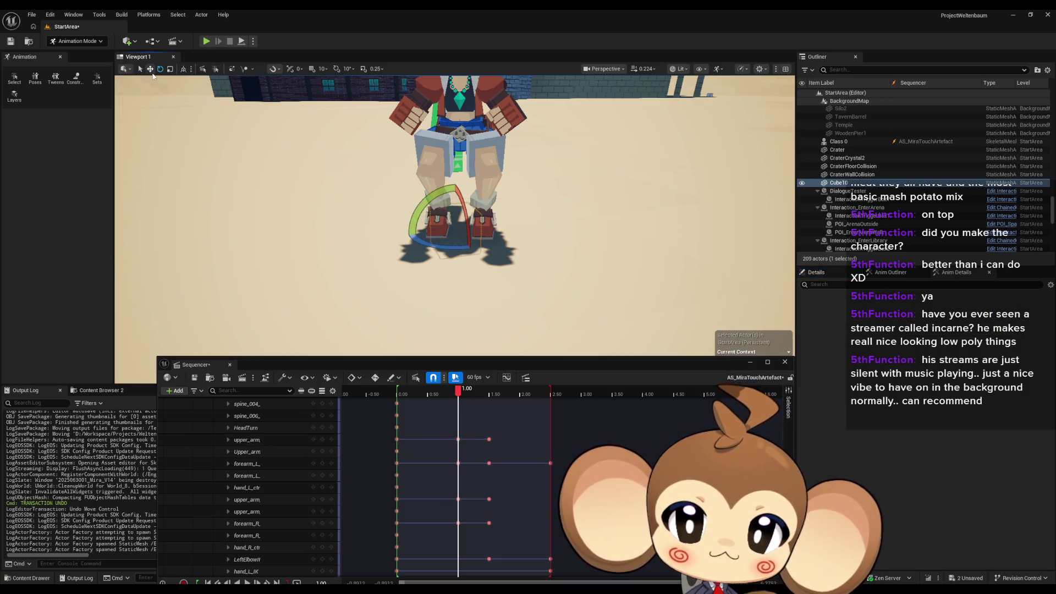
pyautogui.moveTo(455, 220)
pyautogui.mouseDown()
pyautogui.moveTo(463, 113)
pyautogui.moveTo(660, 165)
pyautogui.moveTo(761, 144)
pyautogui.moveTo(624, 165)
pyautogui.moveTo(454, 164)
pyautogui.moveTo(454, 191)
pyautogui.mouseUp()
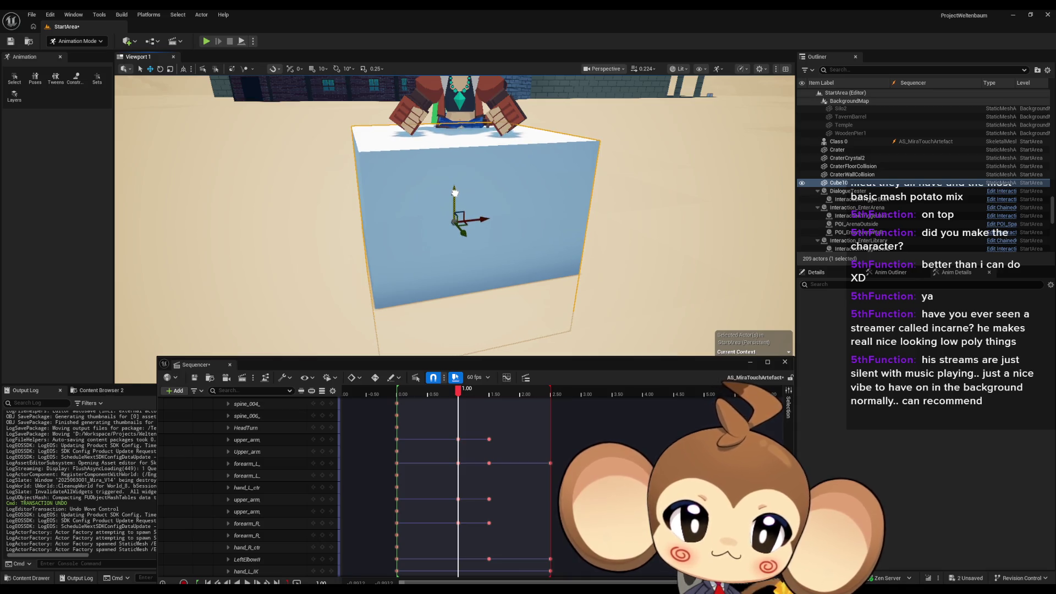
pyautogui.scroll(5, 455, 192)
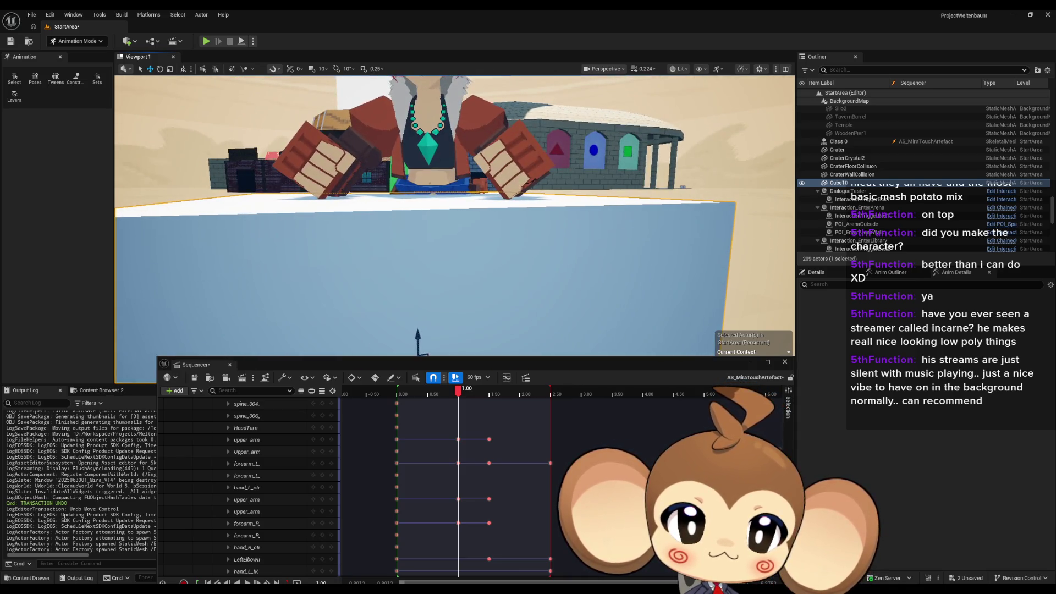
pyautogui.scroll(3, 520, 224)
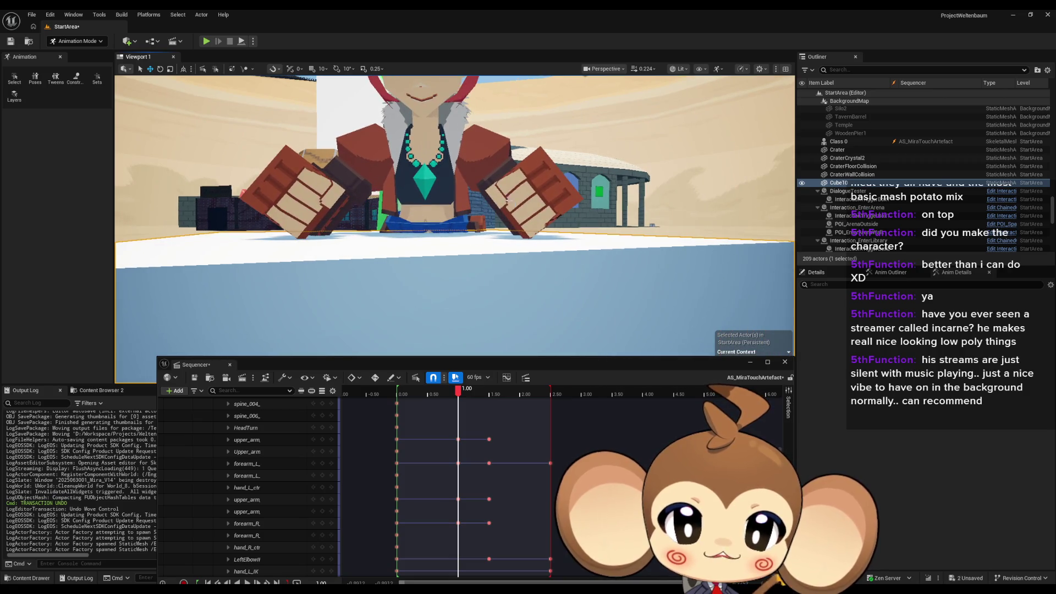
pyautogui.moveTo(495, 209); pyautogui.dragTo(462, 206)
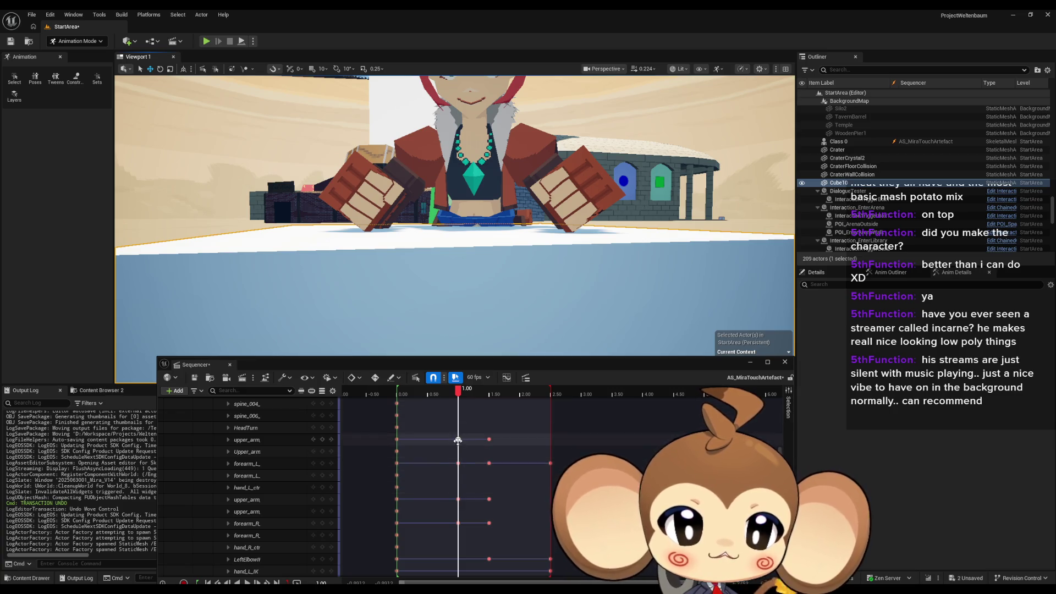
pyautogui.click(282, 444)
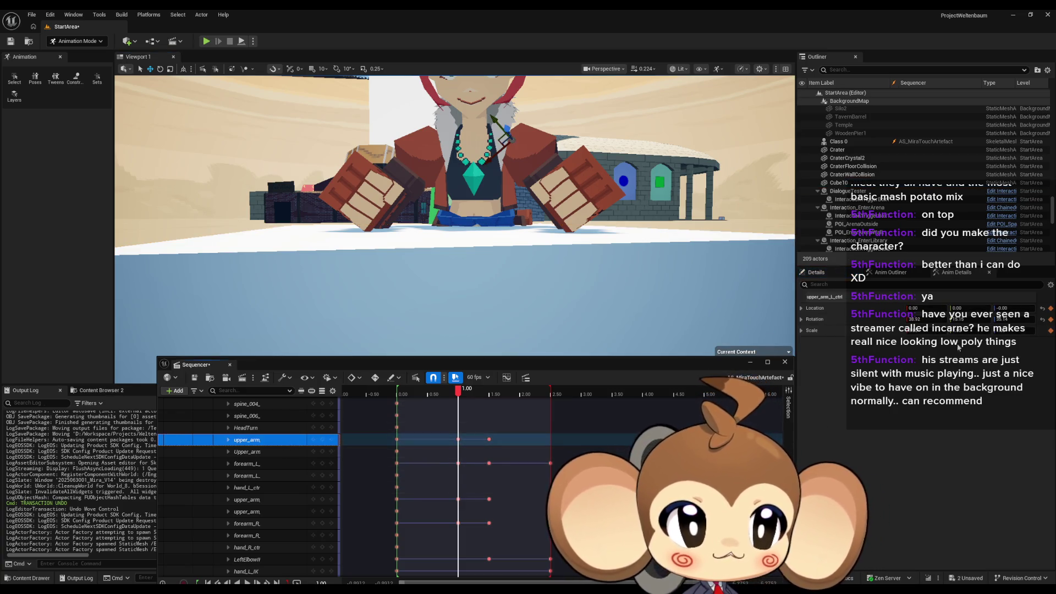
pyautogui.click(248, 502)
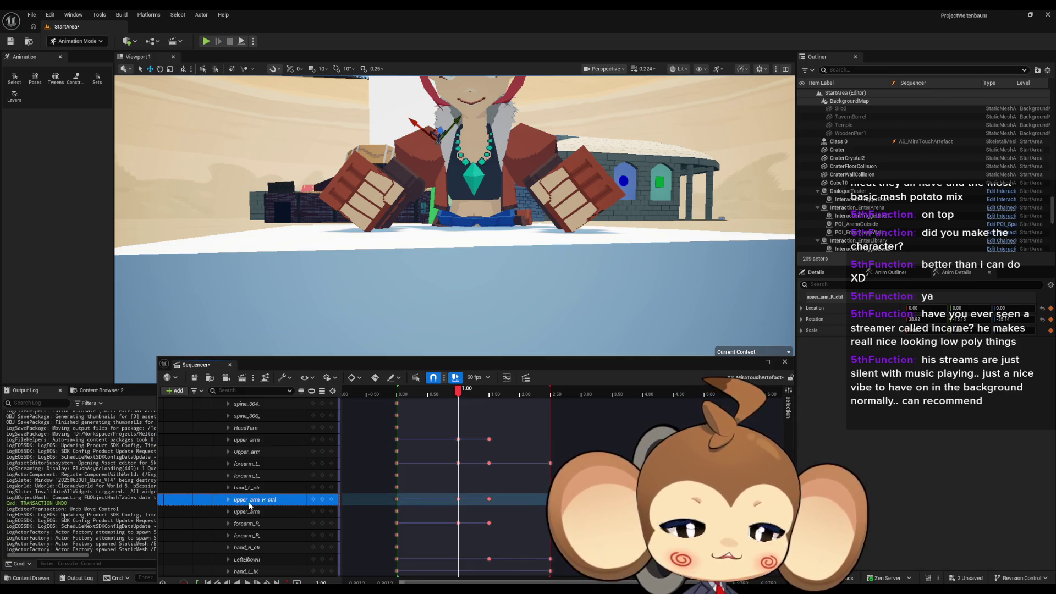
pyautogui.click(251, 463)
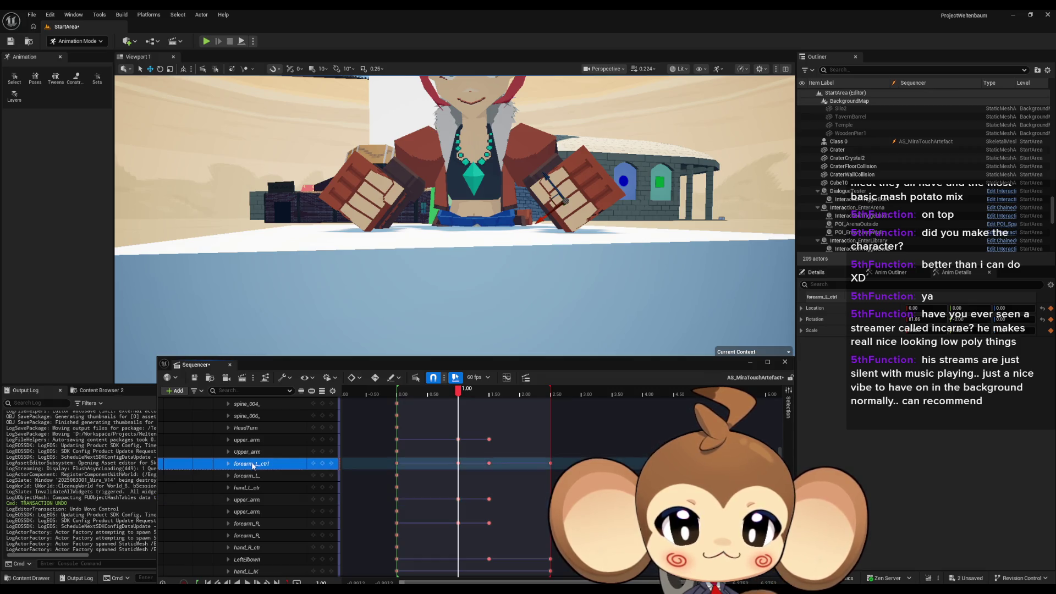
pyautogui.click(248, 523)
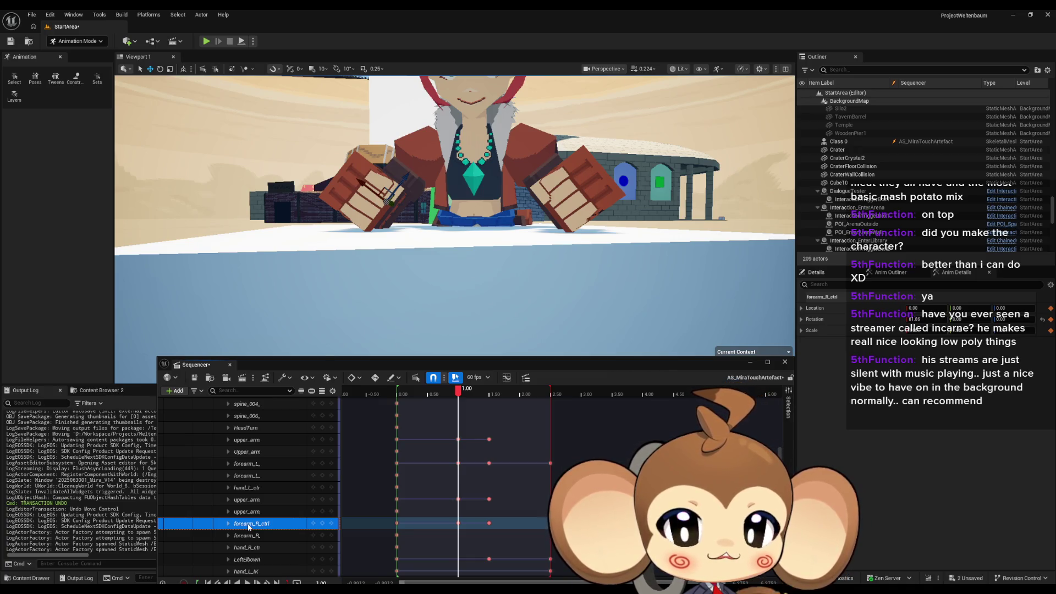
pyautogui.click(256, 464)
pyautogui.moveTo(606, 249)
pyautogui.mouseDown()
pyautogui.moveTo(539, 252)
pyautogui.moveTo(442, 205)
pyautogui.moveTo(434, 226)
pyautogui.moveTo(416, 216)
pyautogui.mouseUp()
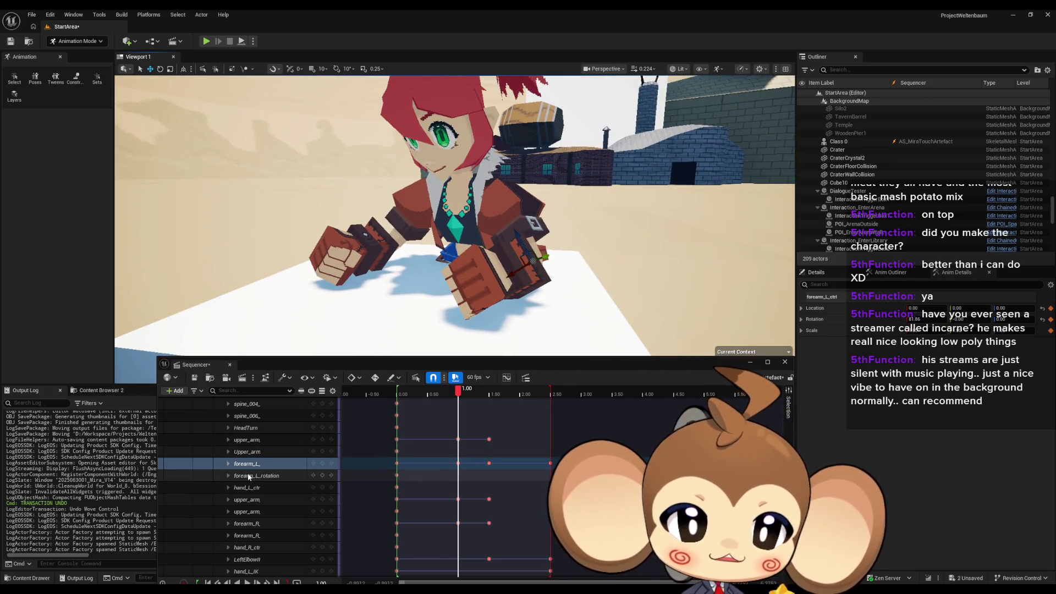
pyautogui.click(397, 463)
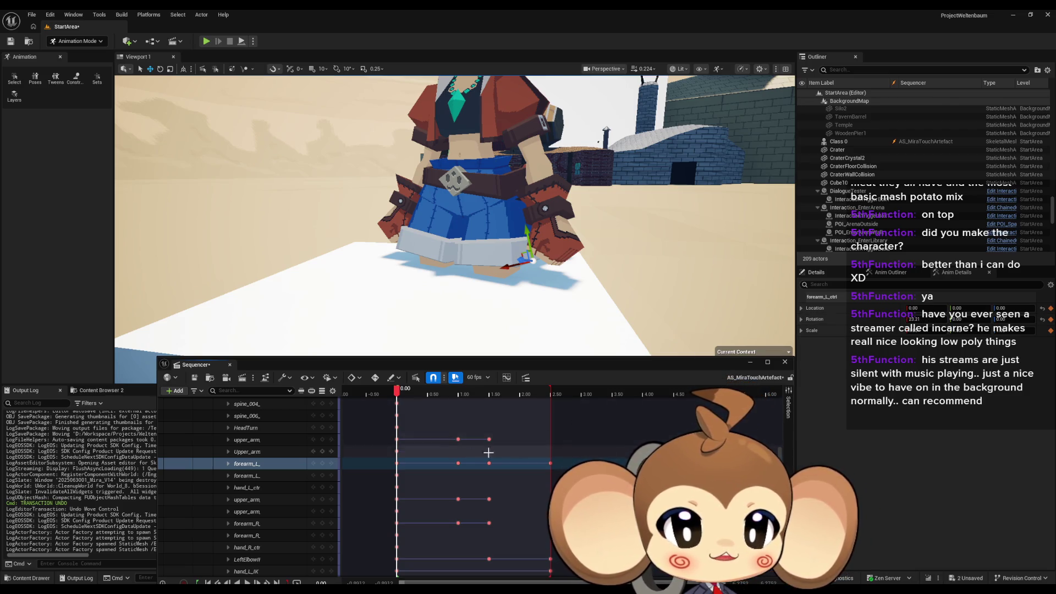
pyautogui.click(458, 463)
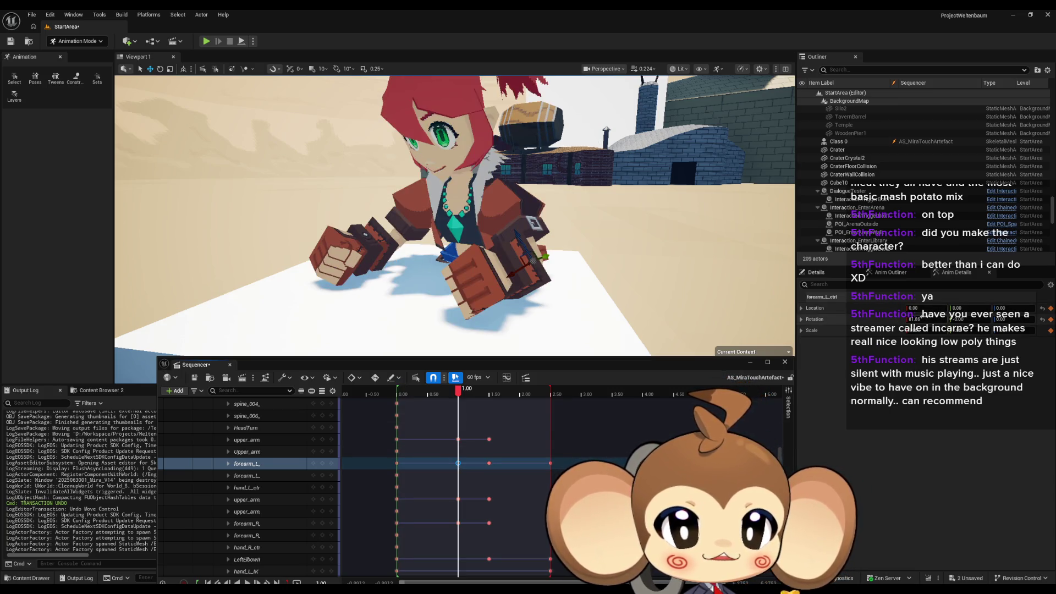
pyautogui.click(268, 523)
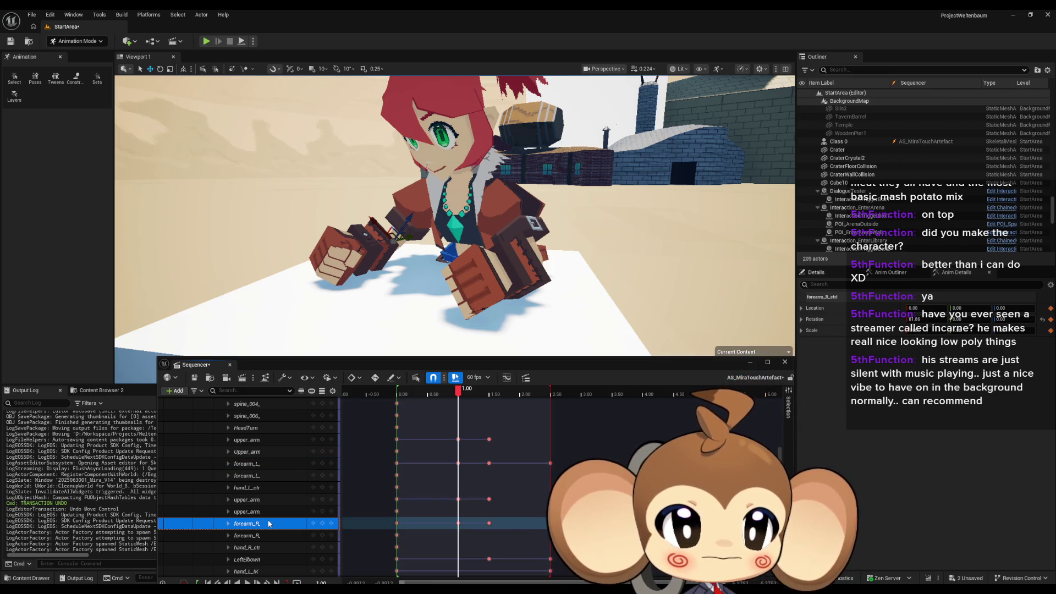
pyautogui.click(259, 463)
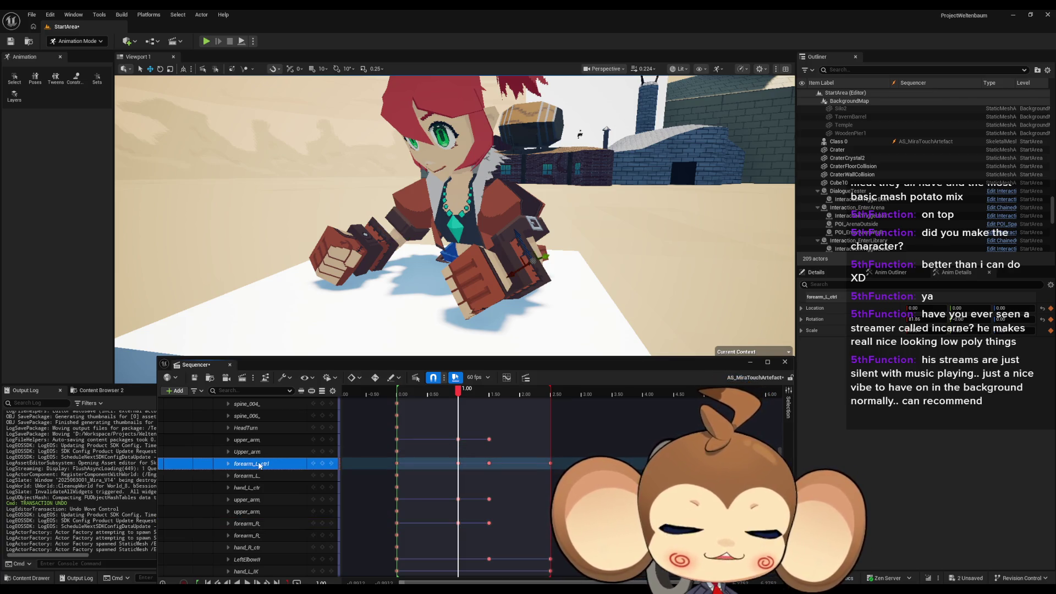
pyautogui.click(489, 523)
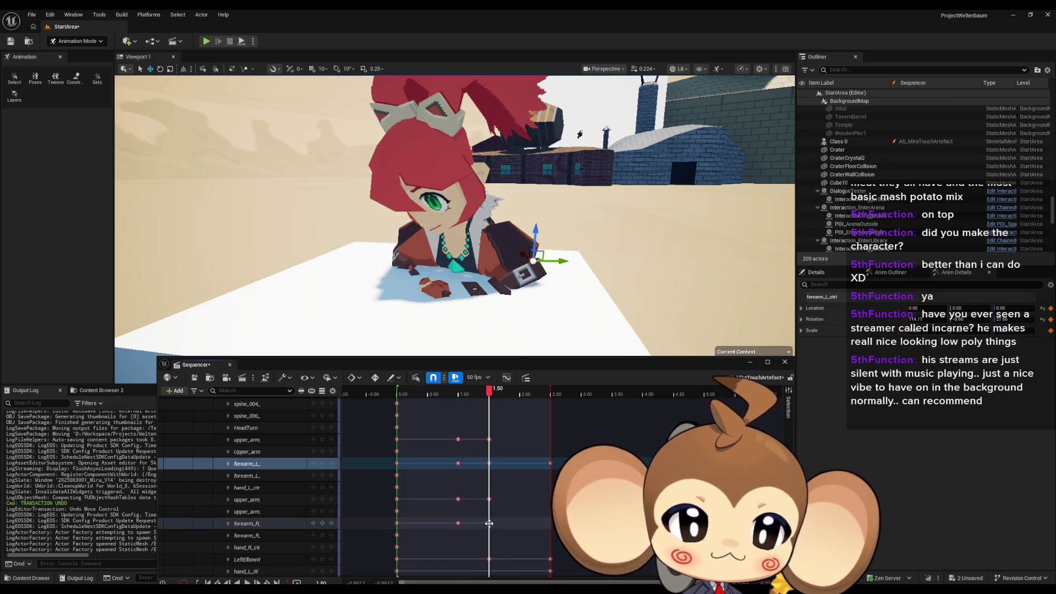
pyautogui.click(272, 524)
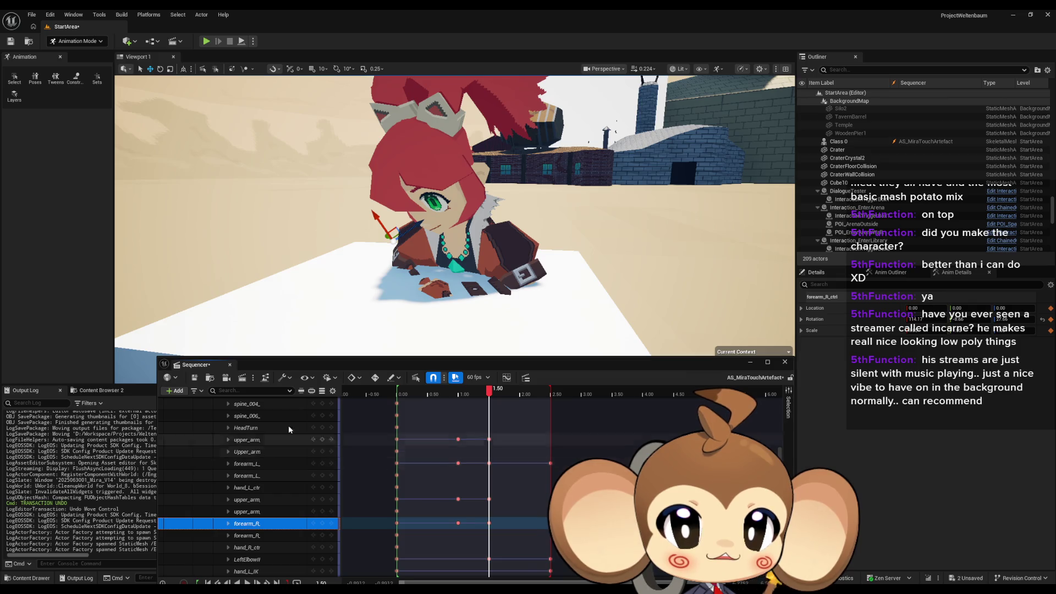
pyautogui.moveTo(410, 330); pyautogui.dragTo(528, 363)
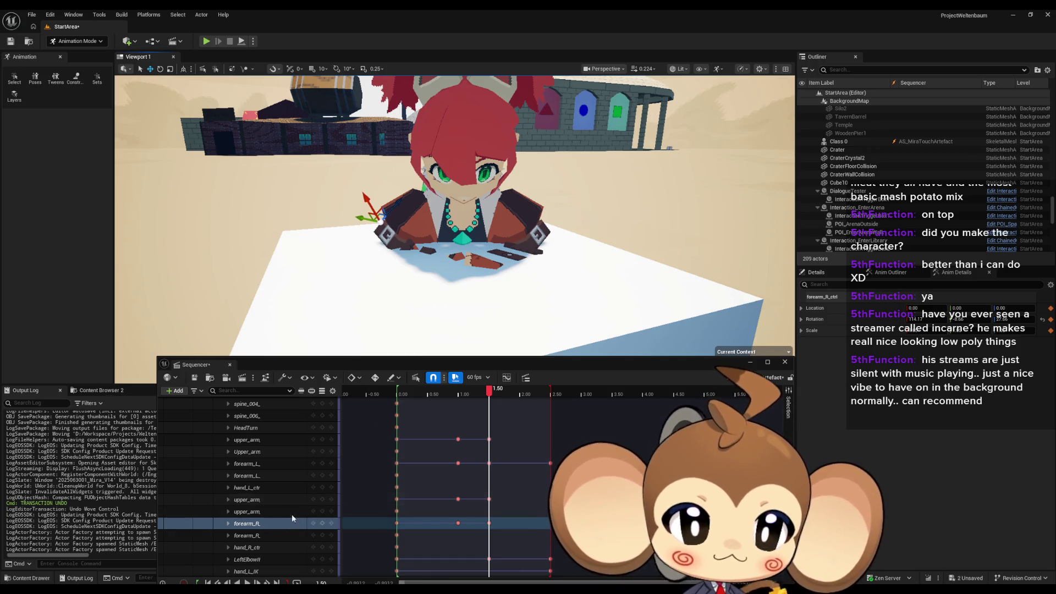
pyautogui.click(278, 463)
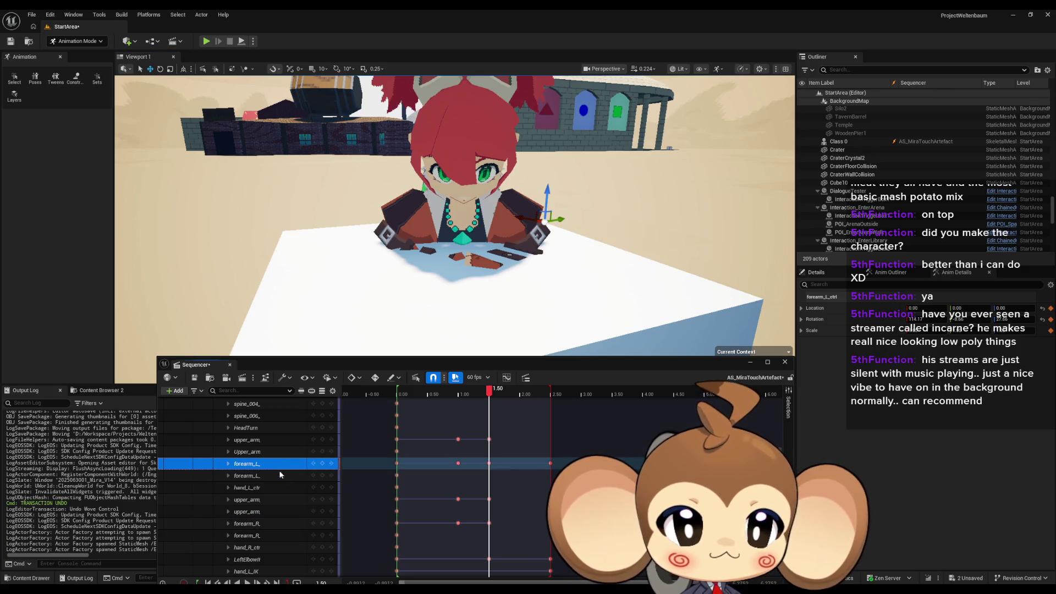
pyautogui.click(256, 520)
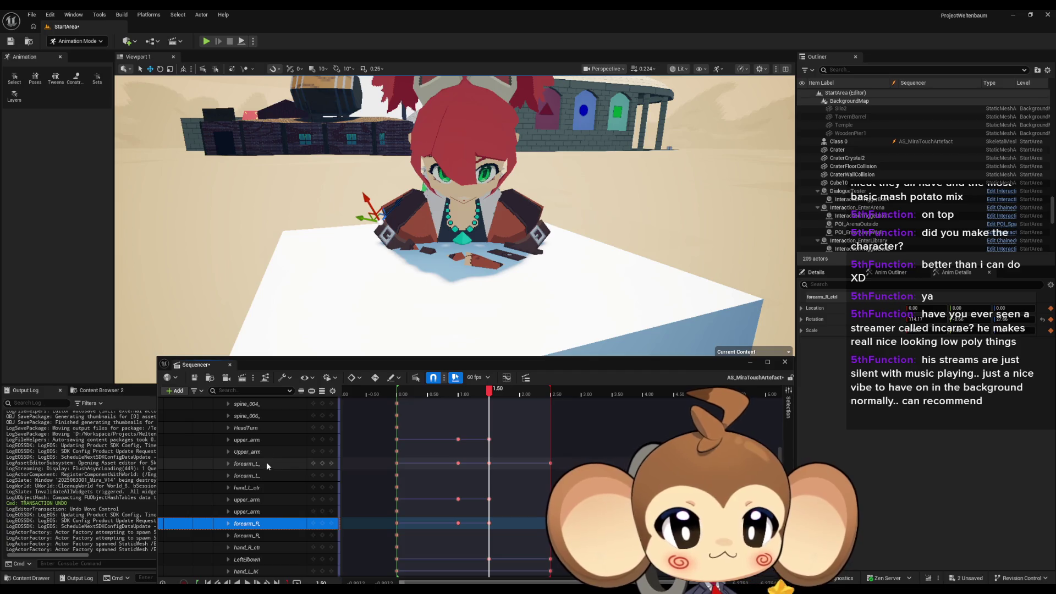
pyautogui.click(267, 441)
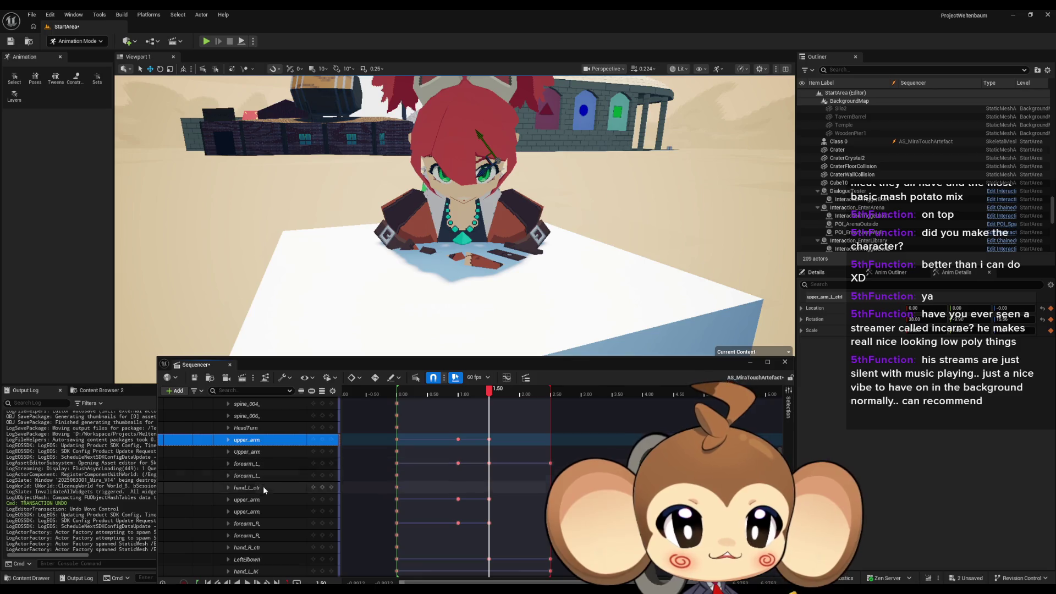
pyautogui.click(258, 499)
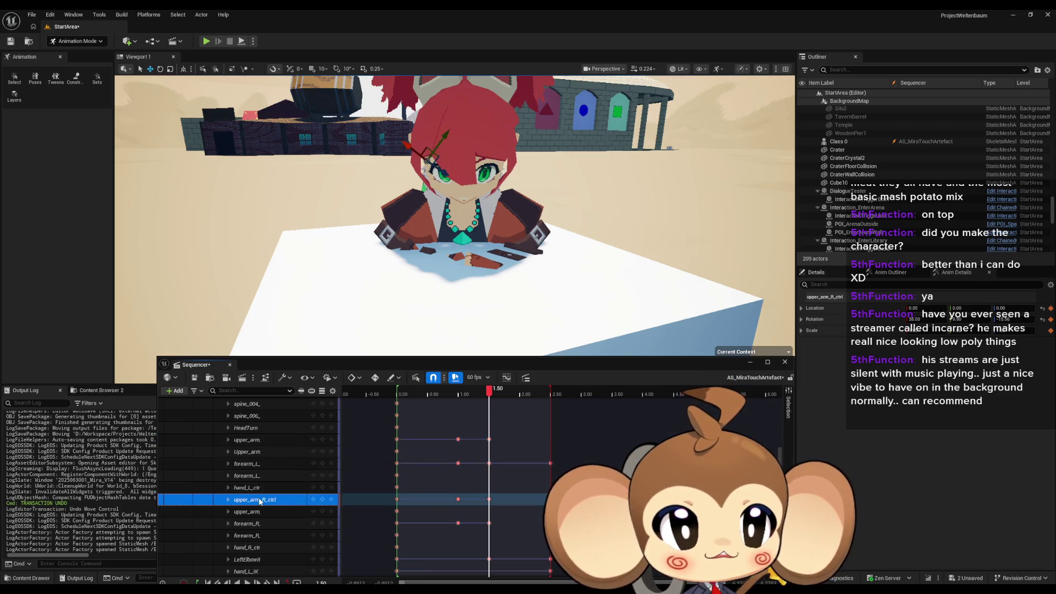
pyautogui.click(260, 441)
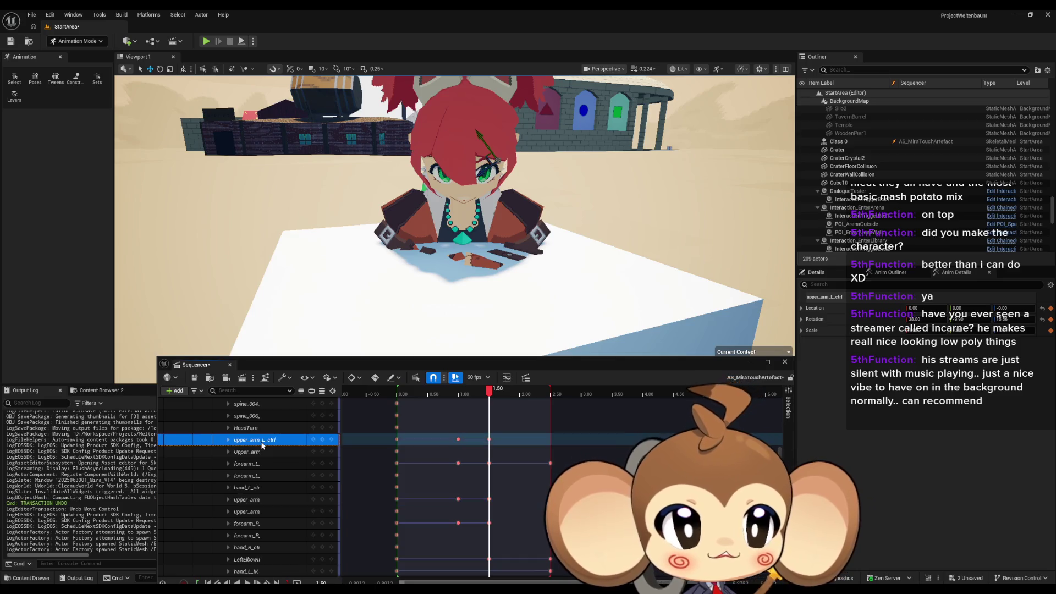
pyautogui.click(261, 500)
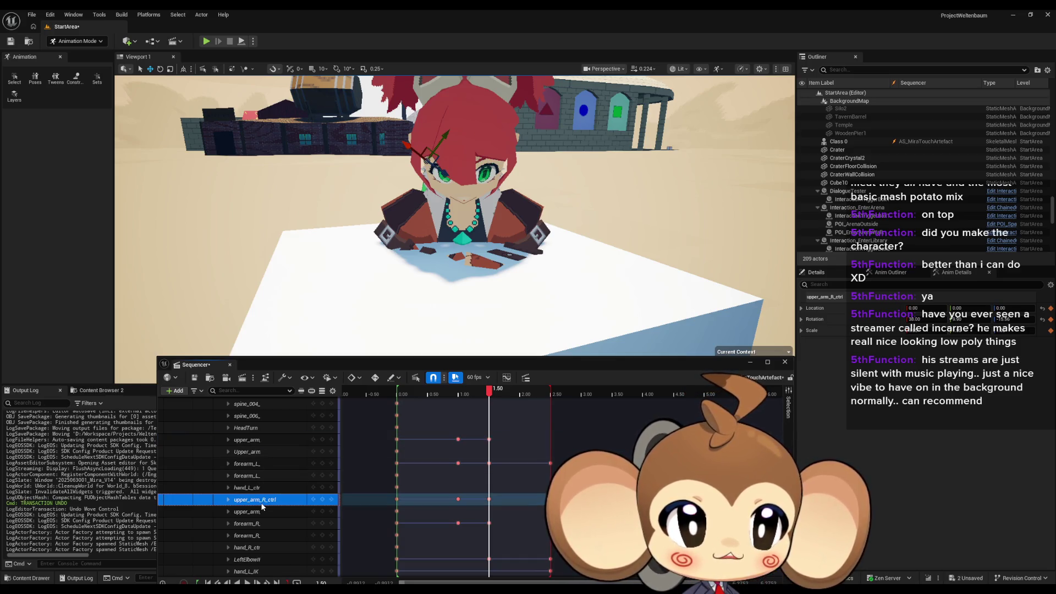
pyautogui.click(260, 441)
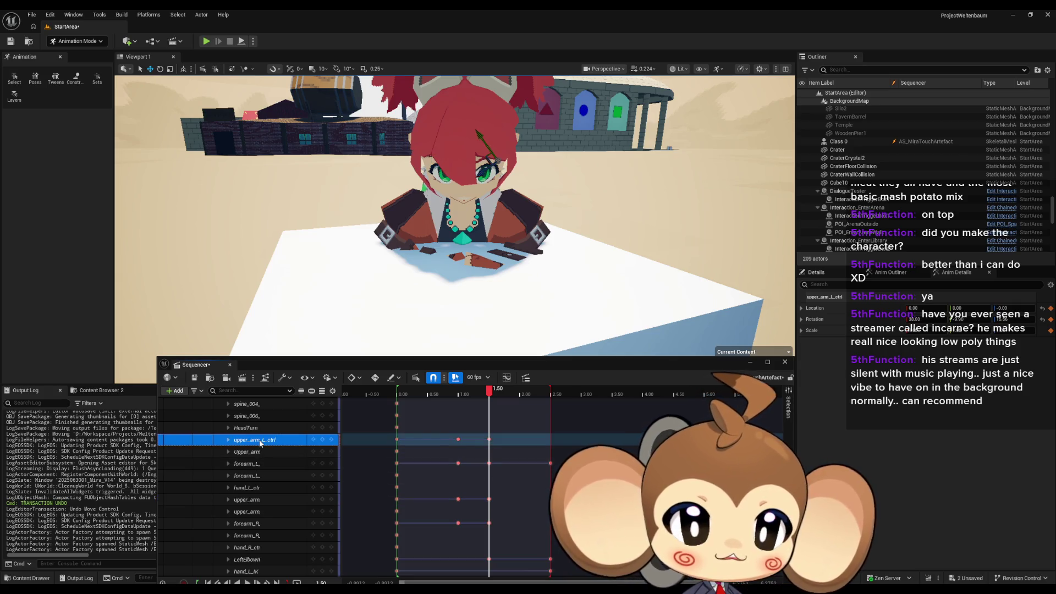
pyautogui.click(559, 320)
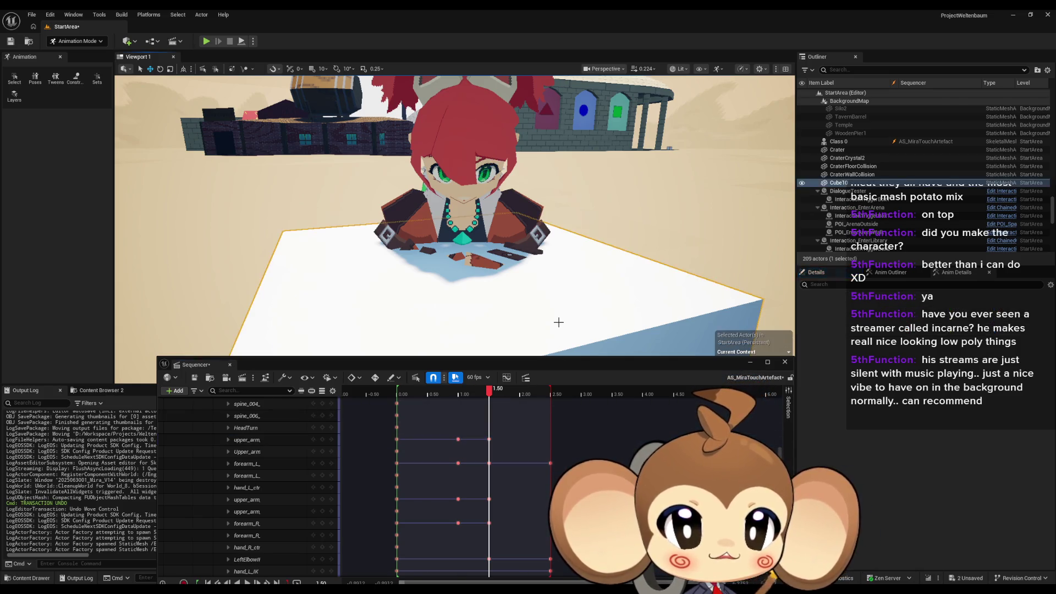
# Step: Delete the Cube10 helper block, then review the upper arm controls between 1.00 and 1.33 s
pyautogui.press('Delete')
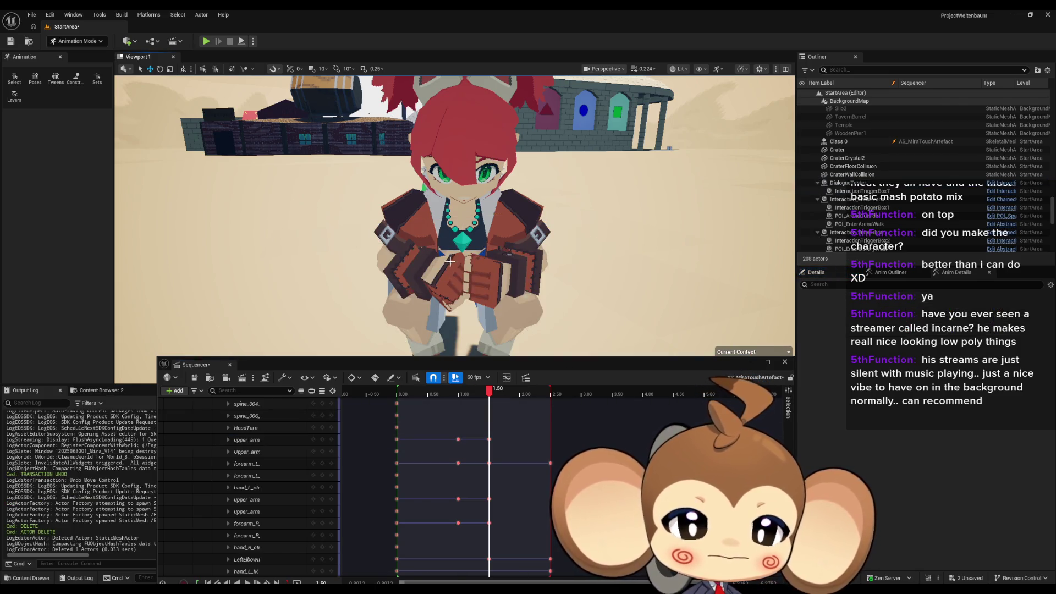
pyautogui.click(458, 498)
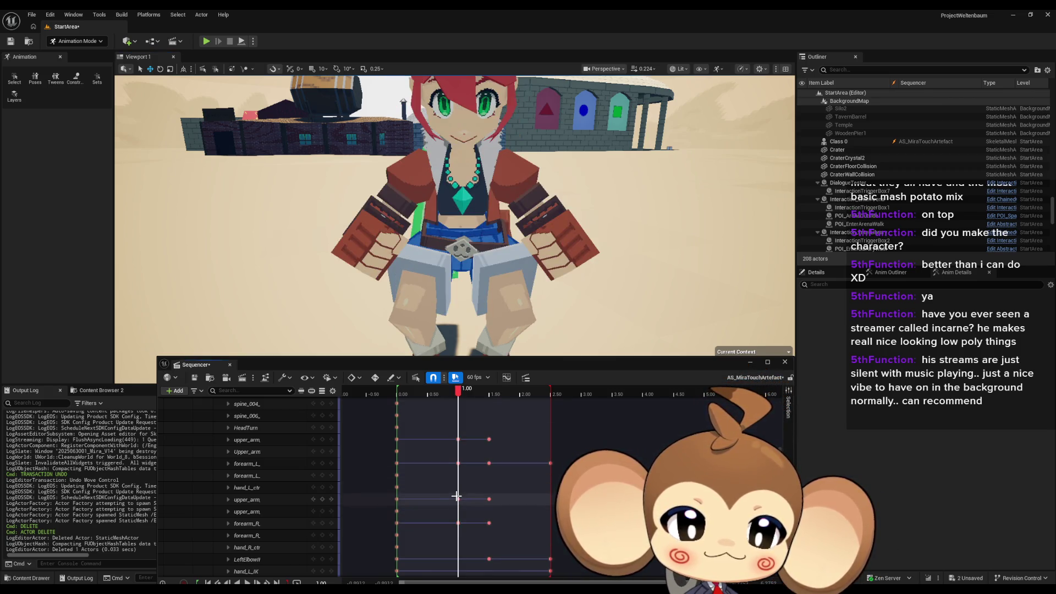
pyautogui.click(283, 500)
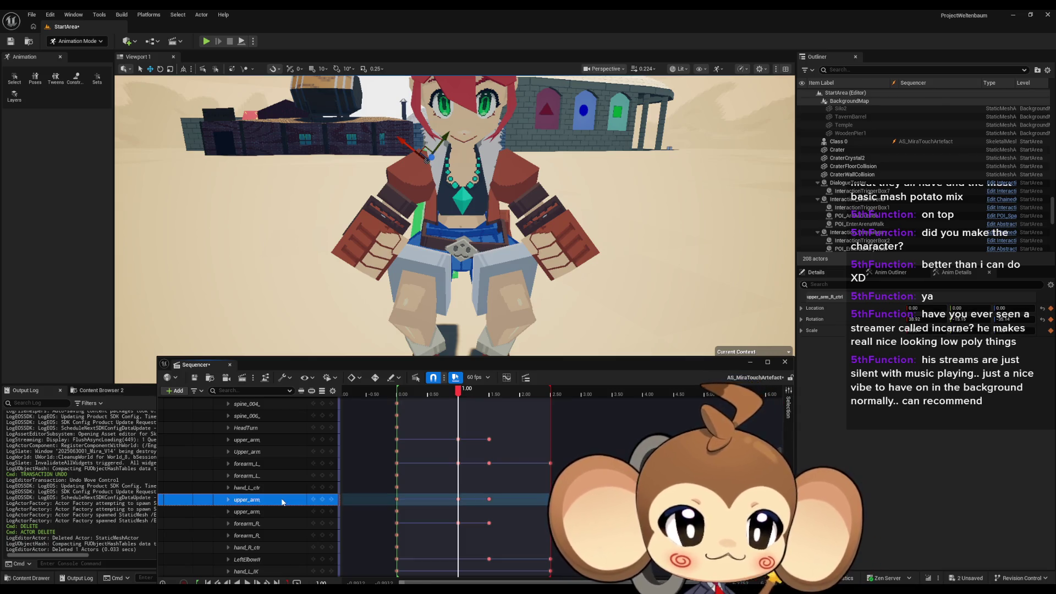
pyautogui.click(267, 441)
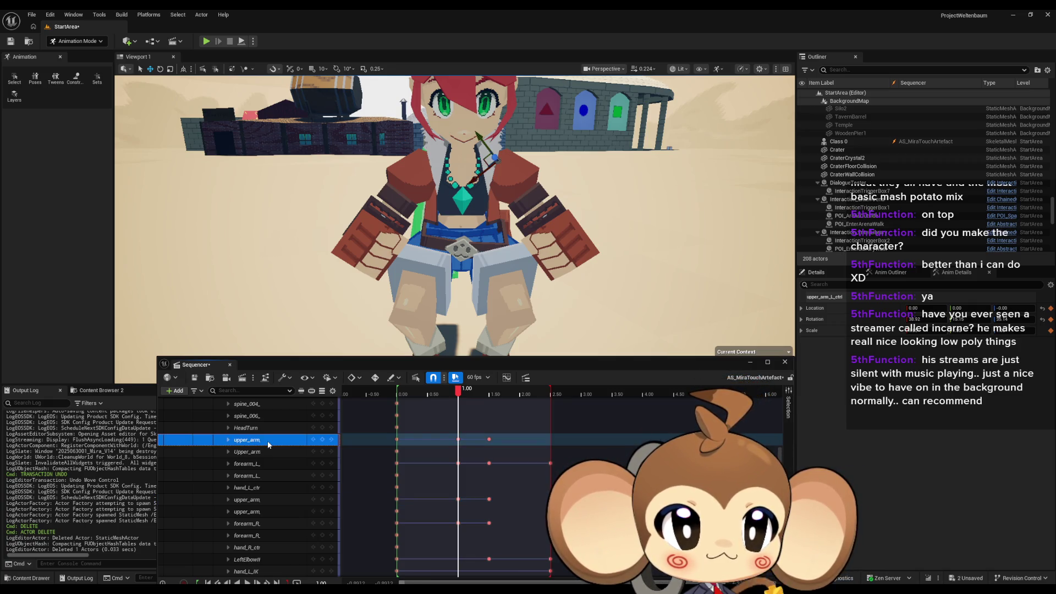
pyautogui.click(265, 499)
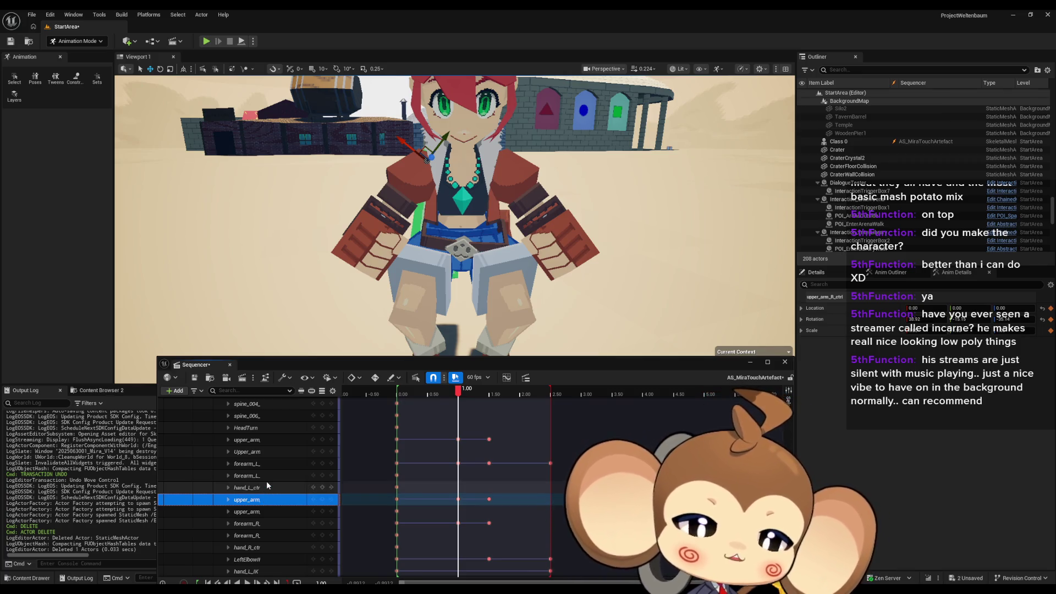
pyautogui.moveTo(460, 392)
pyautogui.mouseDown()
pyautogui.moveTo(506, 385)
pyautogui.moveTo(448, 382)
pyautogui.moveTo(482, 380)
pyautogui.mouseUp()
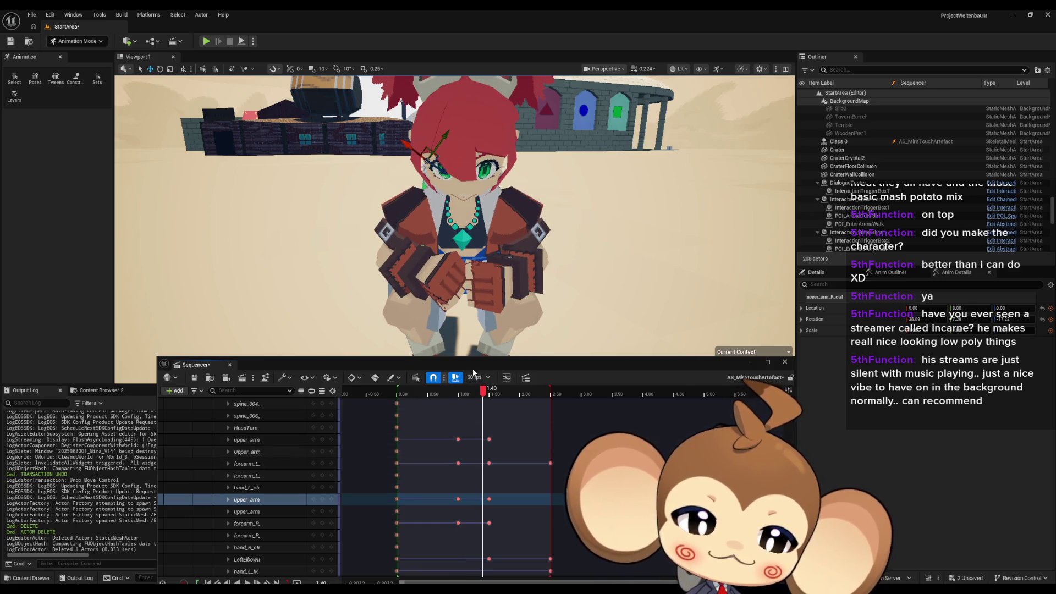
pyautogui.moveTo(482, 394); pyautogui.dragTo(478, 393)
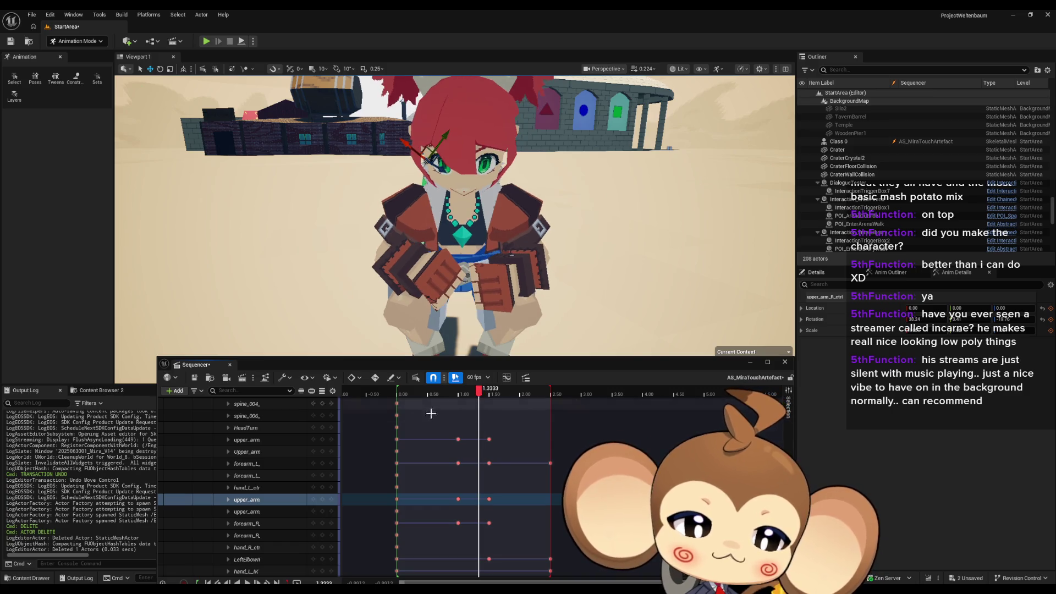
# Step: Compare the upper arm controls around 1.35 s, then select forearm_R_ctrl at its 1.50 key
pyautogui.click(260, 439)
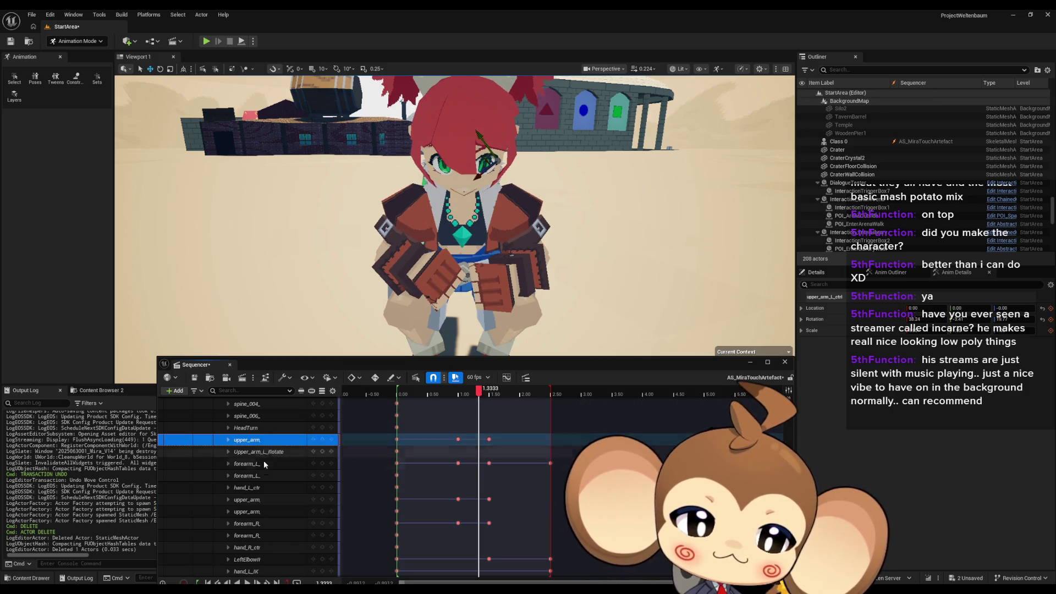
pyautogui.click(251, 500)
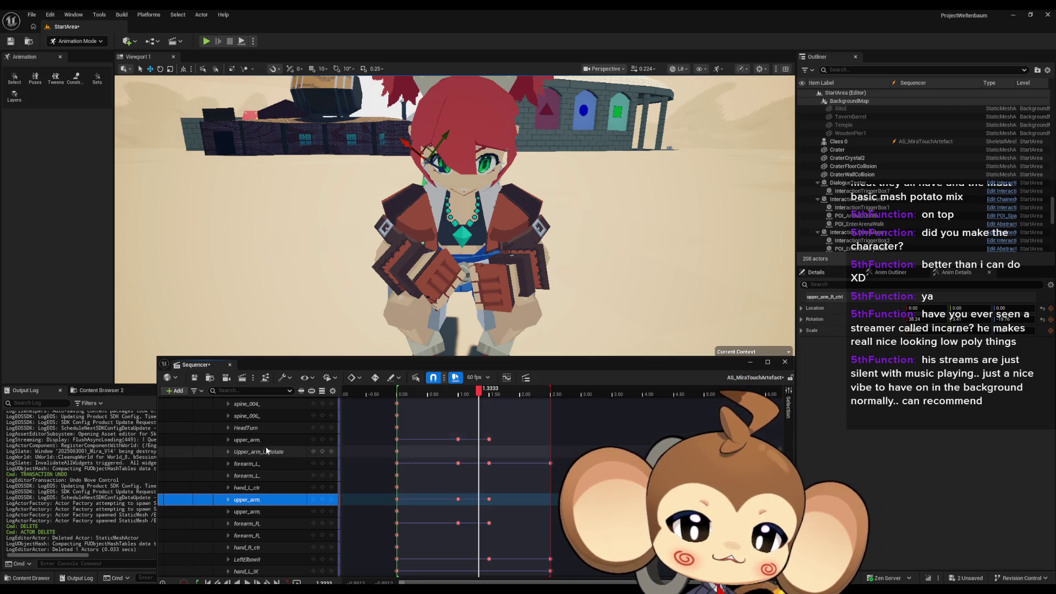
pyautogui.moveTo(478, 392); pyautogui.dragTo(478, 396)
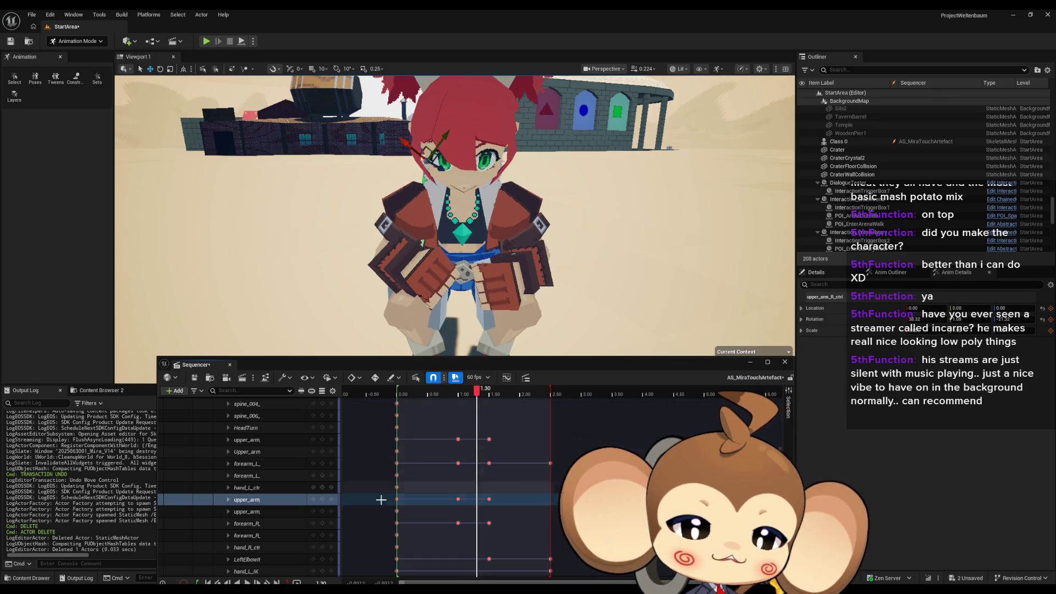
pyautogui.click(267, 443)
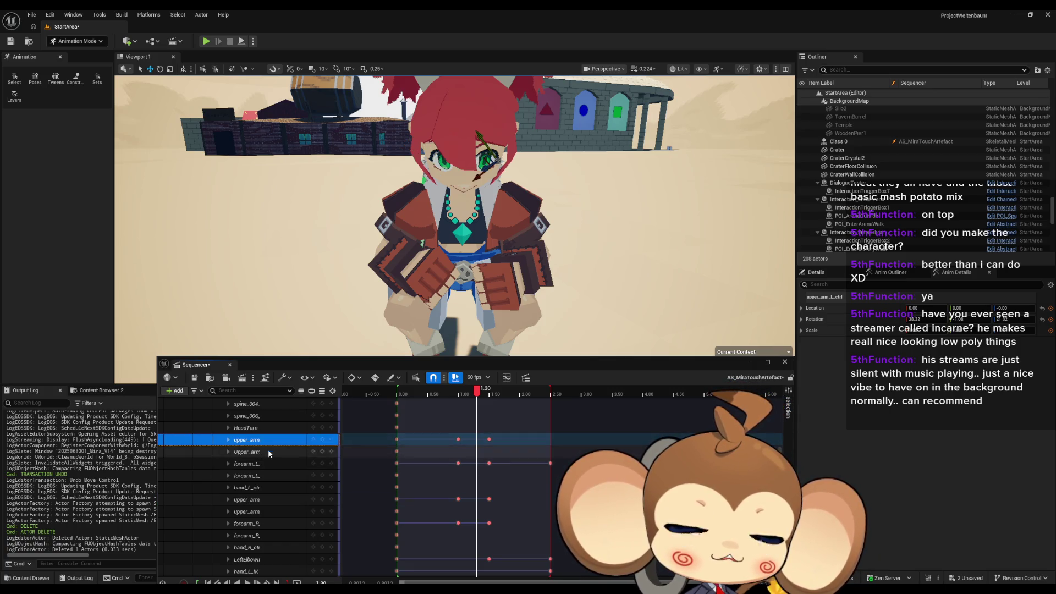
pyautogui.click(274, 499)
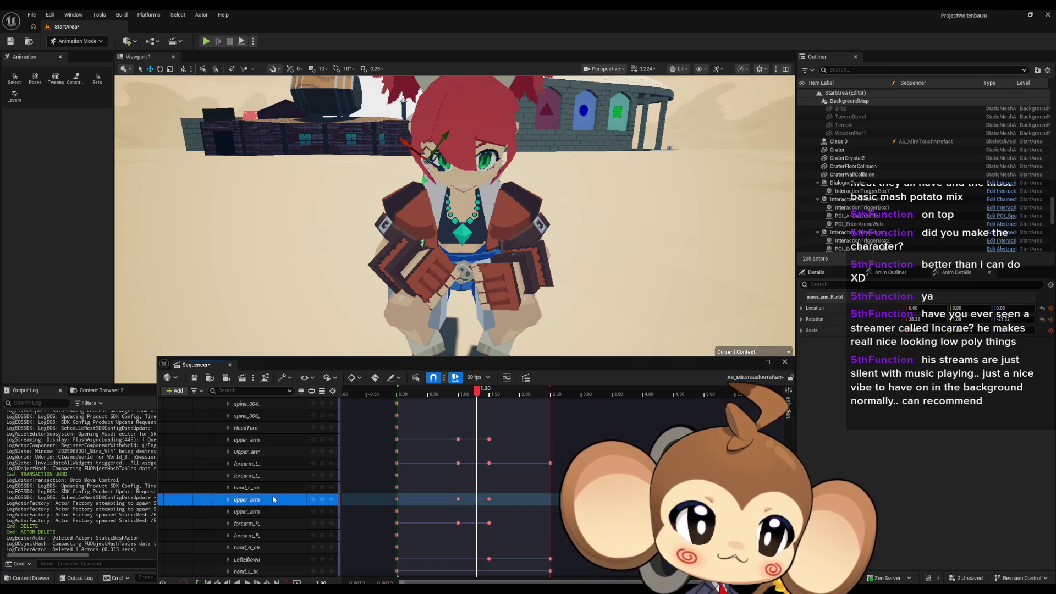
pyautogui.click(273, 440)
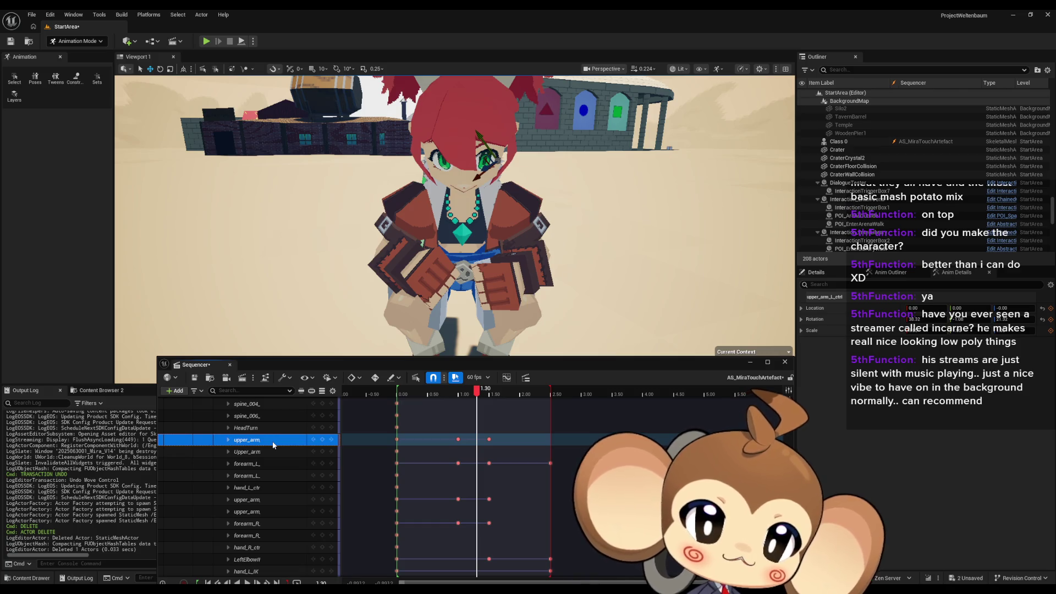
pyautogui.click(255, 464)
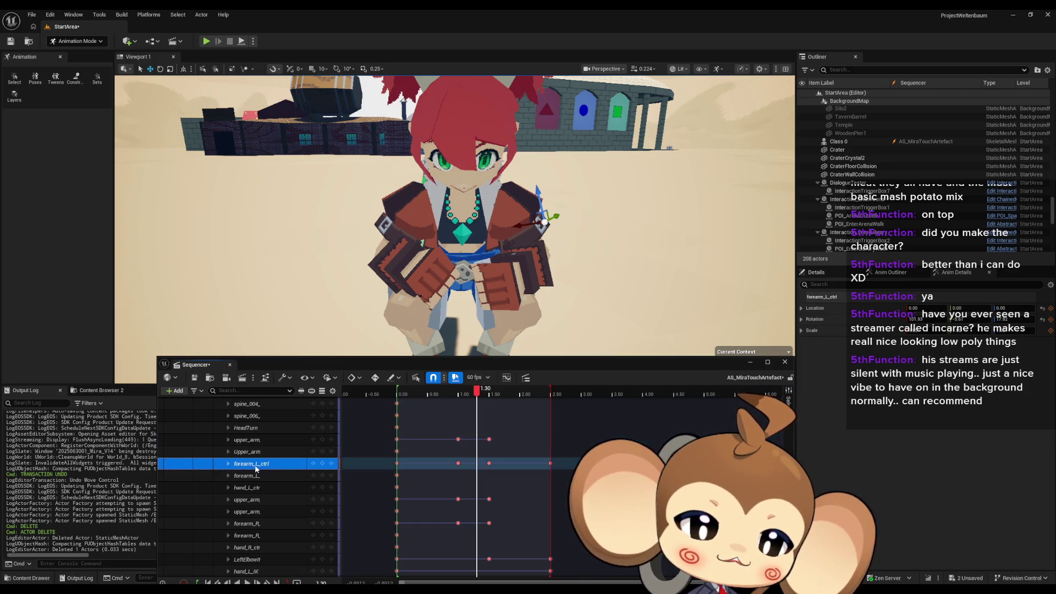
pyautogui.click(251, 523)
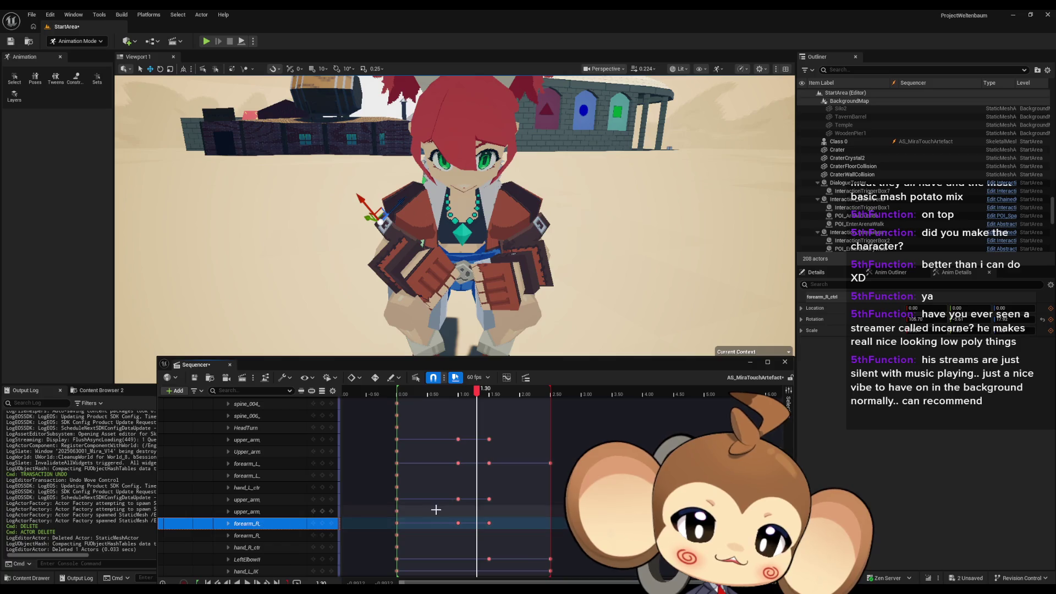
pyautogui.click(489, 523)
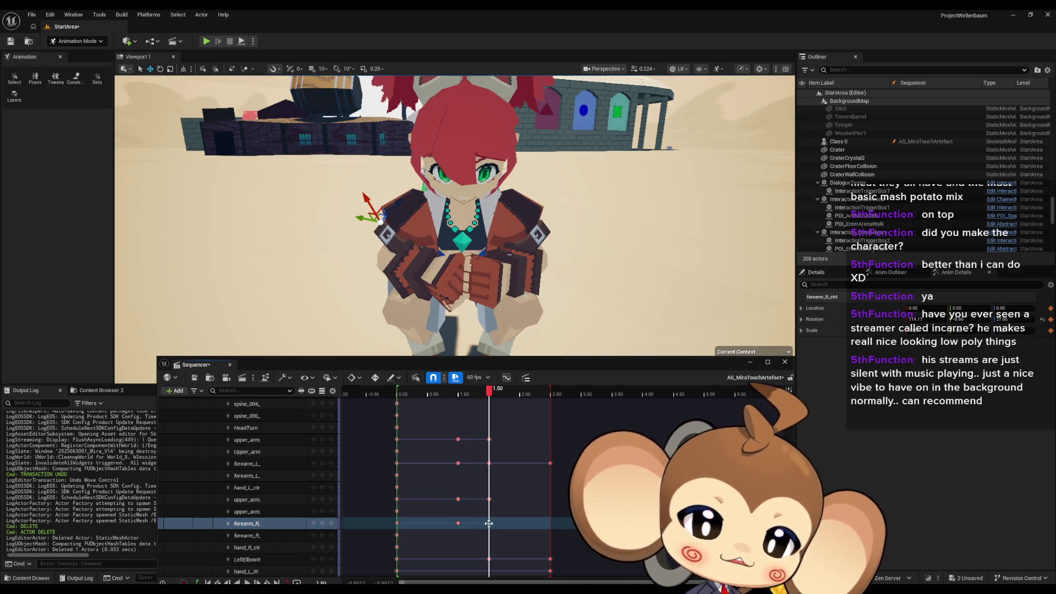
# Step: Compare the left and right forearm controls and keys at 1.00 and 1.50 s
pyautogui.click(489, 463)
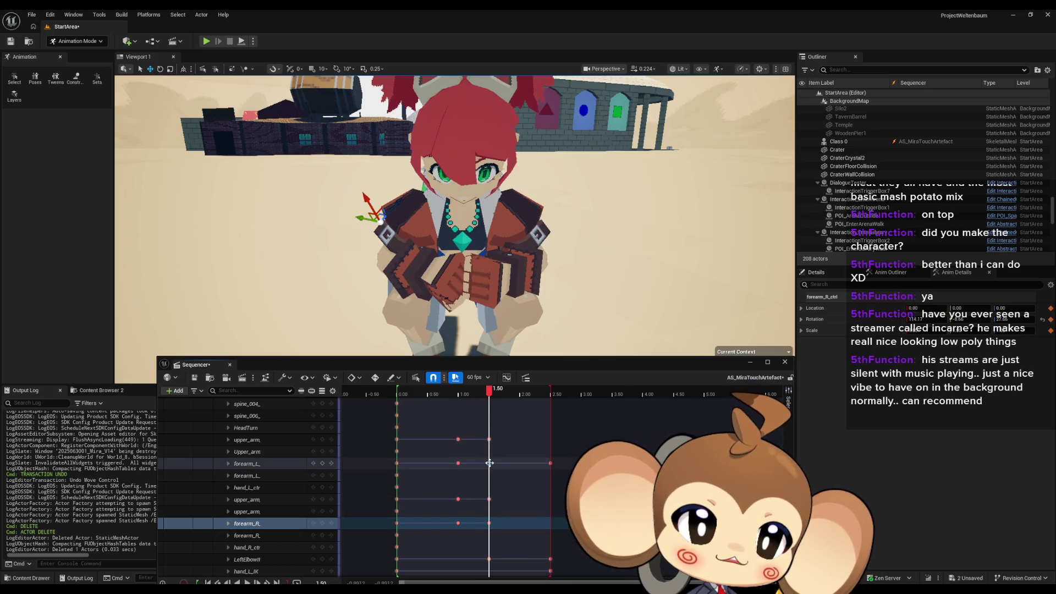
pyautogui.click(489, 523)
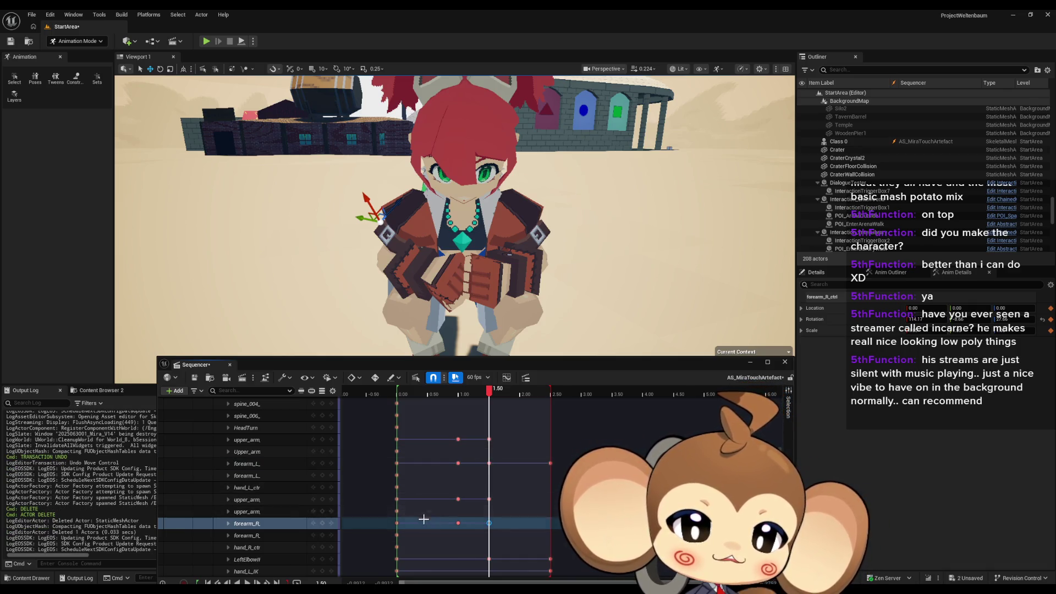
pyautogui.click(458, 463)
pyautogui.click(246, 463)
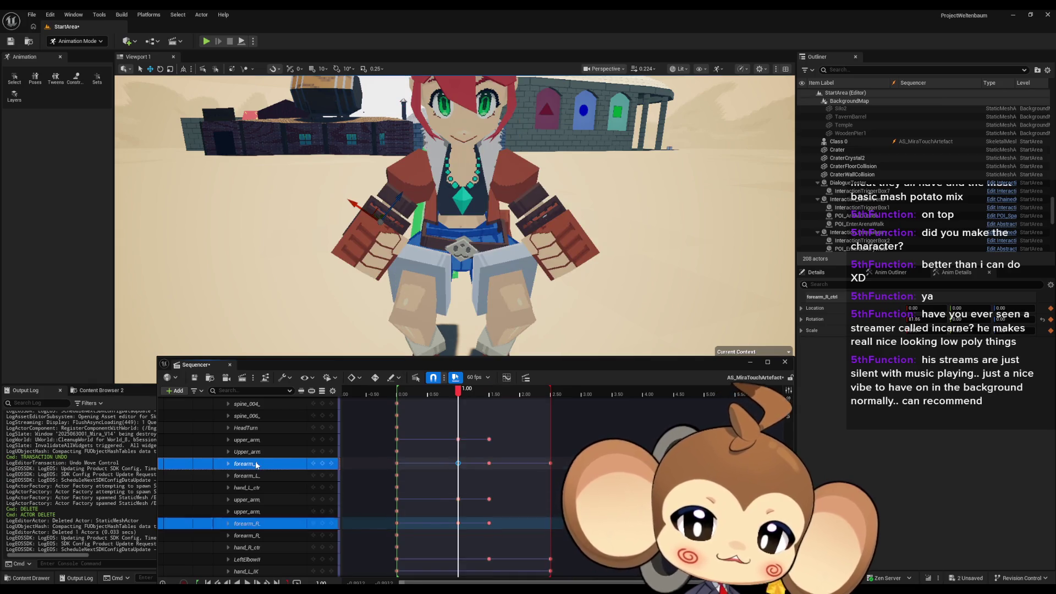
pyautogui.click(250, 522)
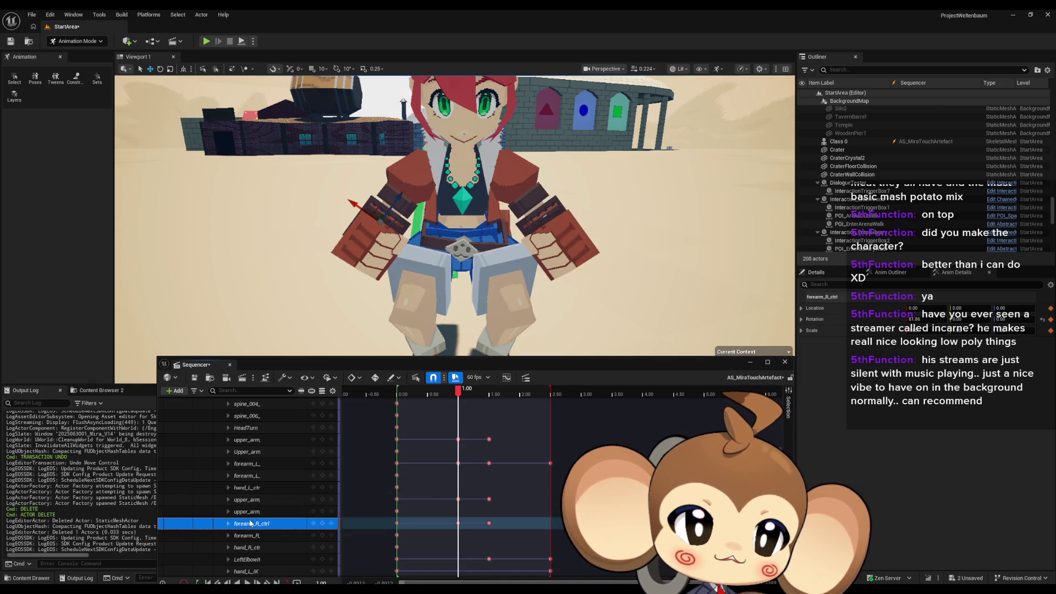
pyautogui.click(256, 464)
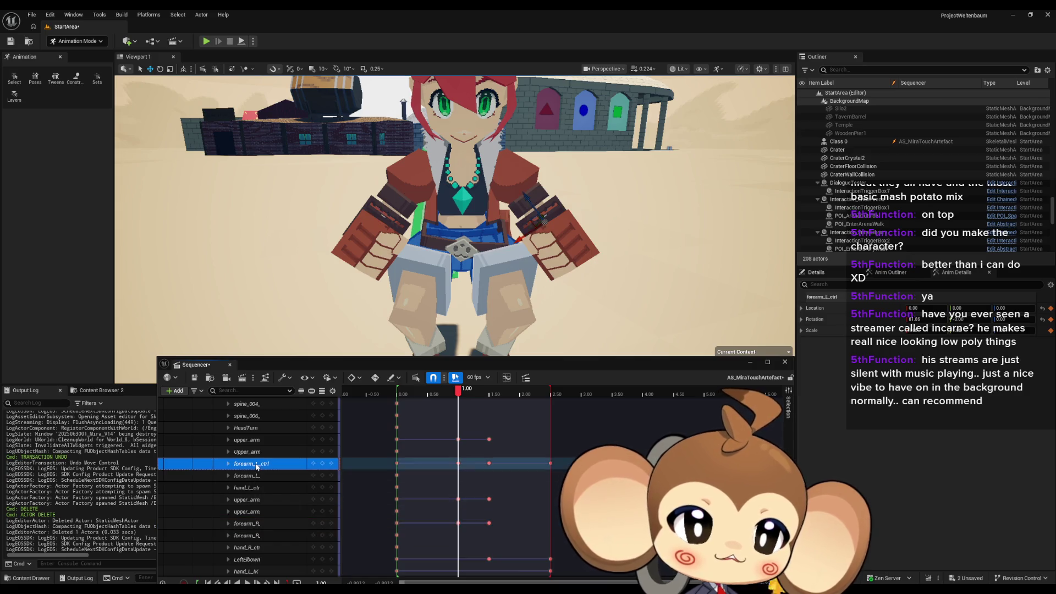
pyautogui.click(251, 527)
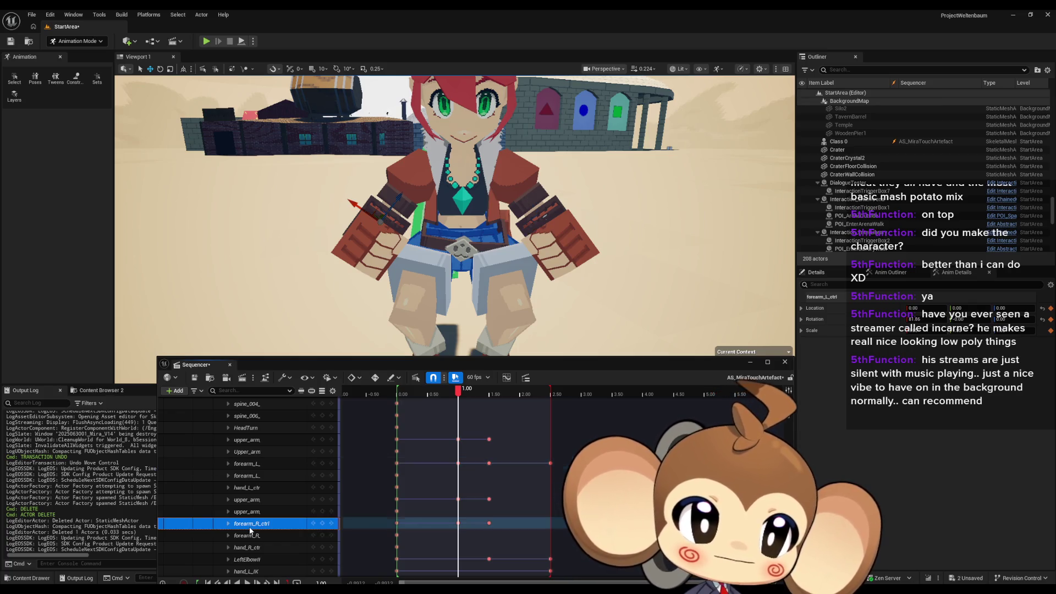
pyautogui.click(489, 523)
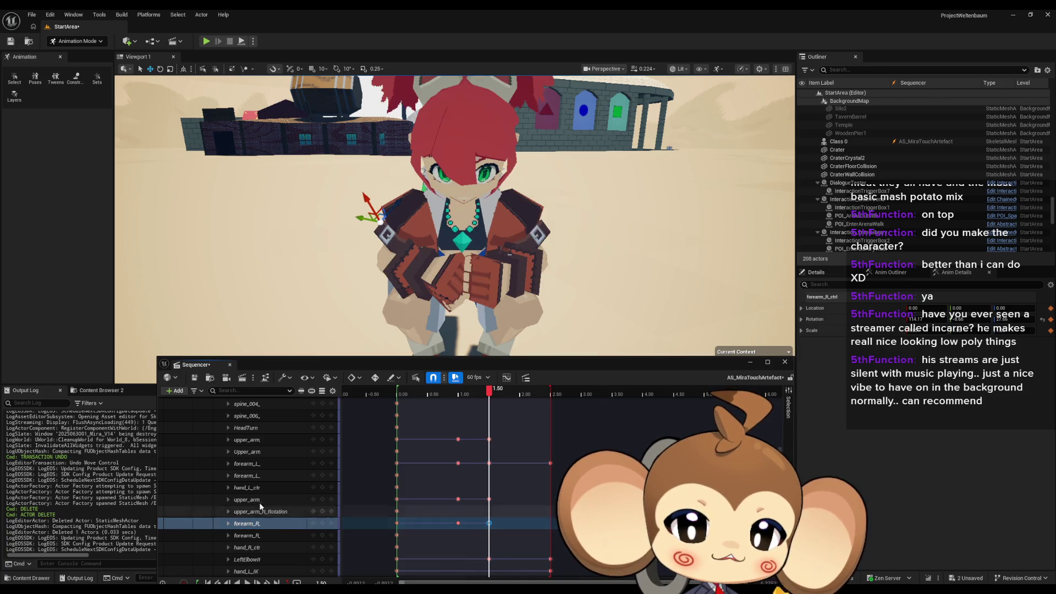
pyautogui.click(258, 462)
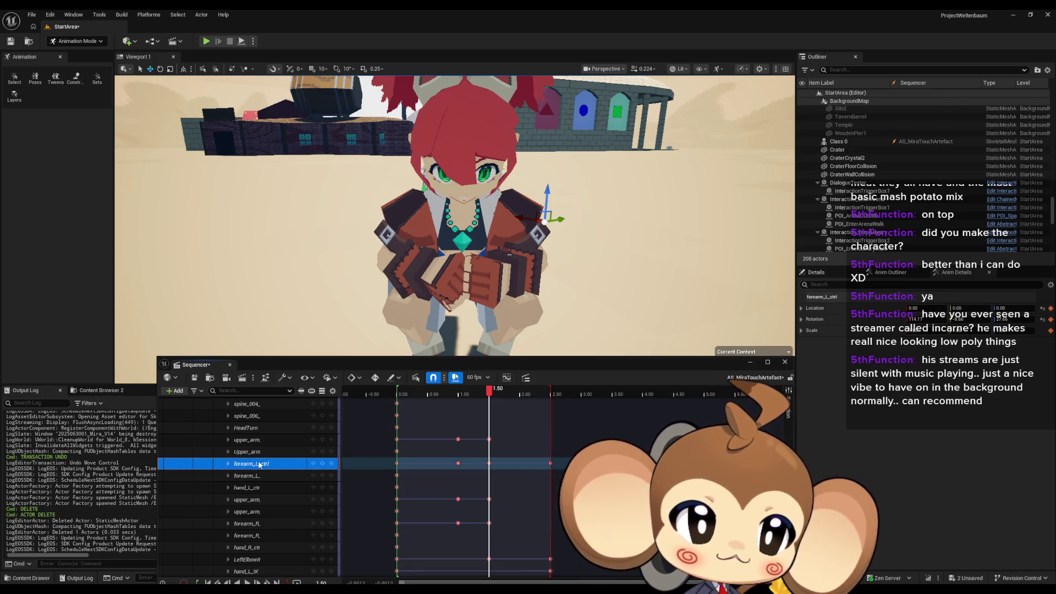
pyautogui.click(246, 523)
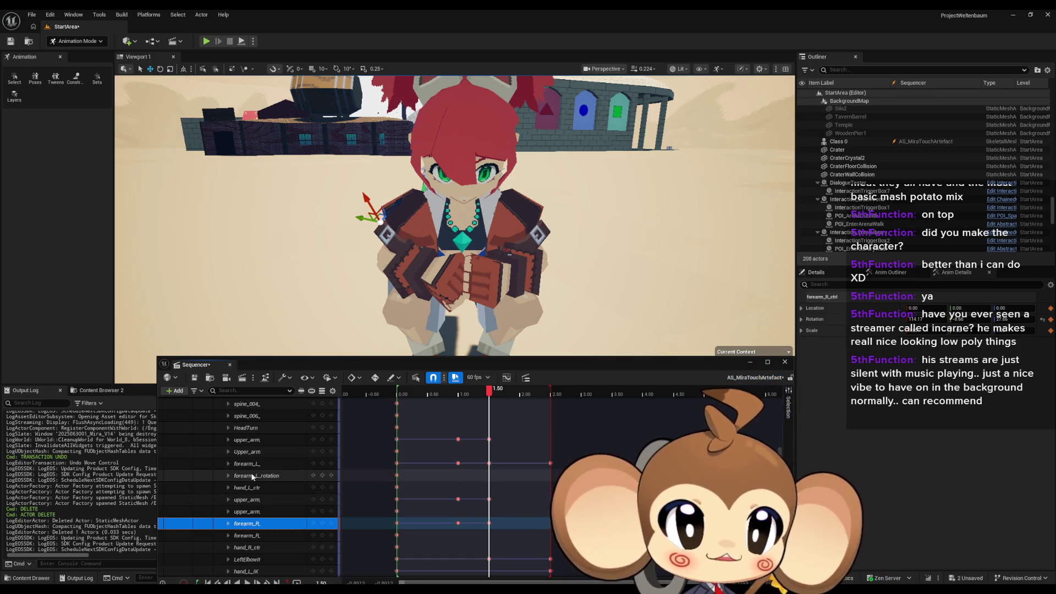
pyautogui.click(253, 476)
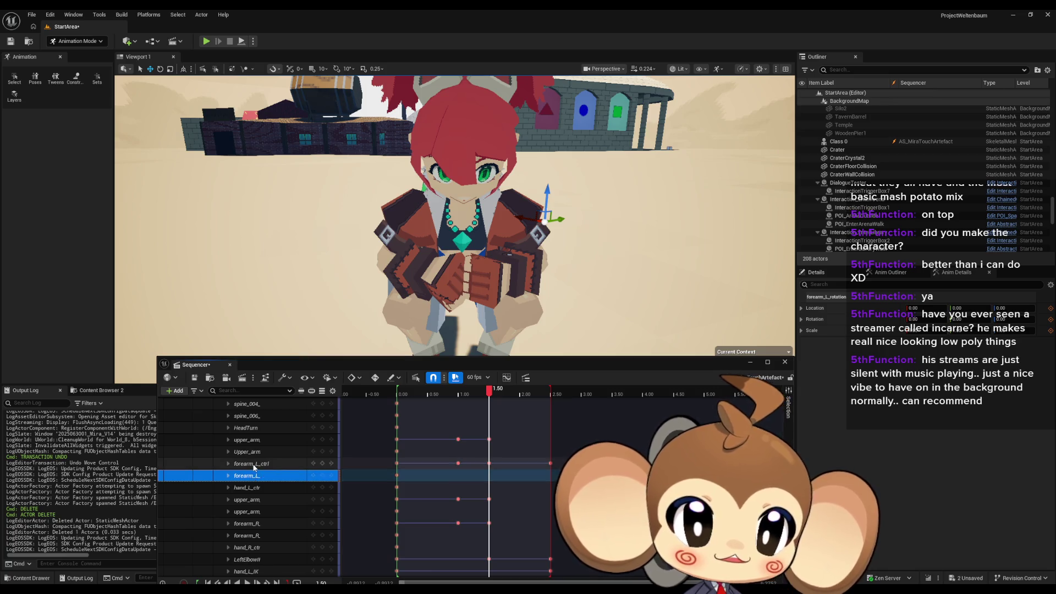
pyautogui.click(254, 464)
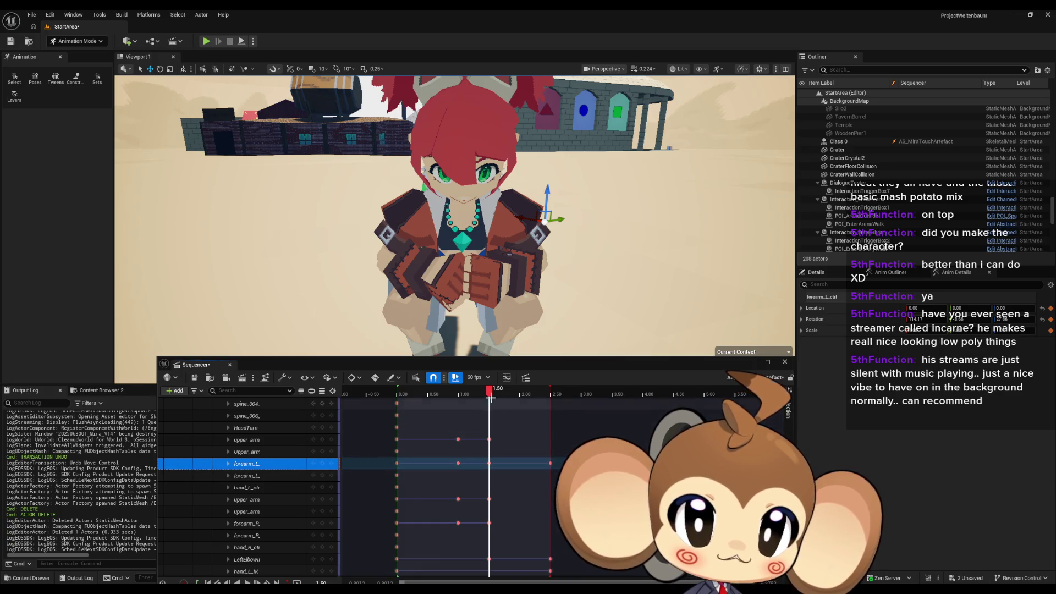
pyautogui.moveTo(489, 390)
pyautogui.mouseDown()
pyautogui.moveTo(454, 402)
pyautogui.moveTo(489, 393)
pyautogui.mouseUp()
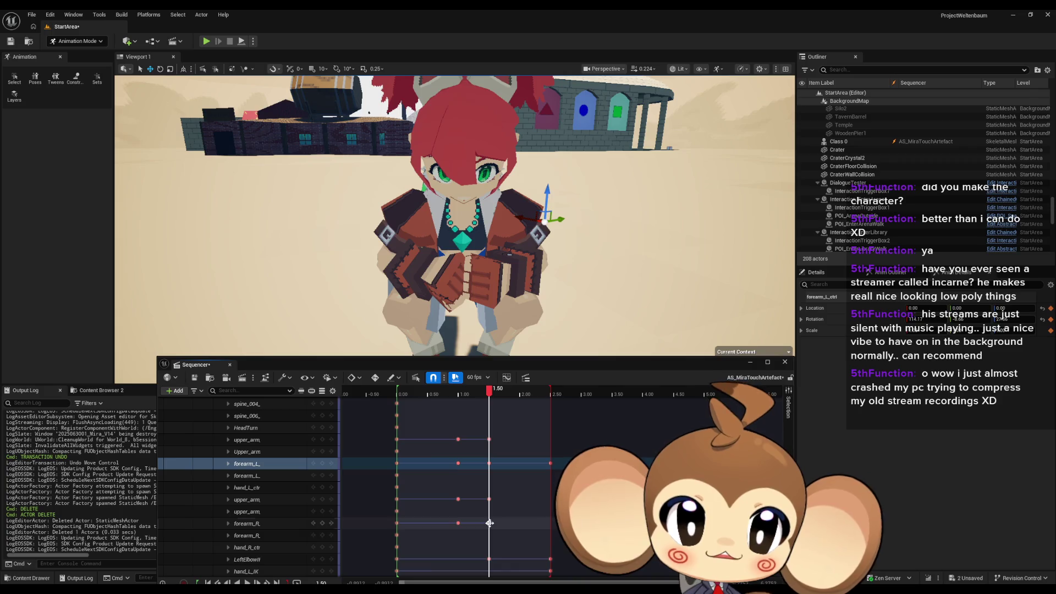
# Step: Delete the right forearm's 1.50 s keyframe, preview the pose at 1.30 s, and show control shapes
pyautogui.click(489, 523)
pyautogui.press('Delete')
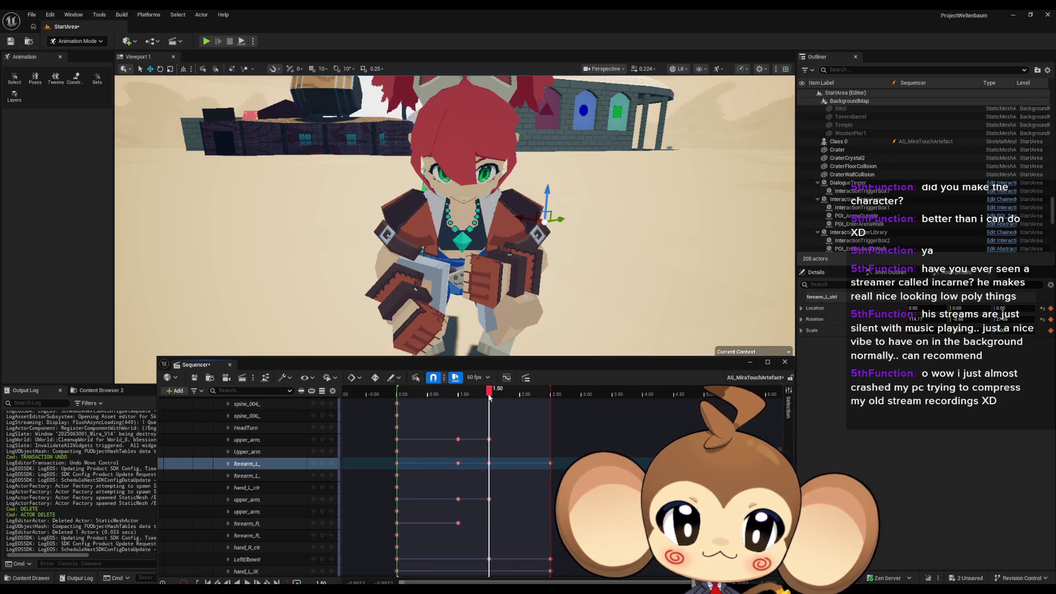
pyautogui.moveTo(489, 394)
pyautogui.mouseDown()
pyautogui.moveTo(412, 396)
pyautogui.moveTo(483, 396)
pyautogui.mouseUp()
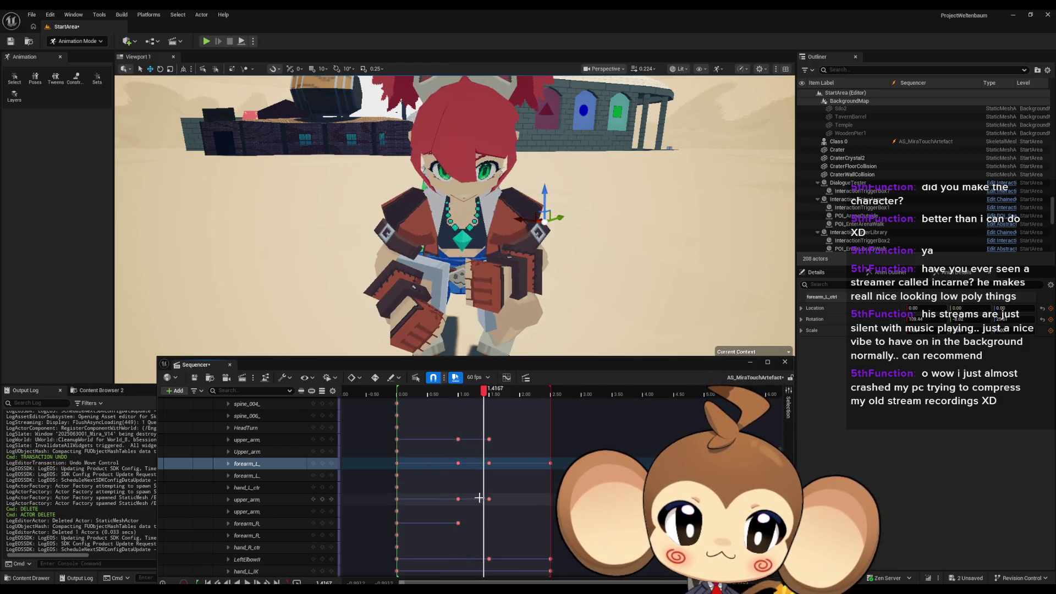
pyautogui.click(489, 499)
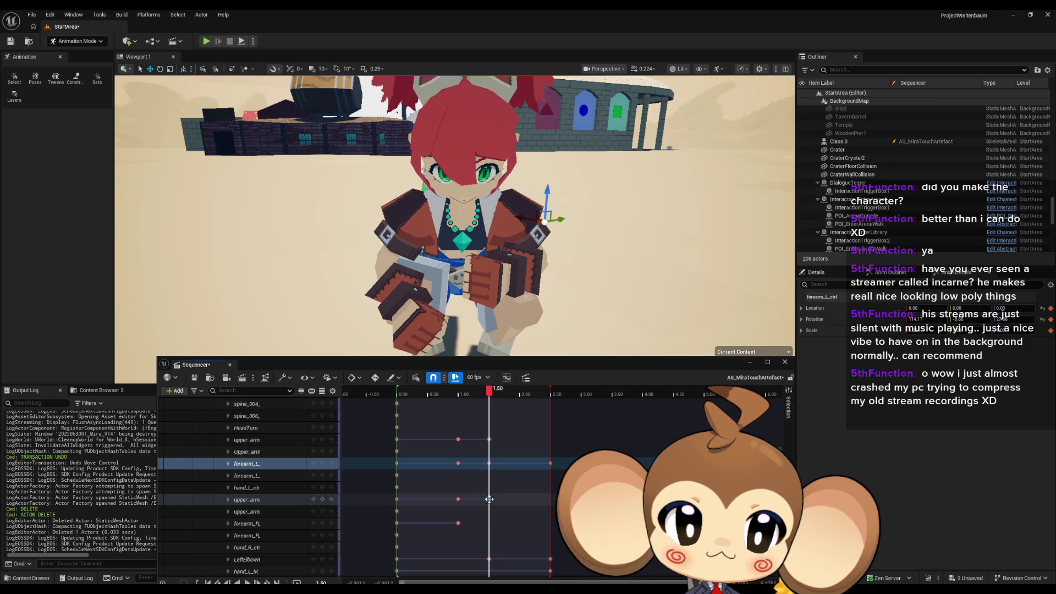
pyautogui.click(265, 523)
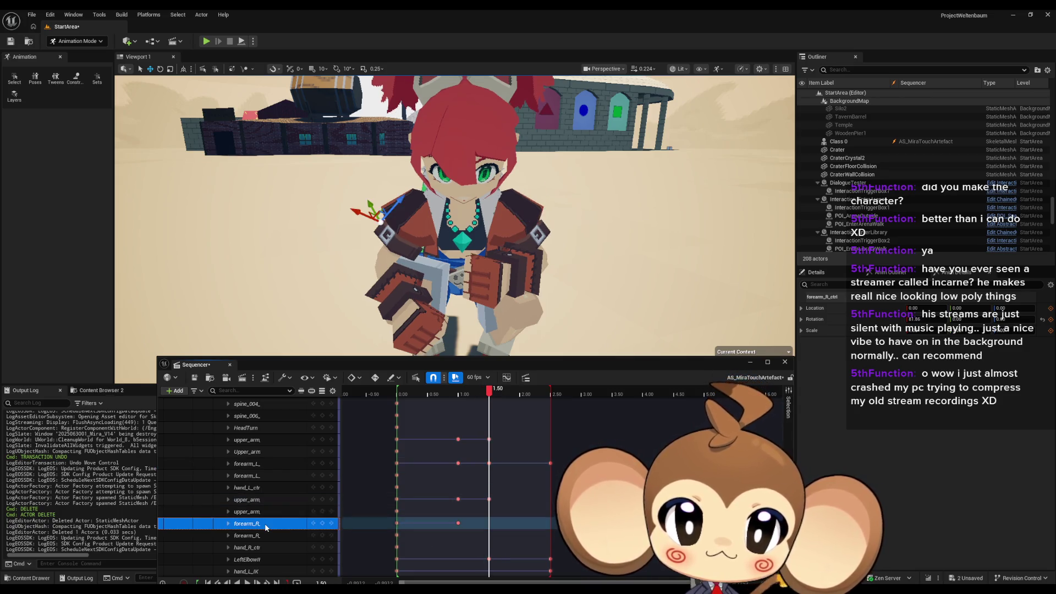
pyautogui.press('t')
pyautogui.scroll(2, 376, 263)
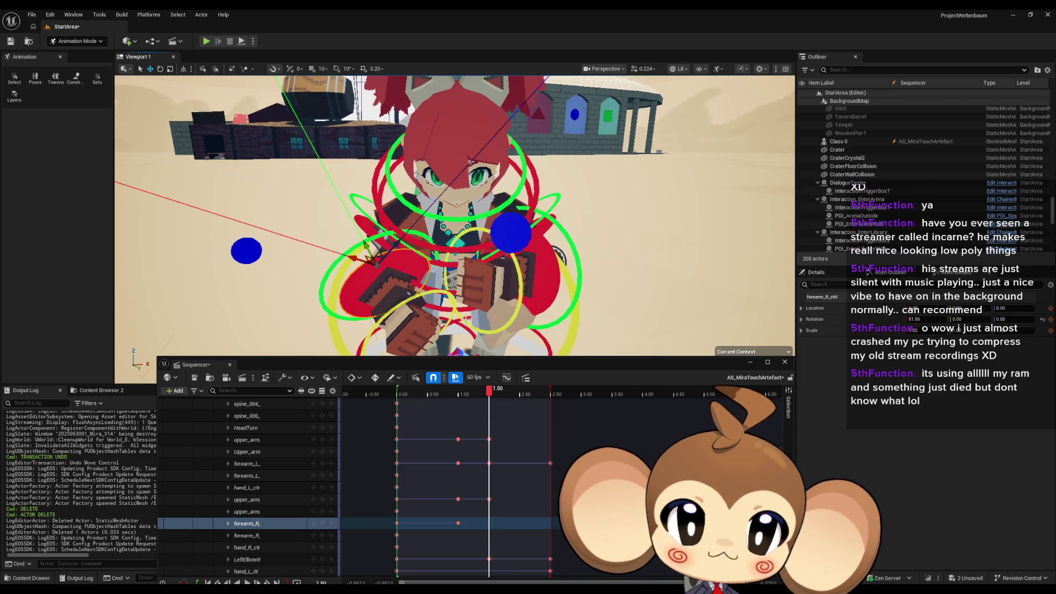
# Step: Rotate forearm_R_ctrl about -12 degrees so the hand turns toward the other hand
pyautogui.press('e')
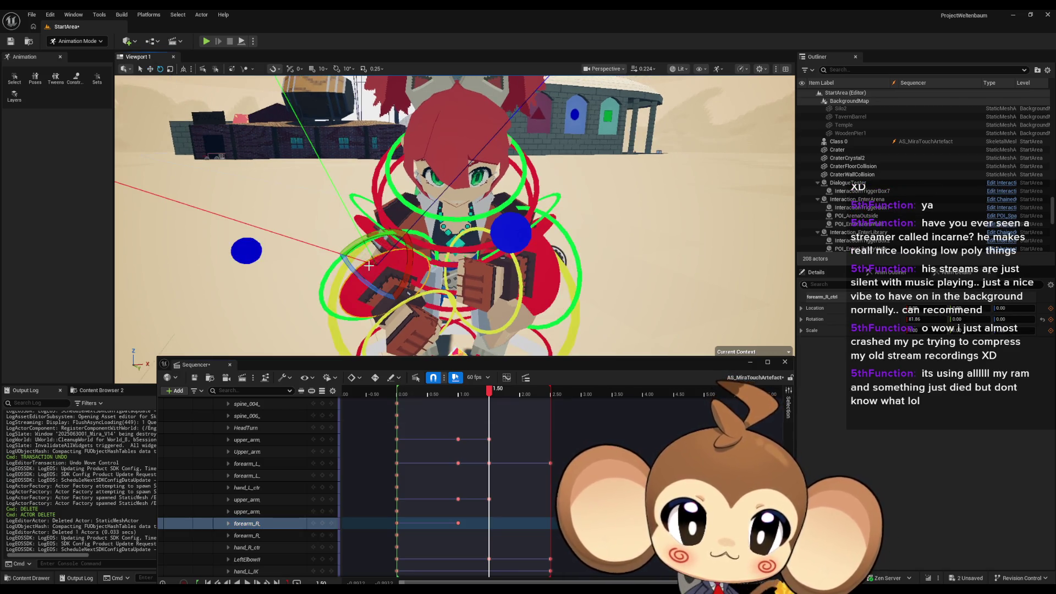
pyautogui.moveTo(378, 237)
pyautogui.mouseDown()
pyautogui.moveTo(337, 252)
pyautogui.moveTo(325, 273)
pyautogui.moveTo(380, 190)
pyautogui.moveTo(324, 294)
pyautogui.moveTo(435, 294)
pyautogui.mouseUp()
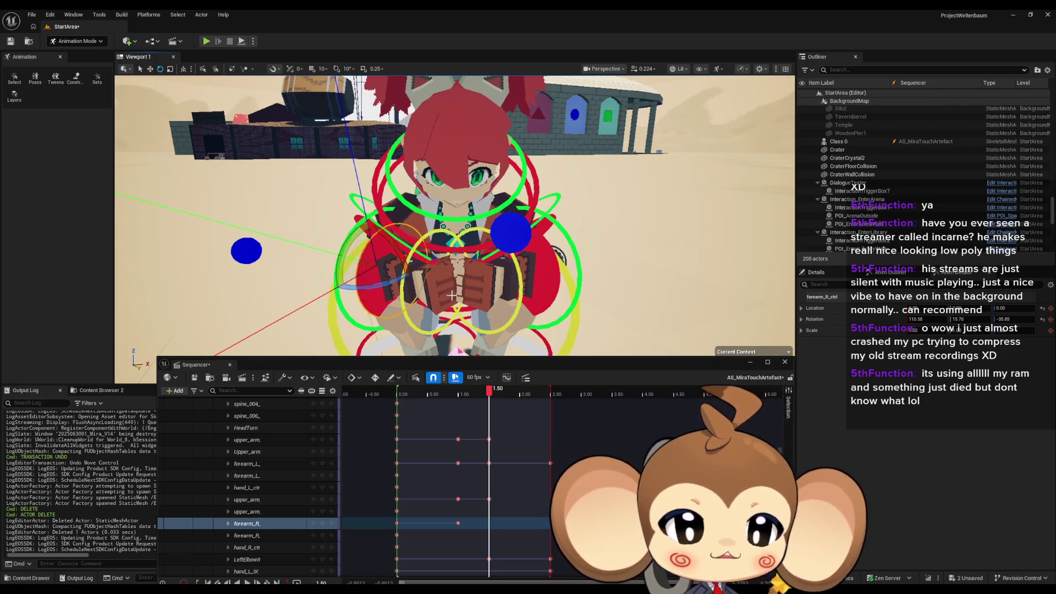
pyautogui.click(323, 523)
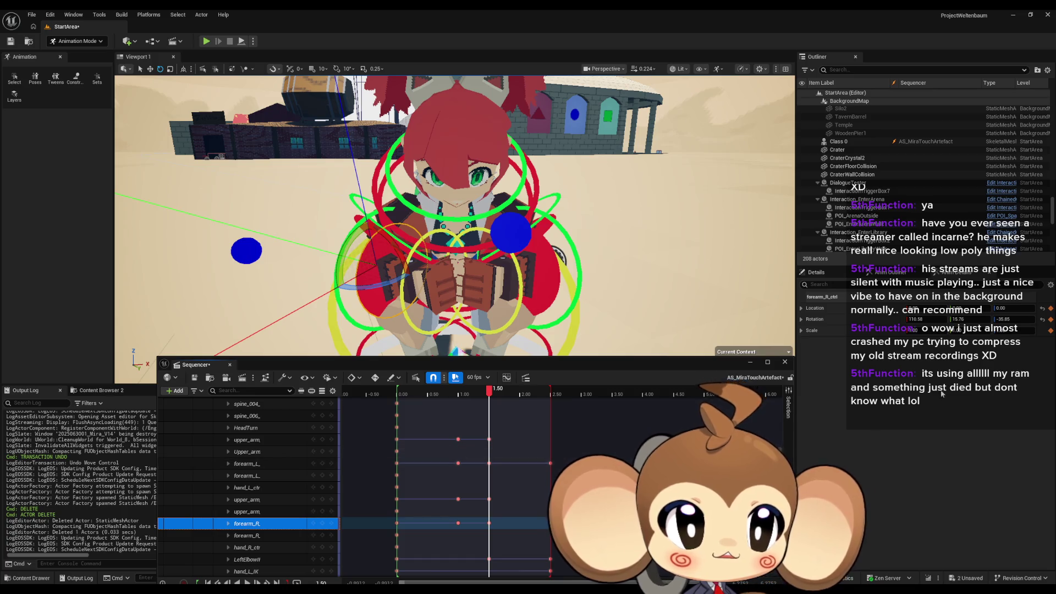
pyautogui.click(814, 319)
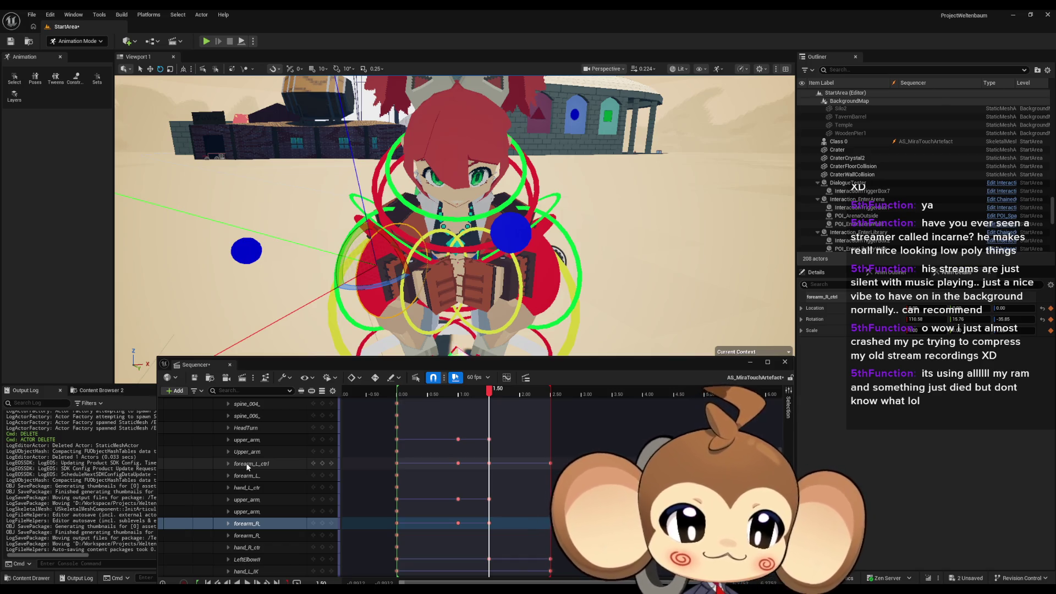
pyautogui.click(248, 465)
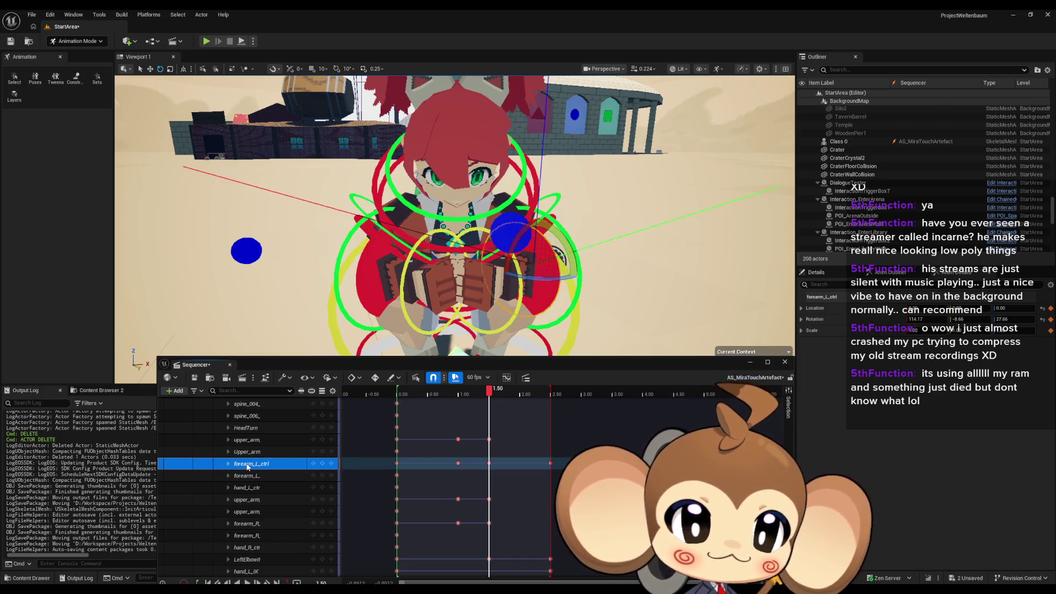
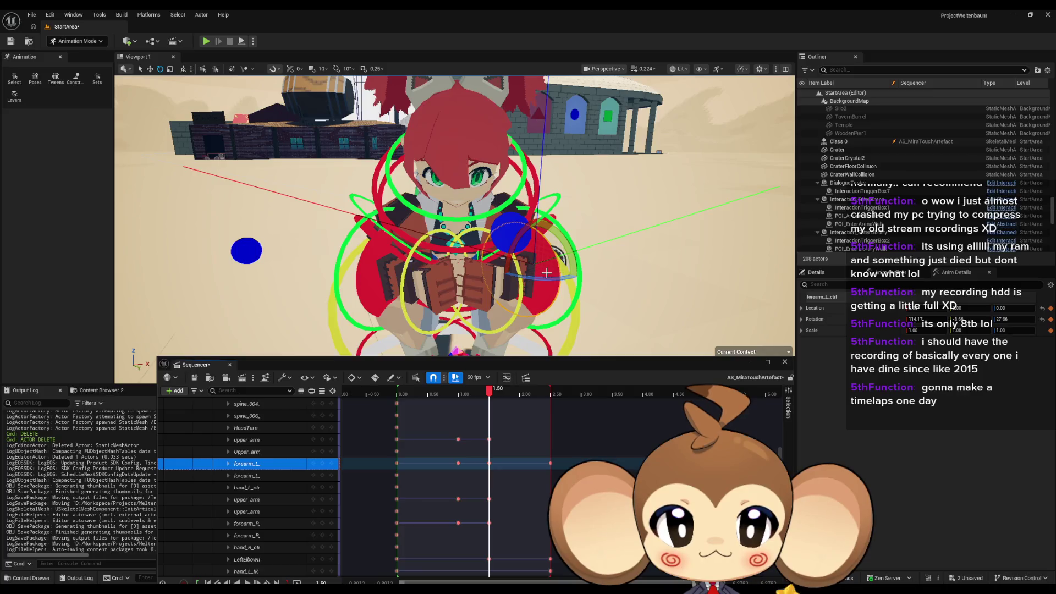
# Step: Compare the left and right forearm controls, checking the left forearm's rotation value of 27.66
pyautogui.click(377, 275)
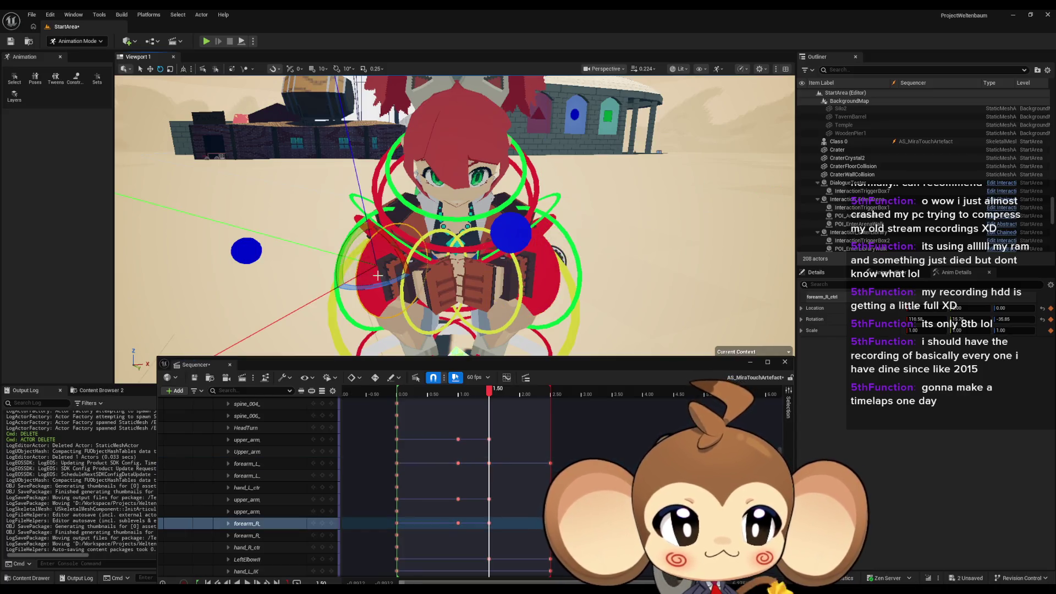
pyautogui.click(385, 283)
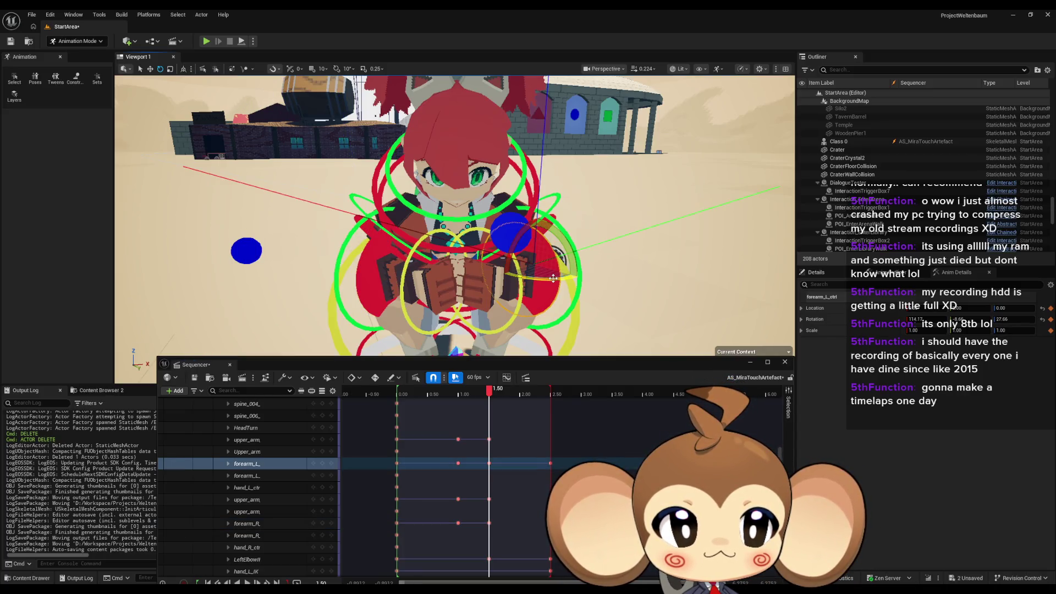
pyautogui.click(377, 275)
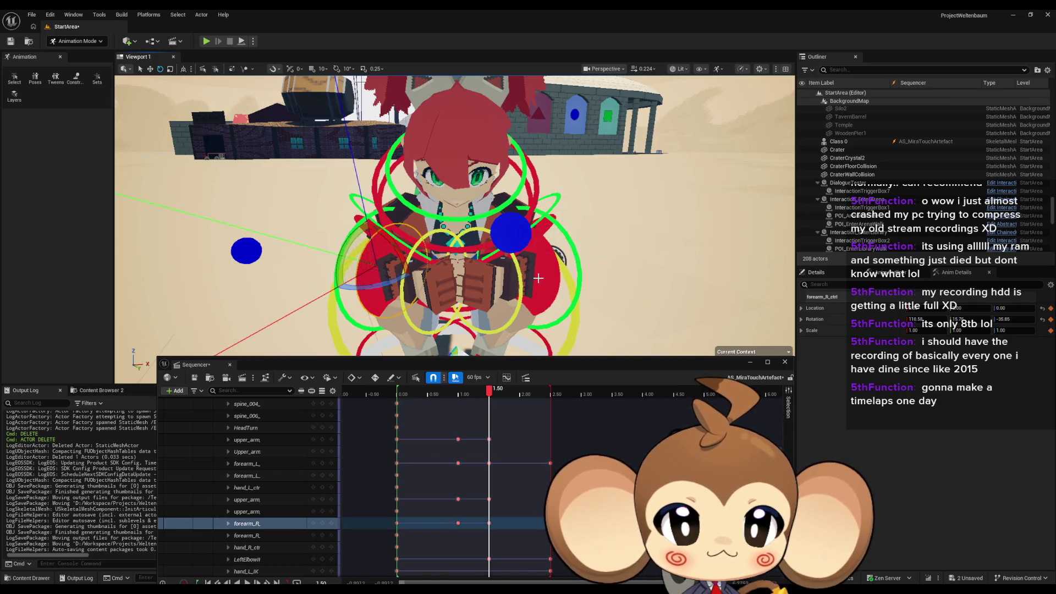
pyautogui.click(415, 281)
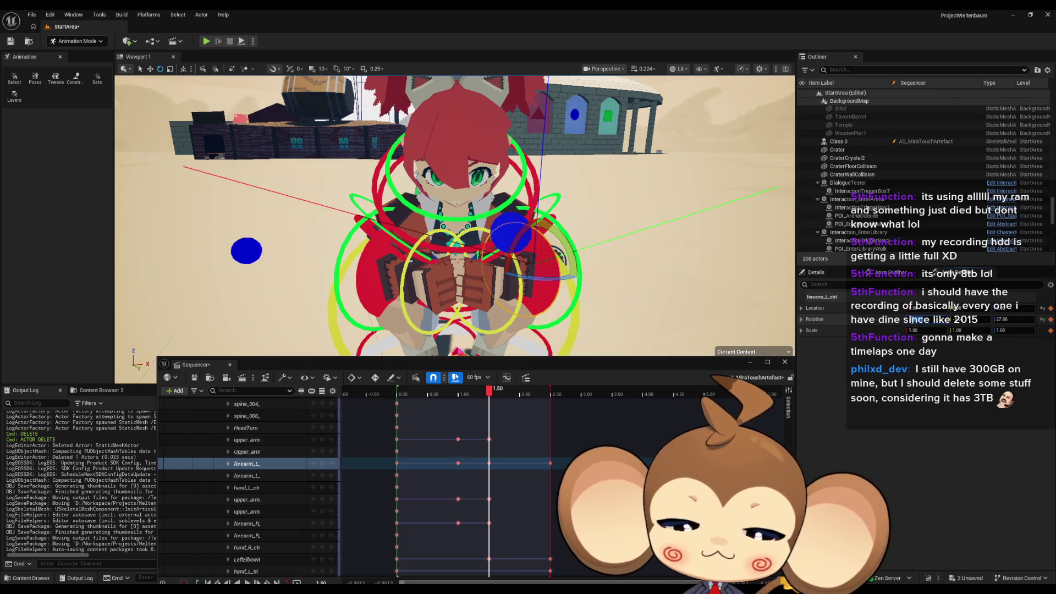
pyautogui.click(372, 288)
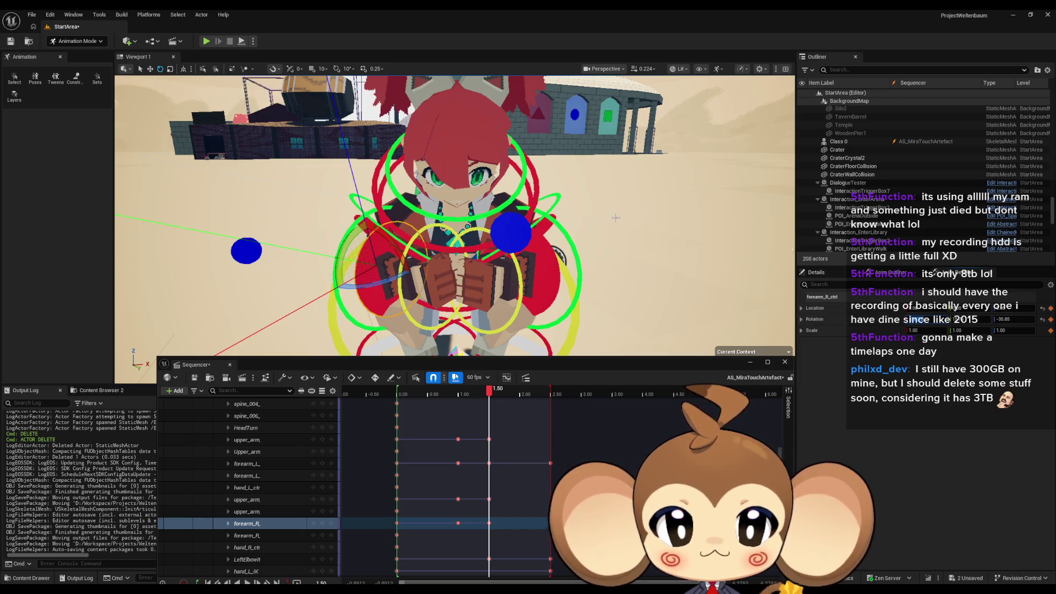
pyautogui.scroll(6, 454, 215)
pyautogui.scroll(4, 454, 214)
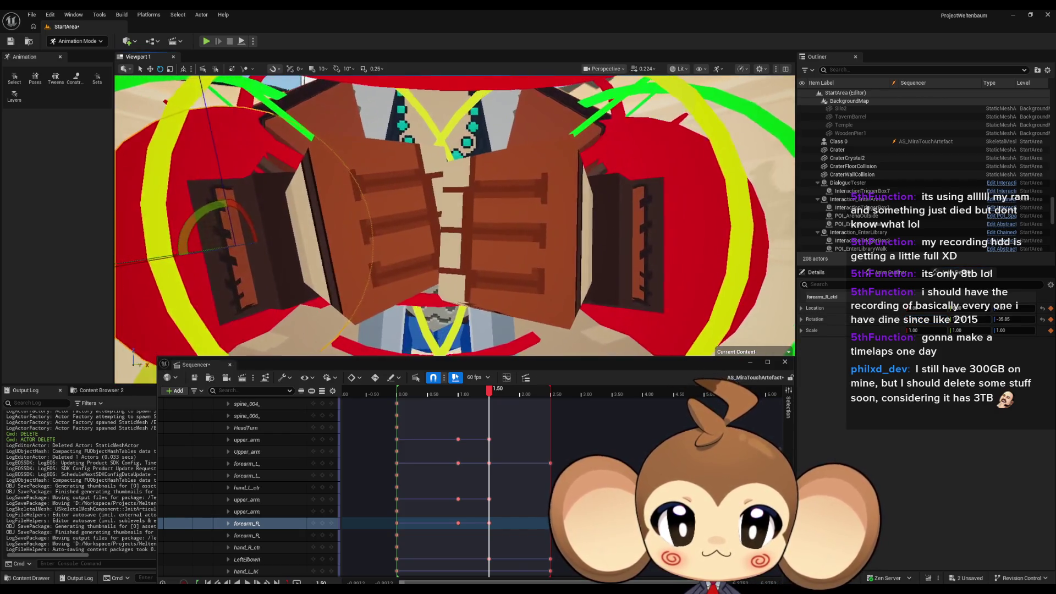
pyautogui.scroll(-8, 454, 214)
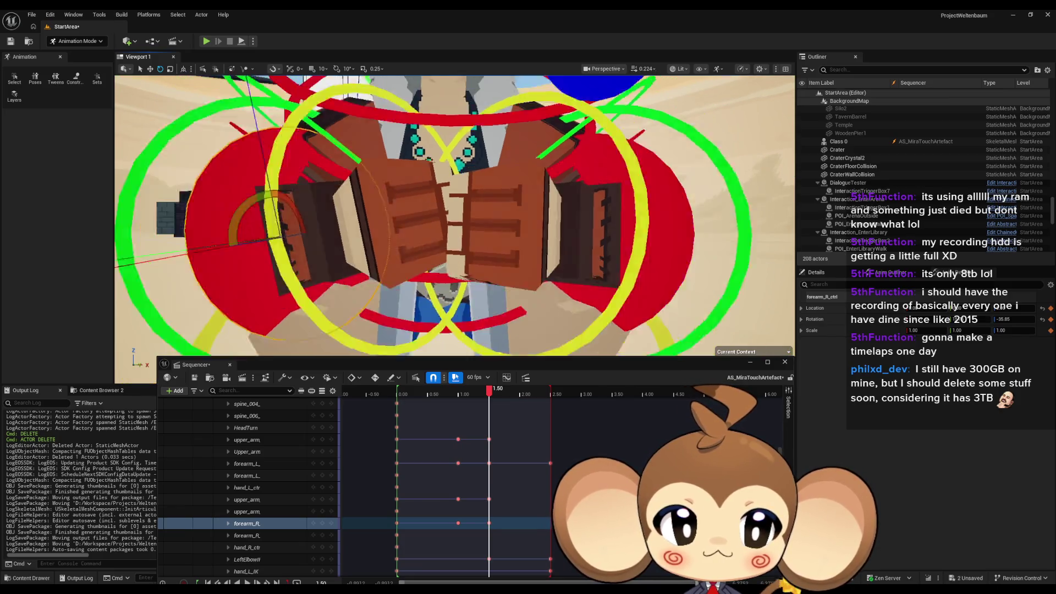
pyautogui.click(602, 229)
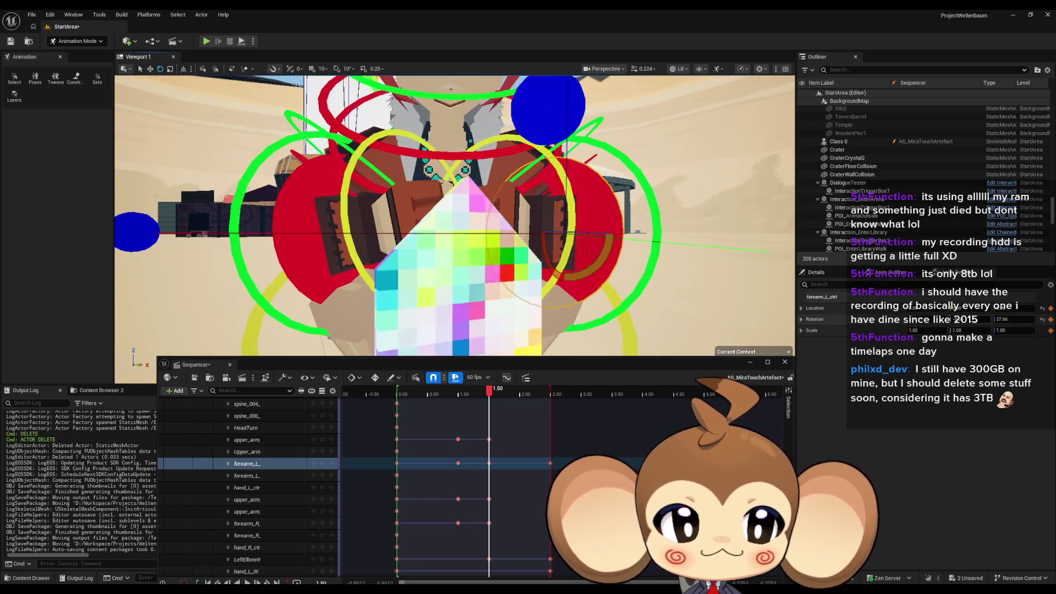
pyautogui.click(960, 319)
pyautogui.click(297, 236)
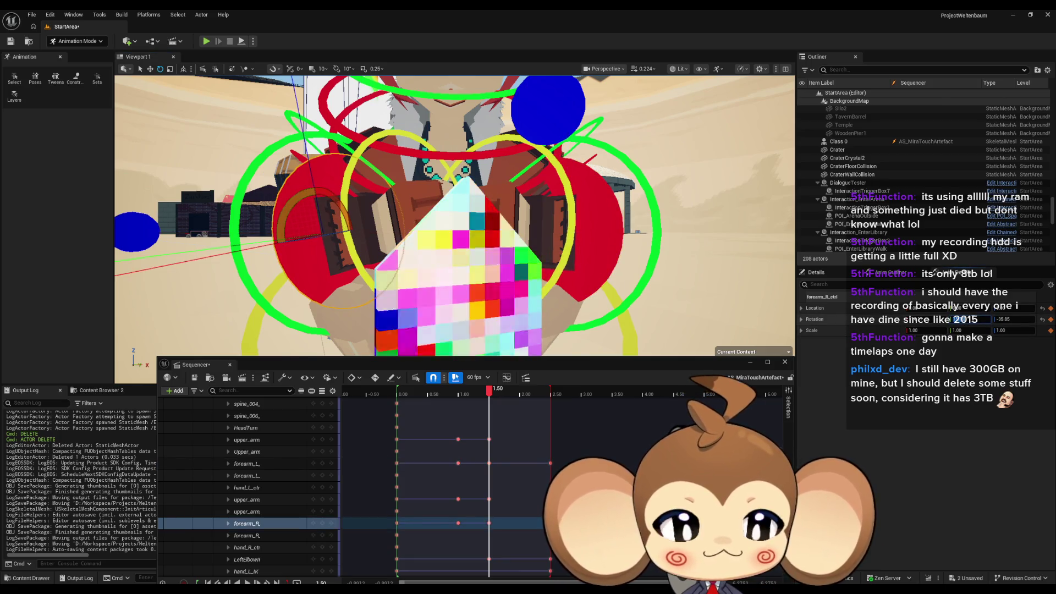
# Step: Rotate the right forearm toward the chest and set its rotation to -27.66
pyautogui.moveTo(958, 318); pyautogui.dragTo(929, 308)
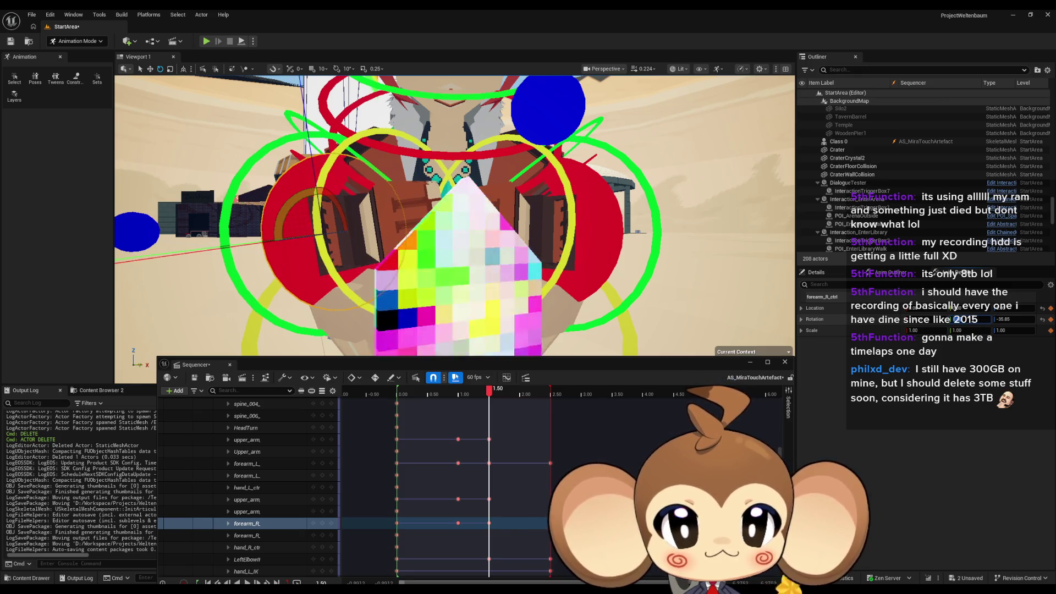
pyautogui.click(577, 205)
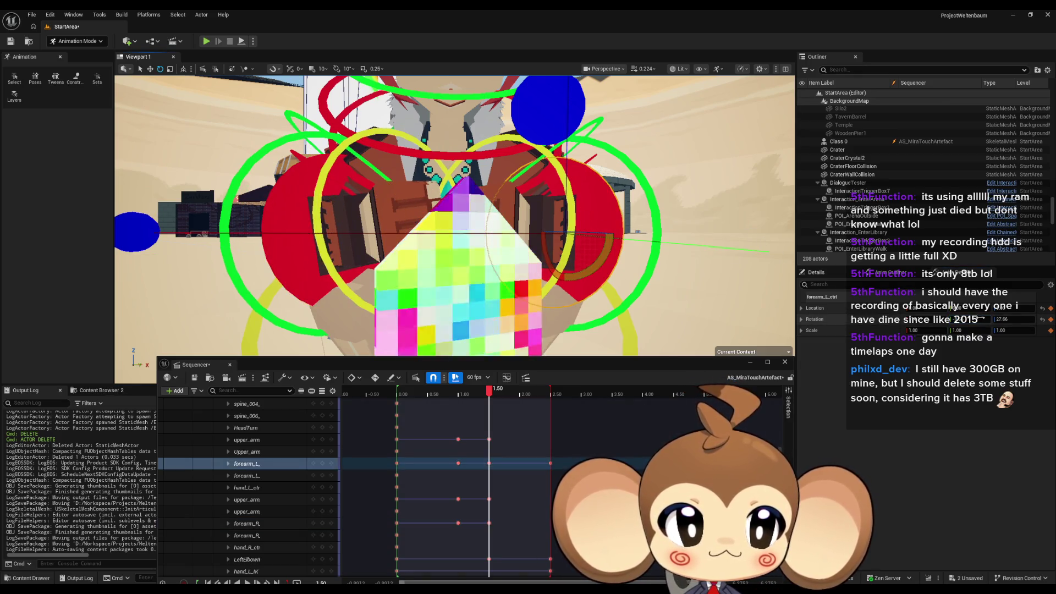
pyautogui.click(292, 253)
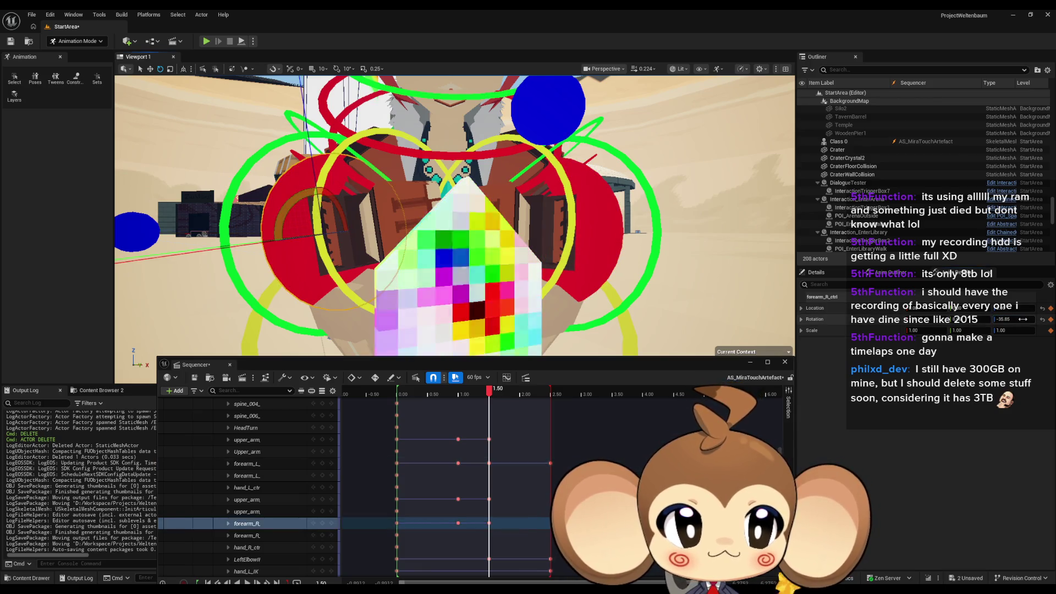
pyautogui.click(1027, 319)
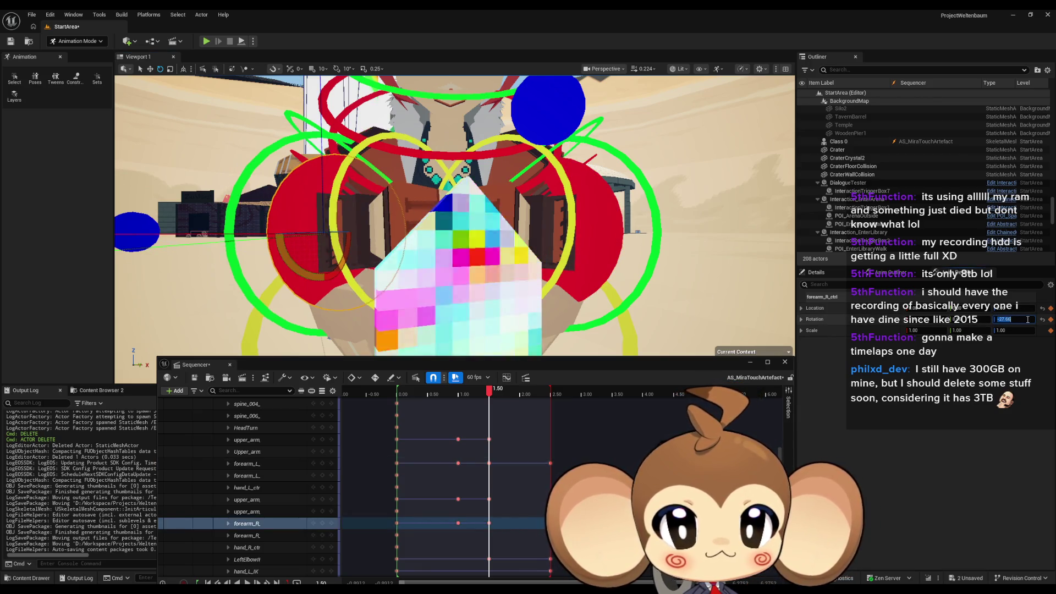
pyautogui.scroll(-5, 454, 214)
pyautogui.scroll(1, 478, 223)
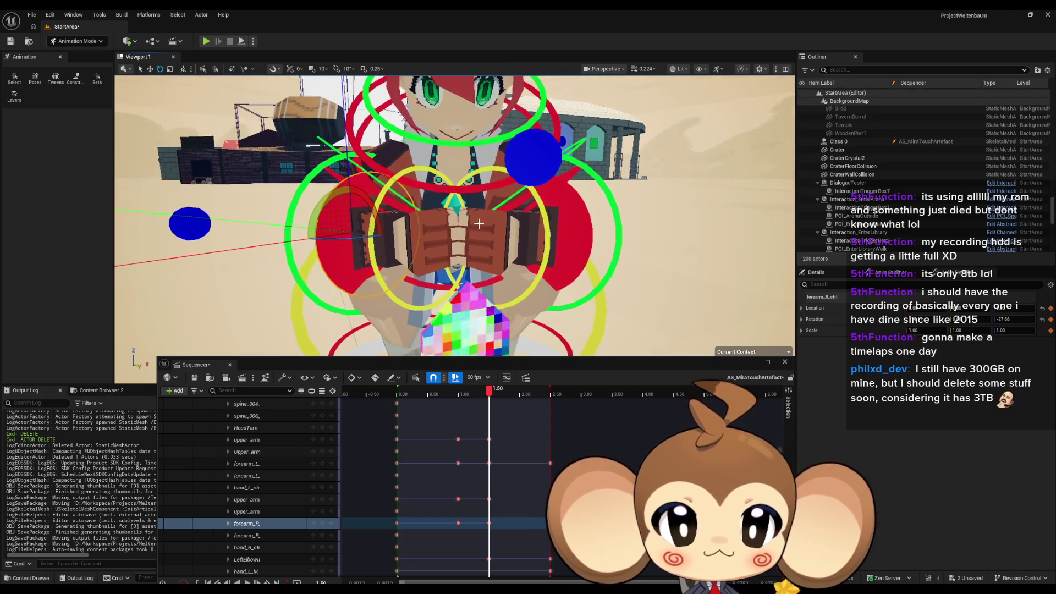
pyautogui.scroll(3, 454, 214)
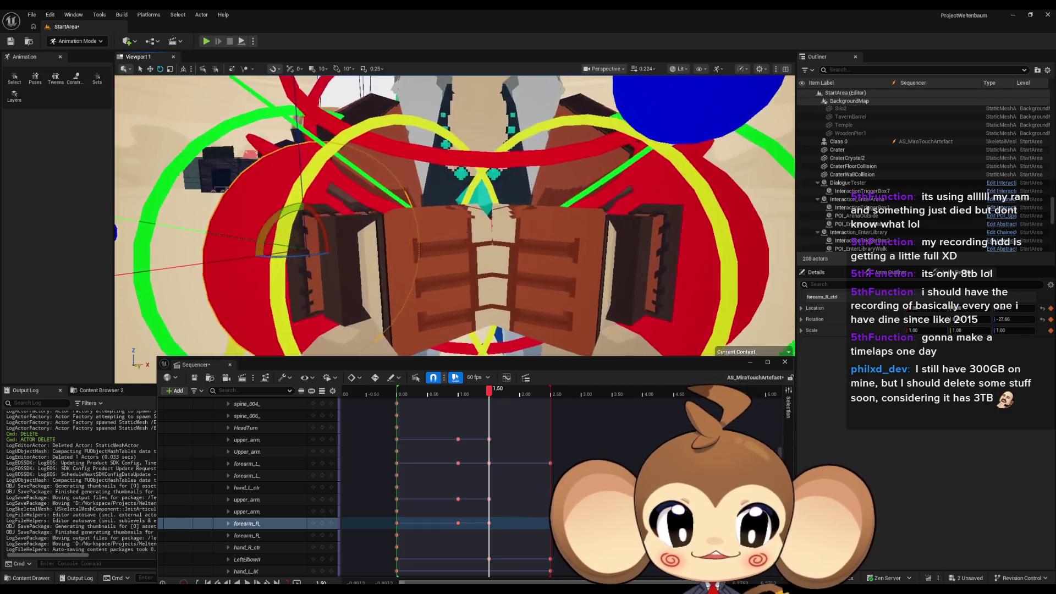
# Step: Select the right forearm's track and scrub back to preview the early pose
pyautogui.moveTo(454, 214); pyautogui.dragTo(454, 132)
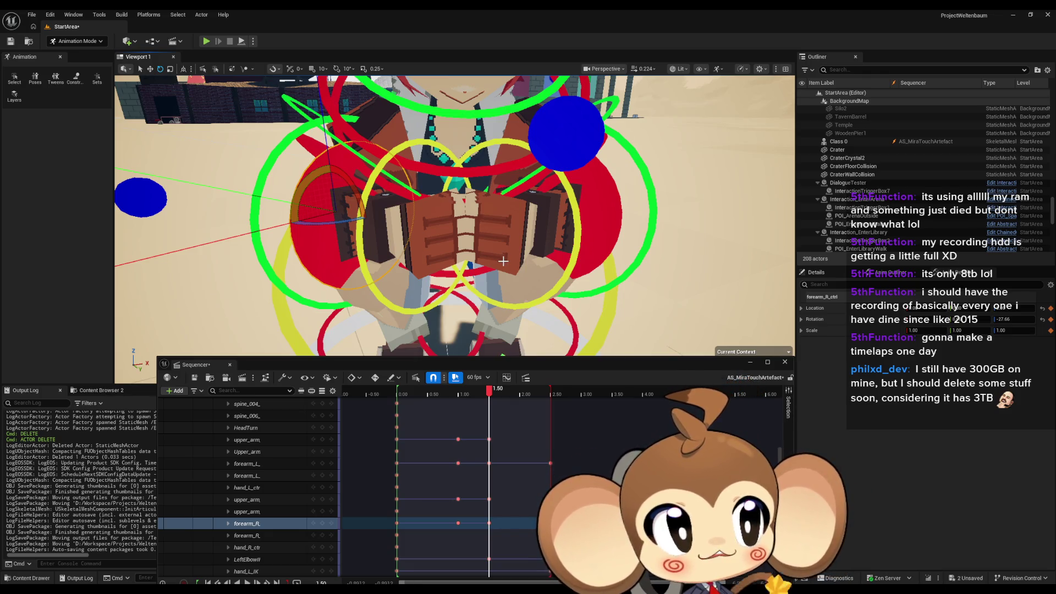
pyautogui.scroll(-3, 501, 268)
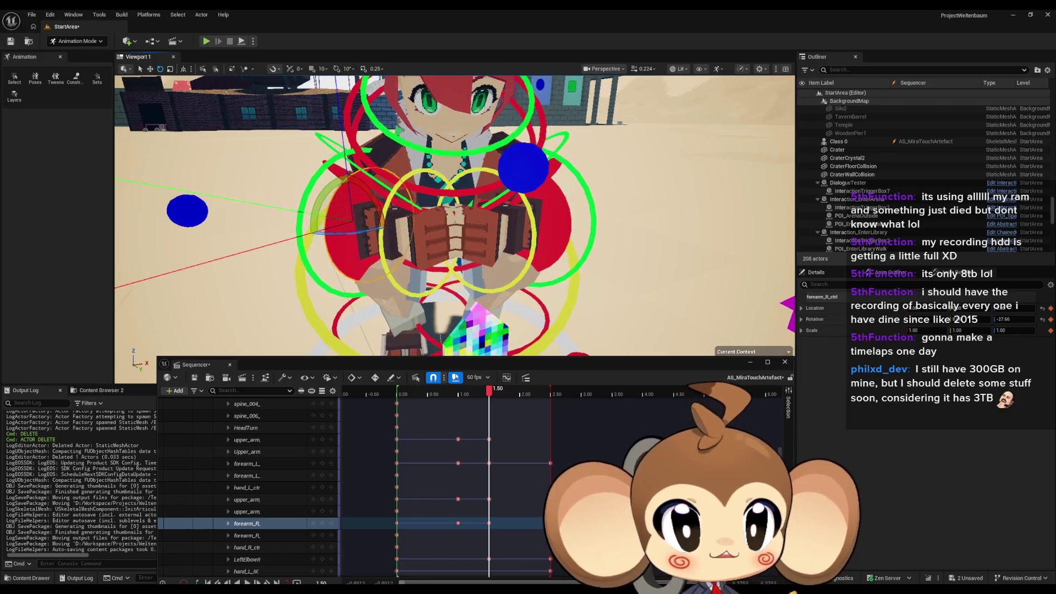
pyautogui.click(322, 523)
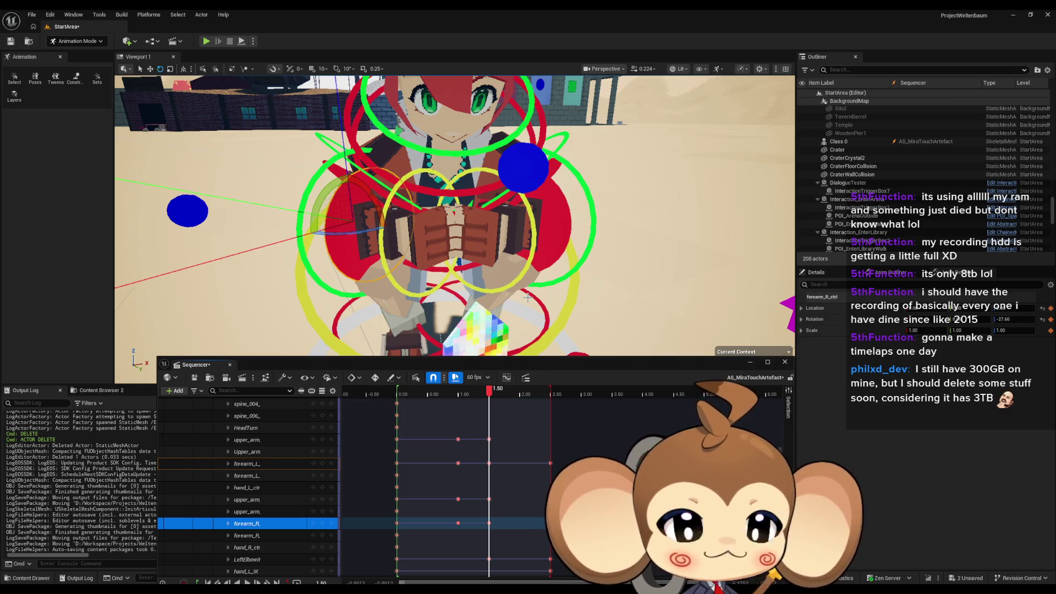
pyautogui.moveTo(488, 391)
pyautogui.mouseDown()
pyautogui.moveTo(379, 385)
pyautogui.moveTo(548, 377)
pyautogui.mouseUp()
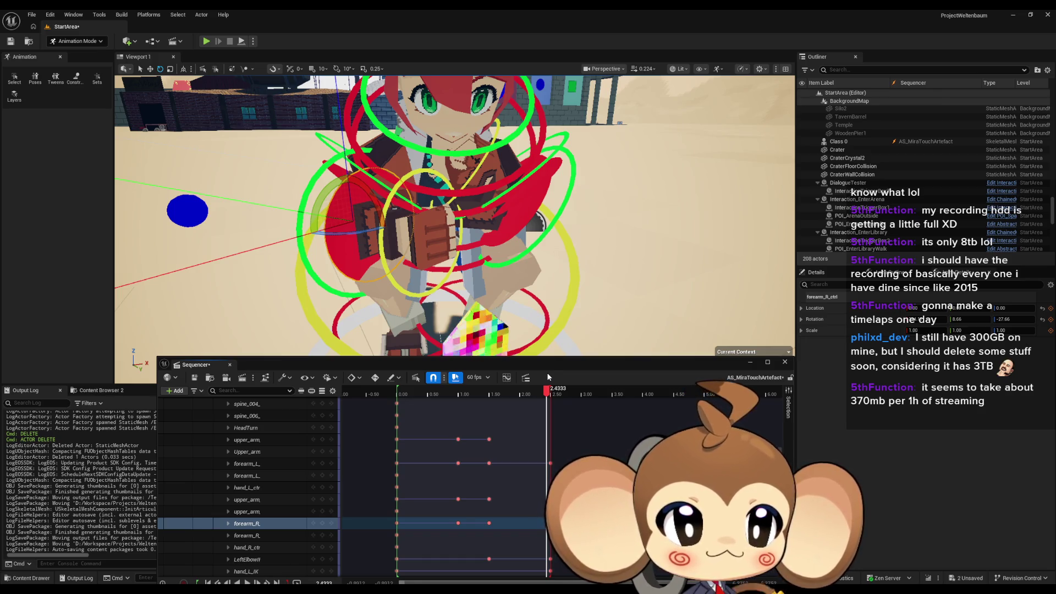
pyautogui.moveTo(548, 377)
pyautogui.mouseDown()
pyautogui.moveTo(435, 377)
pyautogui.moveTo(445, 372)
pyautogui.mouseUp()
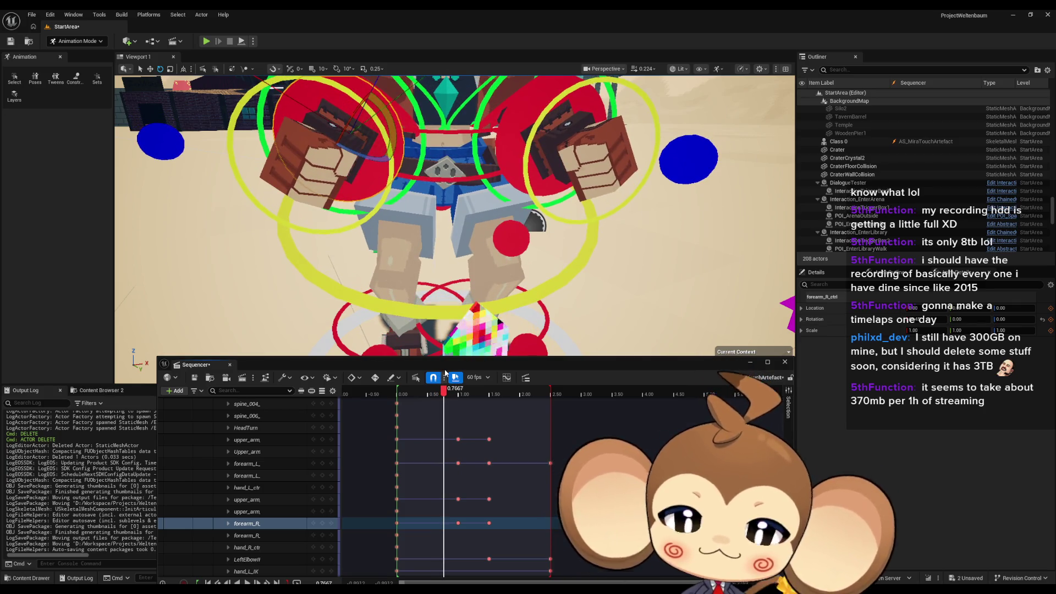
pyautogui.moveTo(445, 372)
pyautogui.mouseDown()
pyautogui.moveTo(571, 362)
pyautogui.moveTo(484, 360)
pyautogui.moveTo(555, 343)
pyautogui.moveTo(525, 338)
pyautogui.moveTo(594, 319)
pyautogui.moveTo(511, 321)
pyautogui.moveTo(503, 363)
pyautogui.mouseUp()
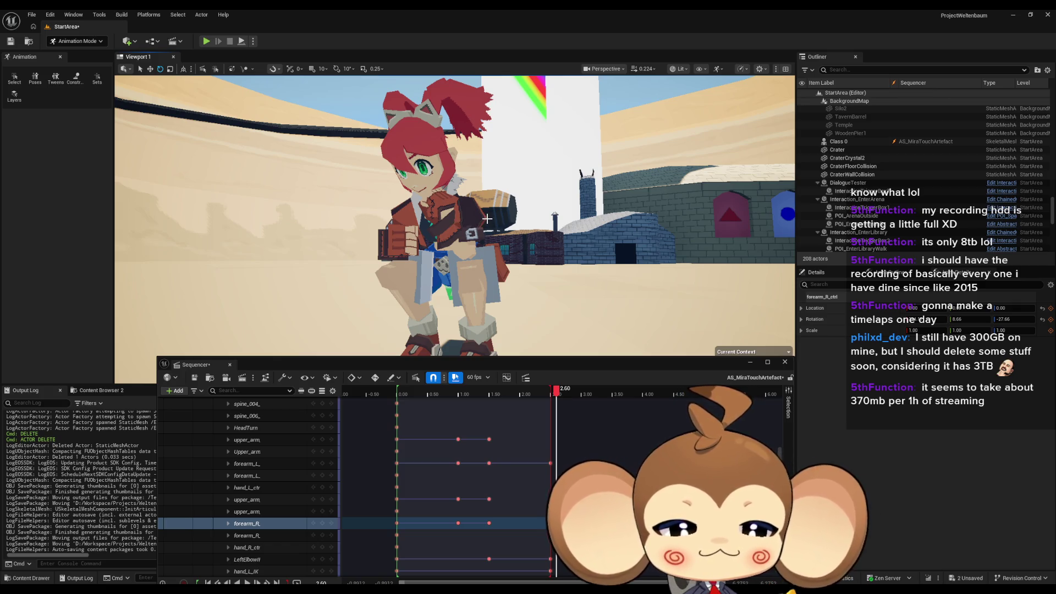
# Step: Shift the timeline to start at 0.00 and play the sequence to preview the retimed keys
pyautogui.moveTo(487, 218)
pyautogui.mouseDown()
pyautogui.moveTo(506, 219)
pyautogui.moveTo(495, 242)
pyautogui.moveTo(517, 276)
pyautogui.moveTo(495, 248)
pyautogui.mouseUp()
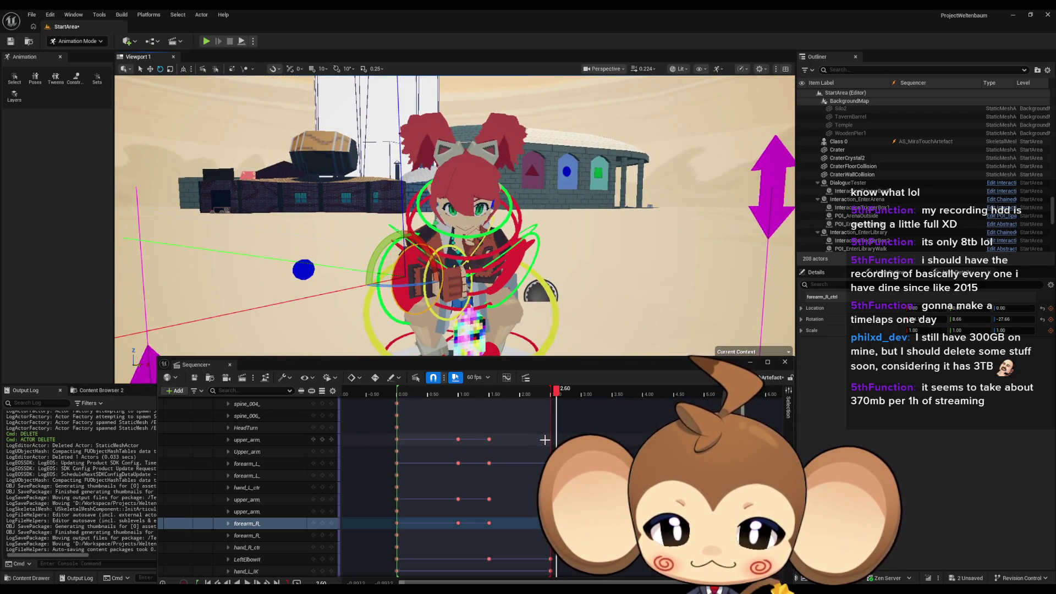
pyautogui.moveTo(550, 439); pyautogui.dragTo(505, 456)
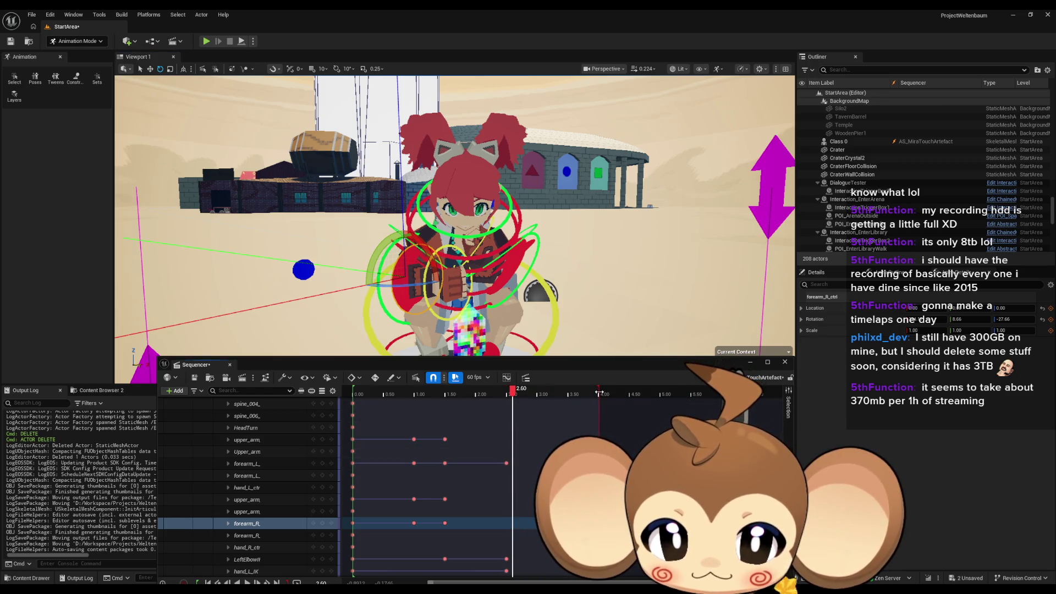
pyautogui.scroll(-5, 489, 431)
pyautogui.moveTo(500, 501)
pyautogui.mouseDown()
pyautogui.moveTo(542, 410)
pyautogui.moveTo(541, 450)
pyautogui.mouseUp()
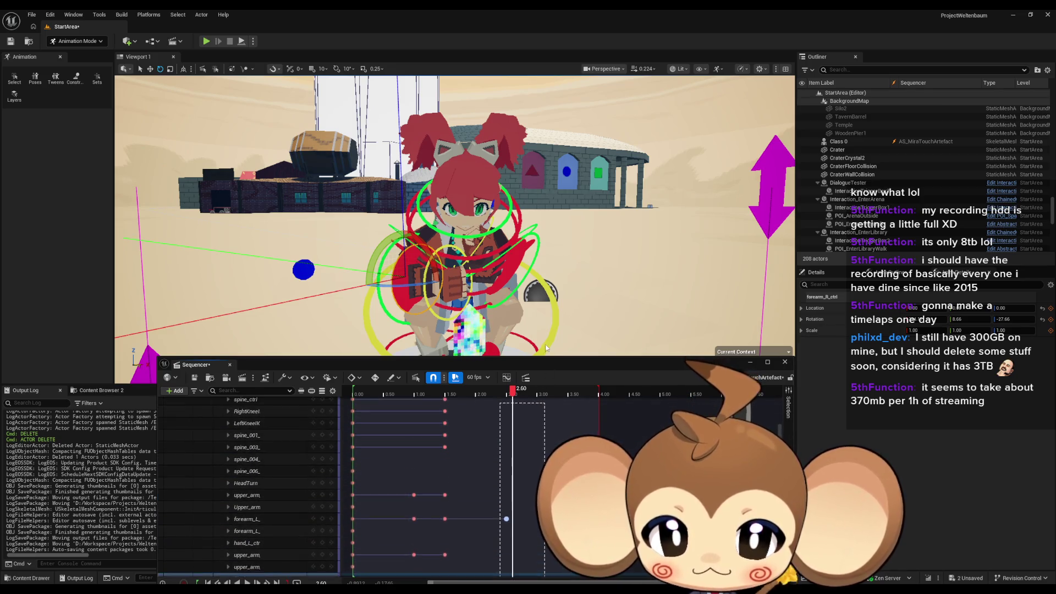
pyautogui.scroll(7, 535, 455)
pyautogui.scroll(-4, 535, 455)
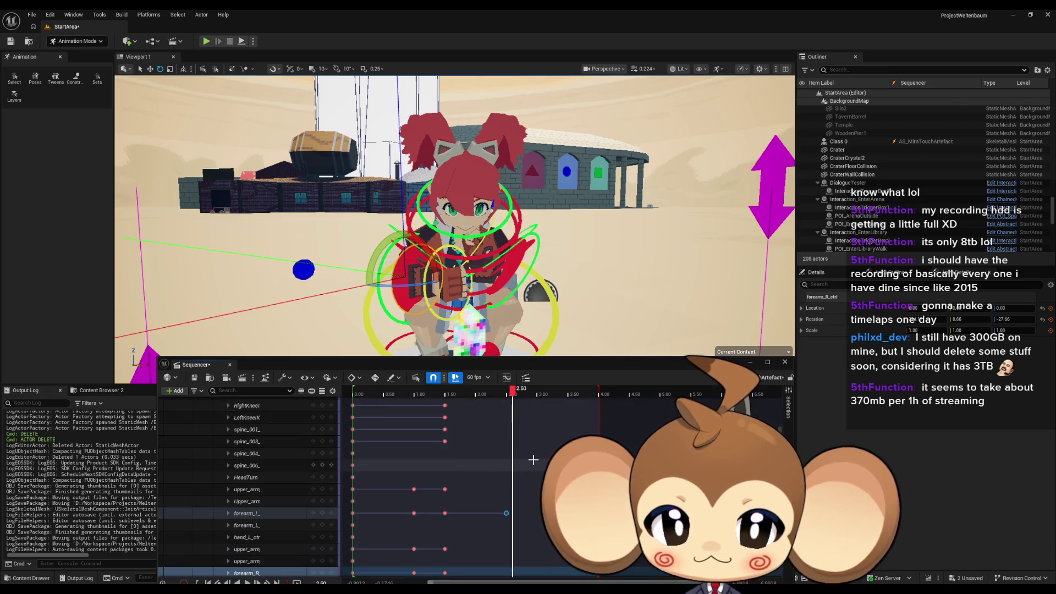
pyautogui.moveTo(509, 512); pyautogui.dragTo(516, 512)
pyautogui.press('space')
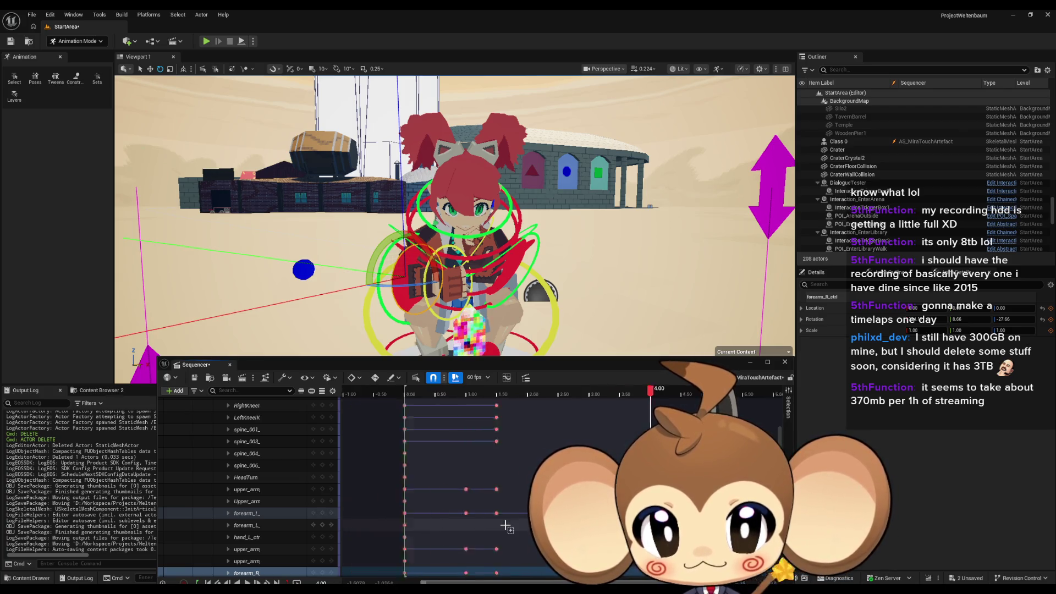
# Step: Collapse the Mira_V2_CtrlRig track so its bone control rows are hidden
pyautogui.scroll(5, 483, 469)
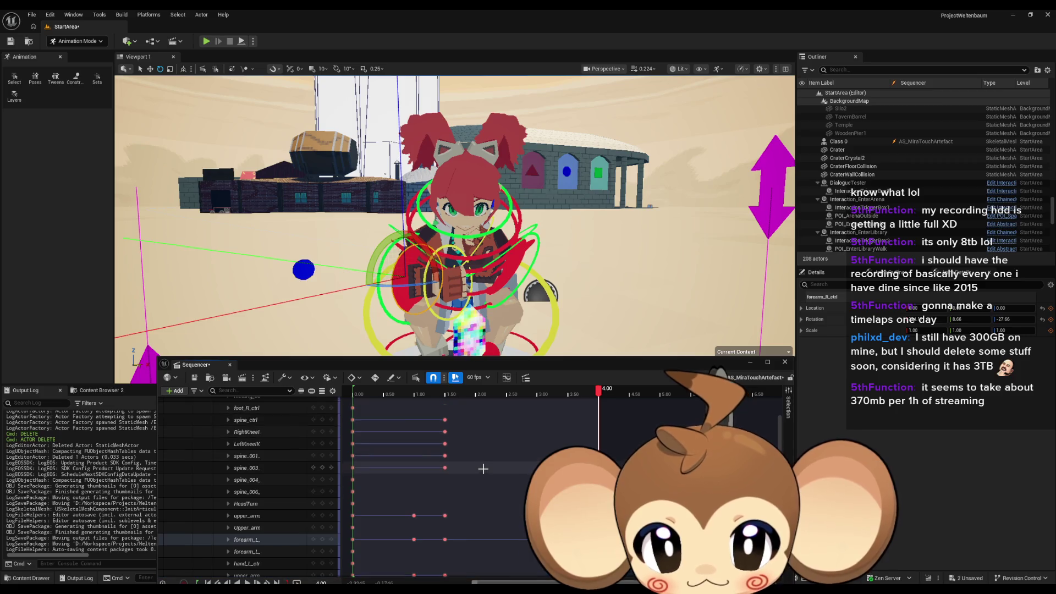
pyautogui.moveTo(440, 438); pyautogui.dragTo(459, 471)
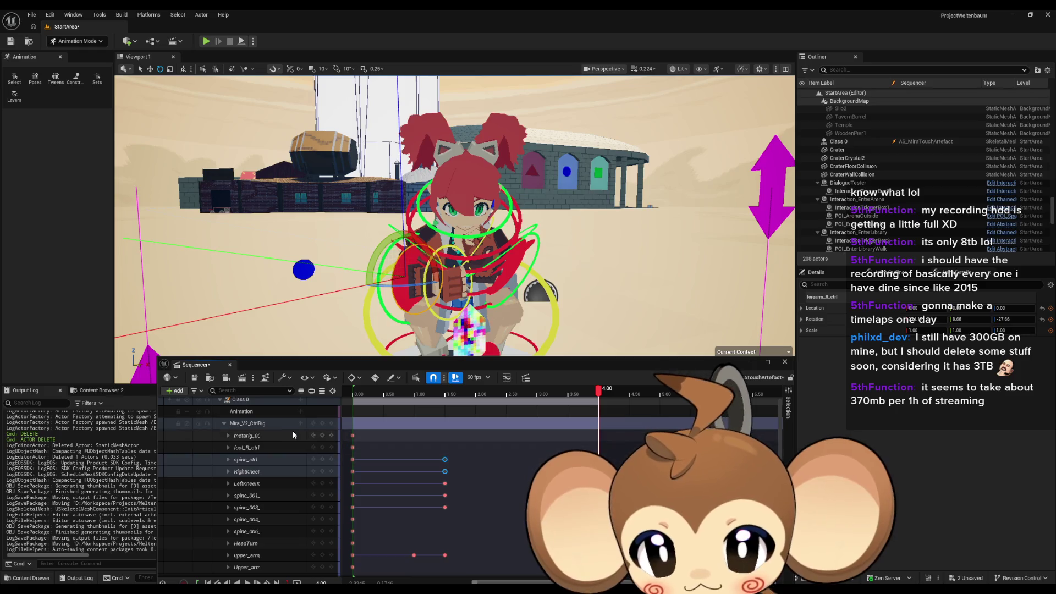
pyautogui.press('v')
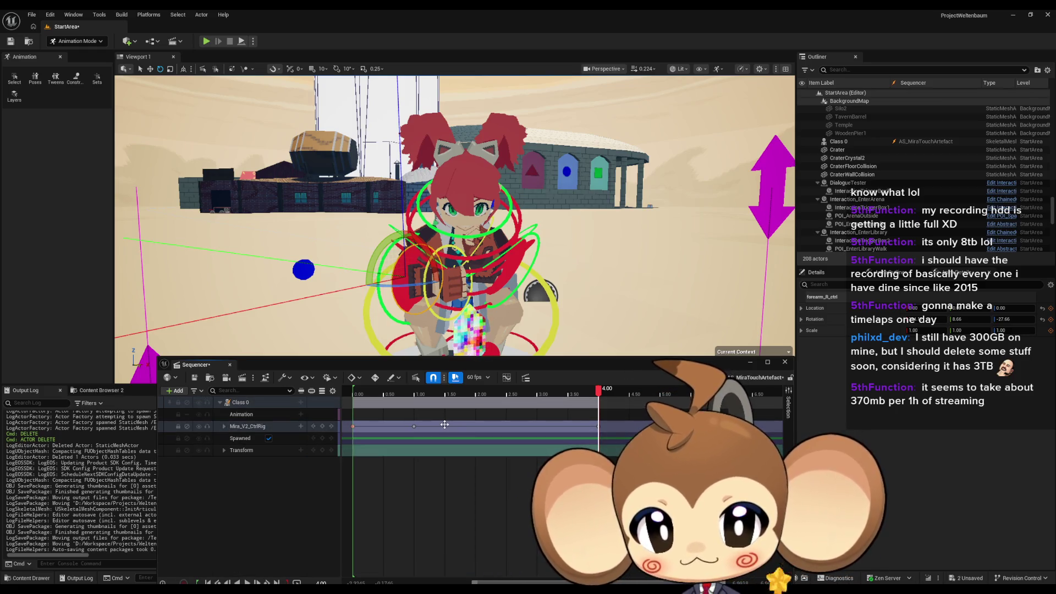
pyautogui.click(445, 395)
pyautogui.moveTo(445, 396)
pyautogui.mouseDown()
pyautogui.moveTo(477, 393)
pyautogui.moveTo(415, 392)
pyautogui.moveTo(477, 396)
pyautogui.mouseUp()
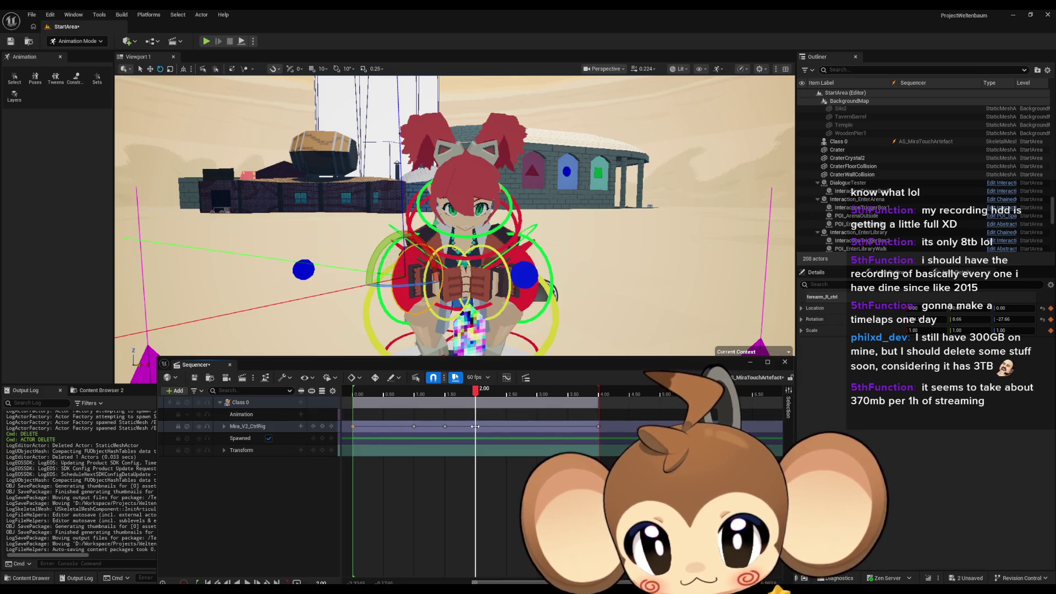
pyautogui.moveTo(406, 394)
pyautogui.mouseDown()
pyautogui.moveTo(392, 389)
pyautogui.moveTo(540, 404)
pyautogui.mouseUp()
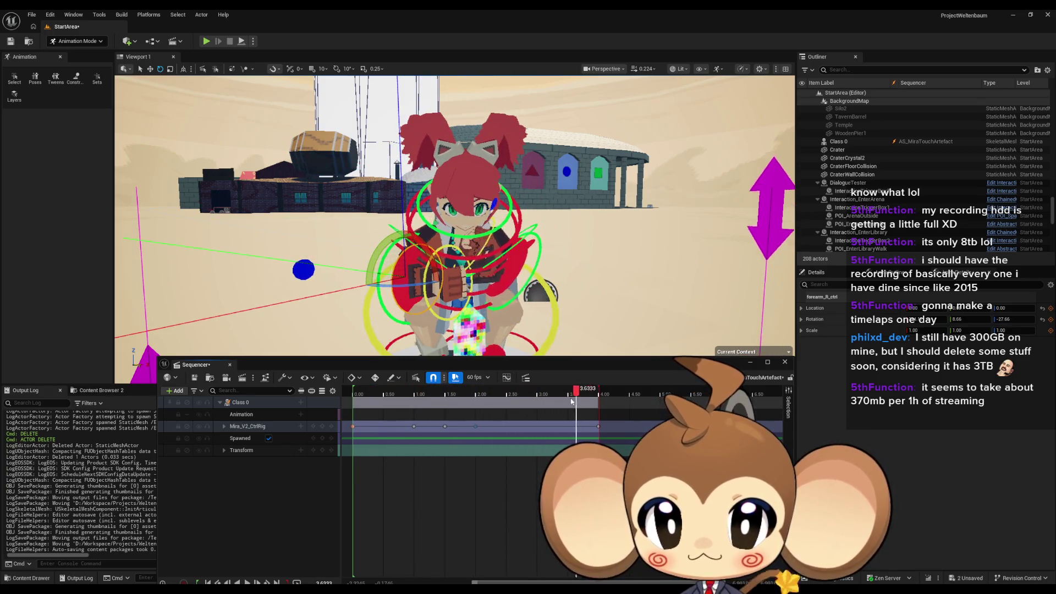
pyautogui.moveTo(570, 402)
pyautogui.mouseDown()
pyautogui.moveTo(364, 392)
pyautogui.moveTo(589, 386)
pyautogui.mouseUp()
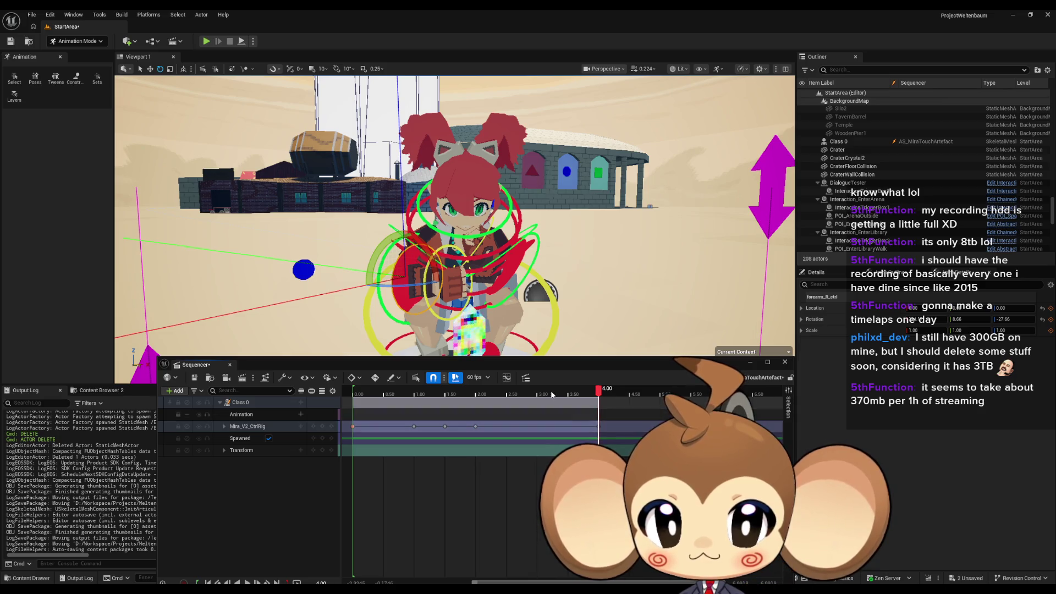
pyautogui.scroll(5, 503, 317)
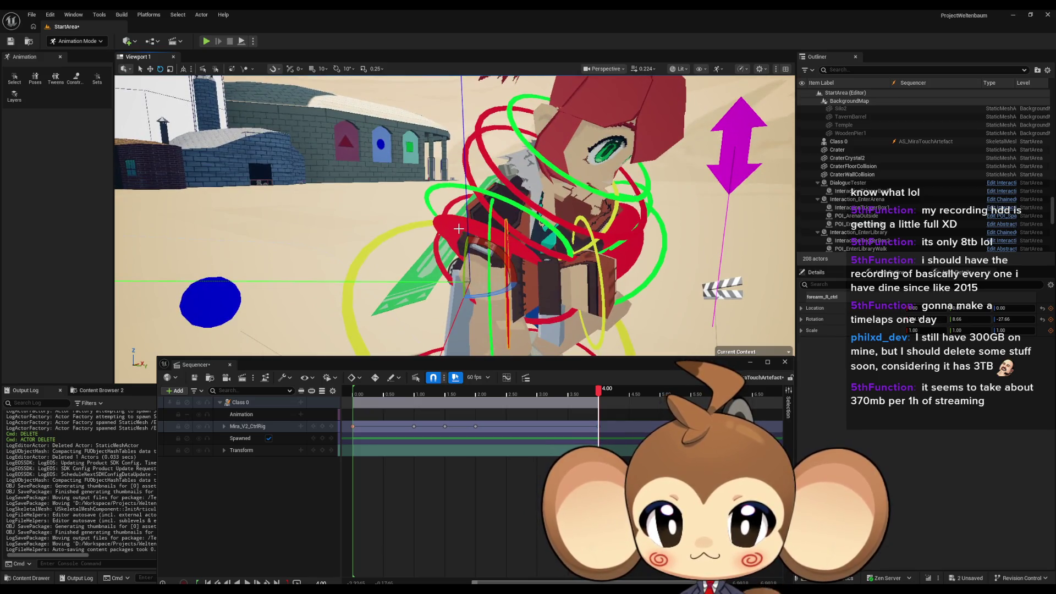
# Step: Rotate the right upper arm about 13° and right forearm about 15°, keying both at 4.00
pyautogui.click(512, 250)
pyautogui.moveTo(512, 250); pyautogui.dragTo(652, 252)
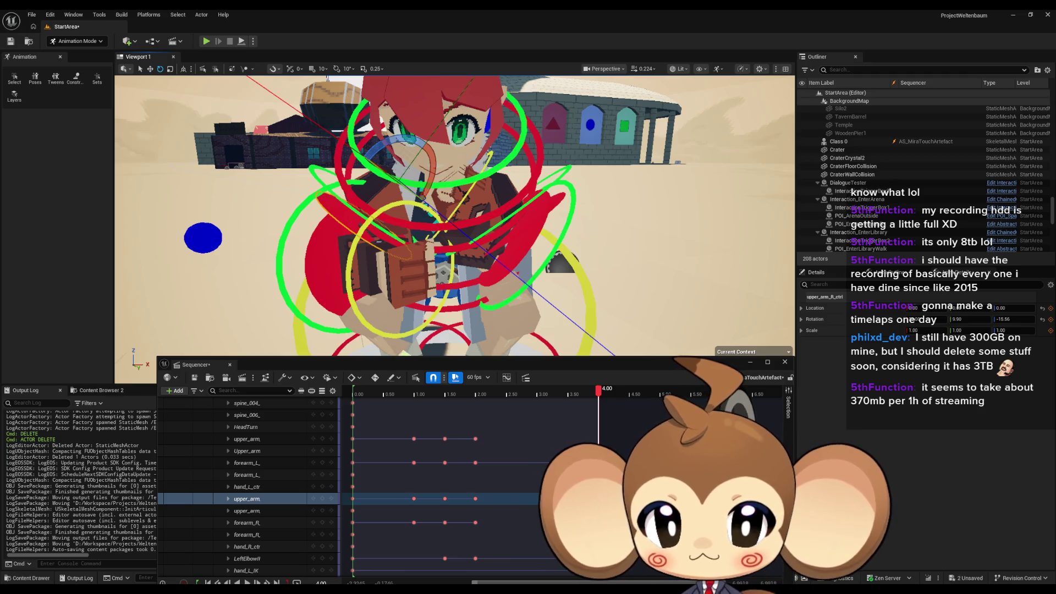
pyautogui.moveTo(442, 202)
pyautogui.mouseDown()
pyautogui.moveTo(441, 237)
pyautogui.moveTo(442, 209)
pyautogui.moveTo(406, 188)
pyautogui.moveTo(396, 203)
pyautogui.moveTo(396, 192)
pyautogui.mouseUp()
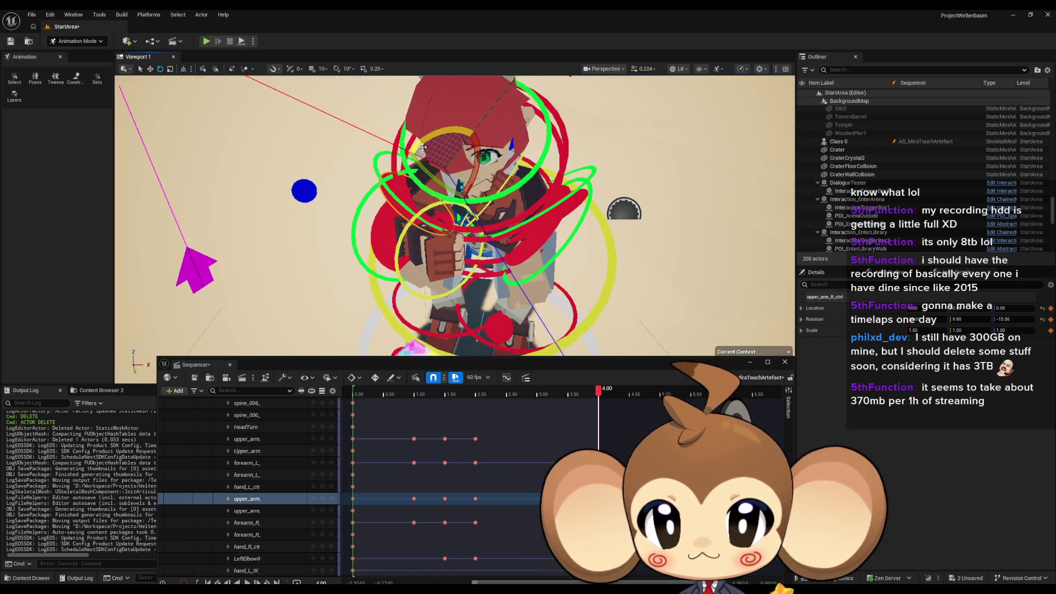
pyautogui.moveTo(405, 150); pyautogui.dragTo(379, 164)
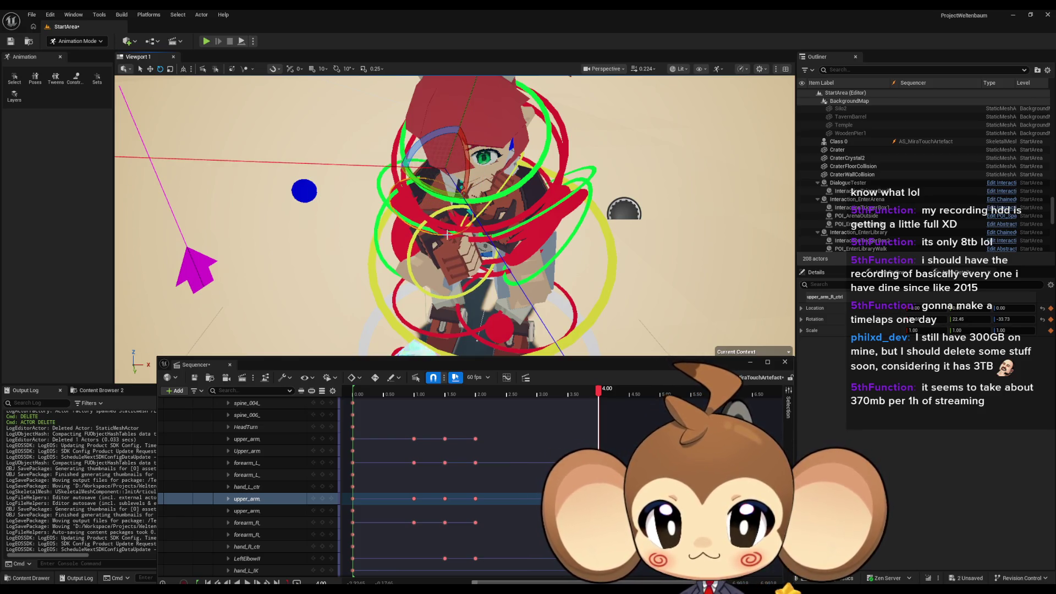
pyautogui.moveTo(448, 234); pyautogui.dragTo(414, 254)
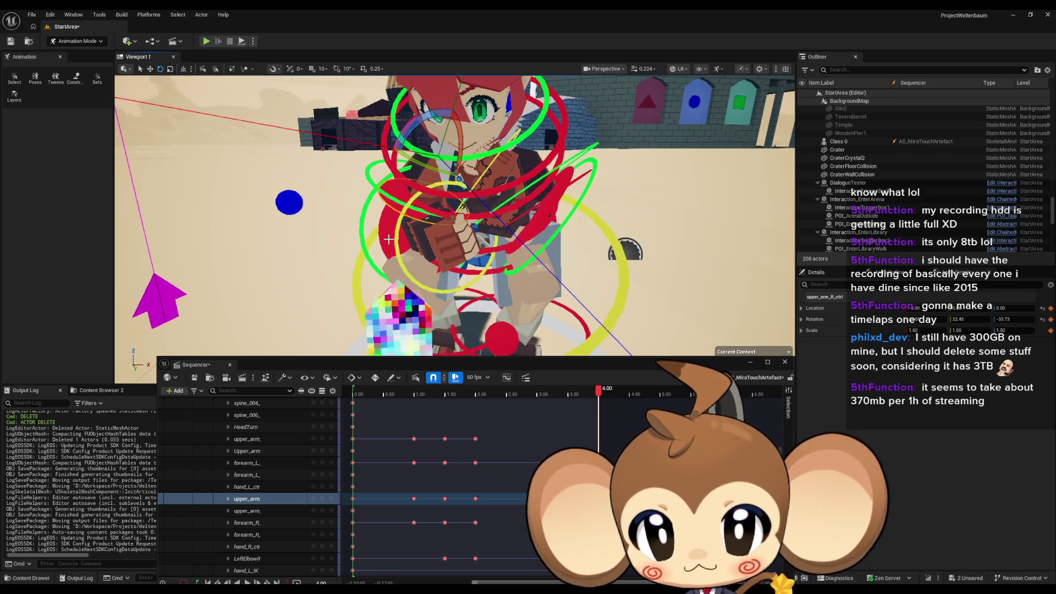
pyautogui.click(349, 458)
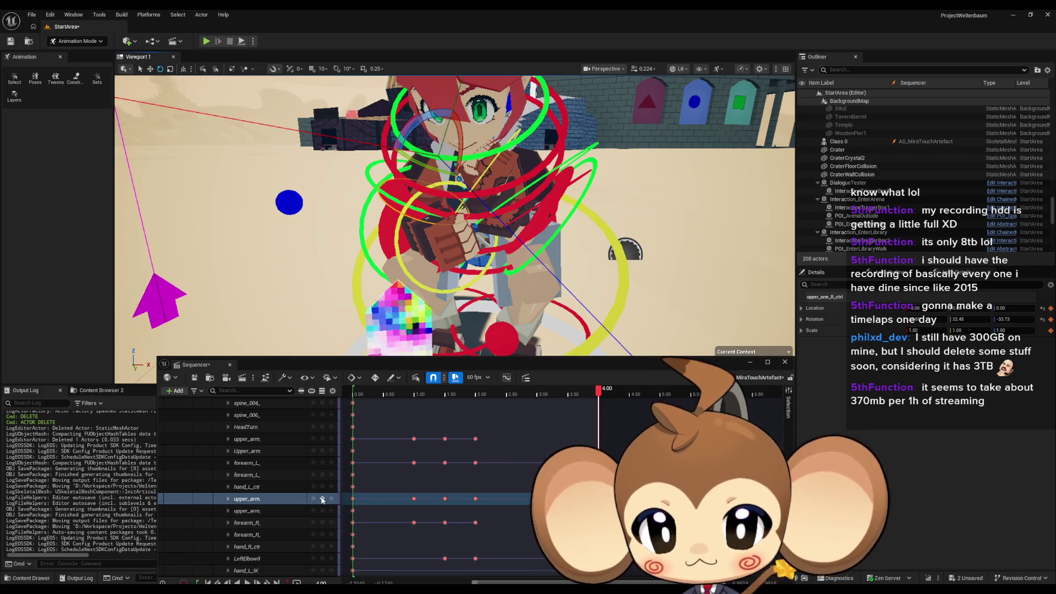
pyautogui.click(323, 500)
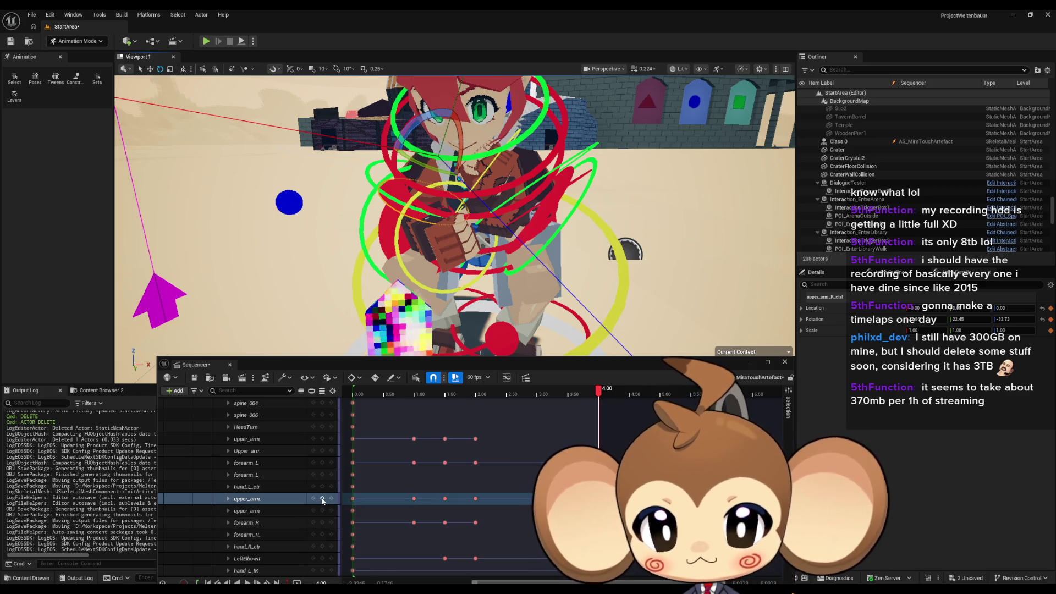
pyautogui.click(389, 236)
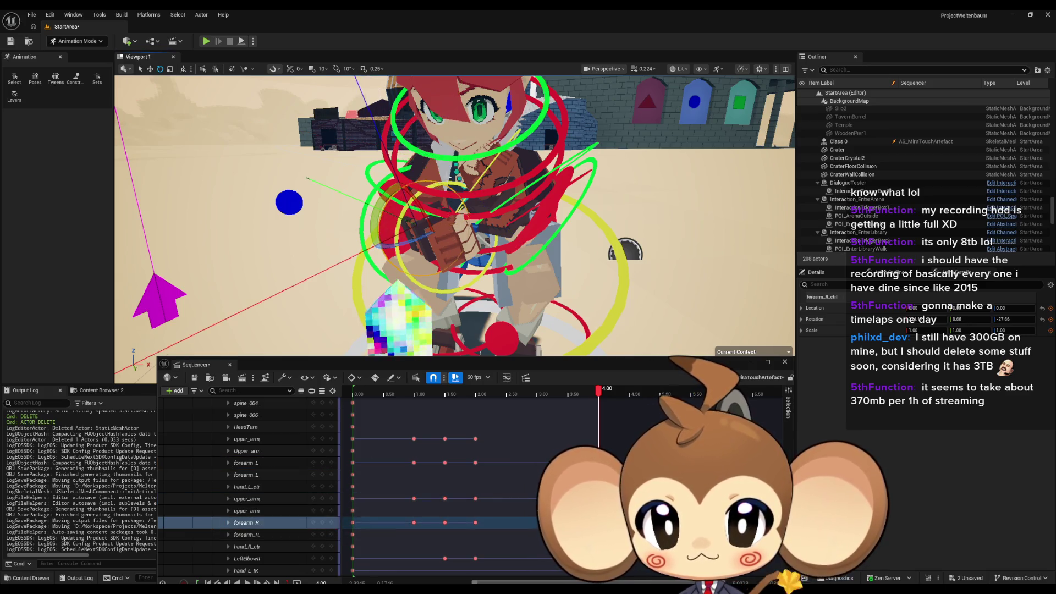
pyautogui.moveTo(388, 206)
pyautogui.mouseDown()
pyautogui.moveTo(357, 236)
pyautogui.moveTo(383, 207)
pyautogui.moveTo(396, 233)
pyautogui.moveTo(354, 226)
pyautogui.mouseUp()
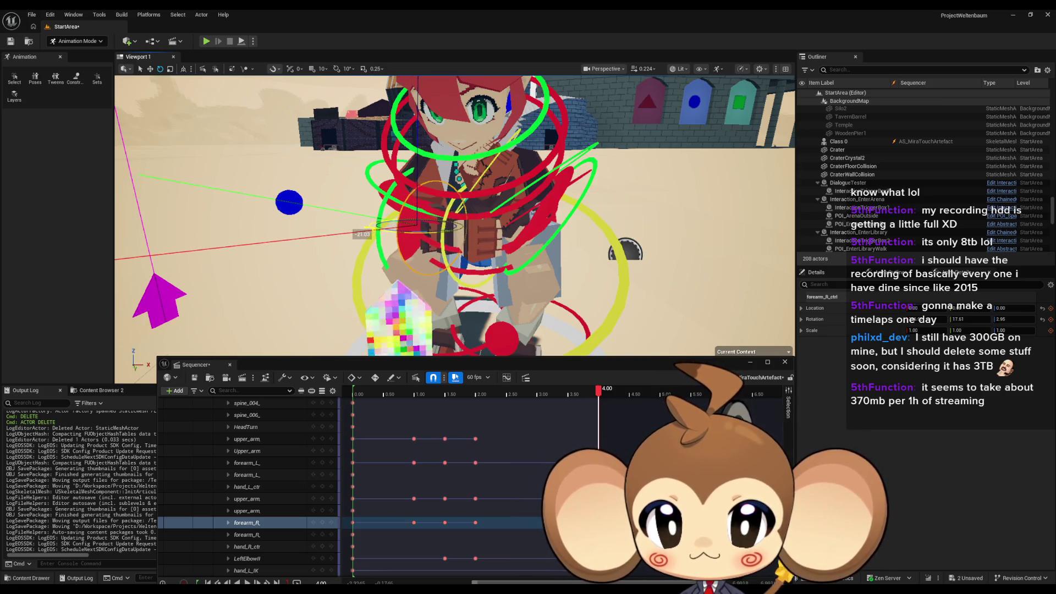
pyautogui.click(322, 522)
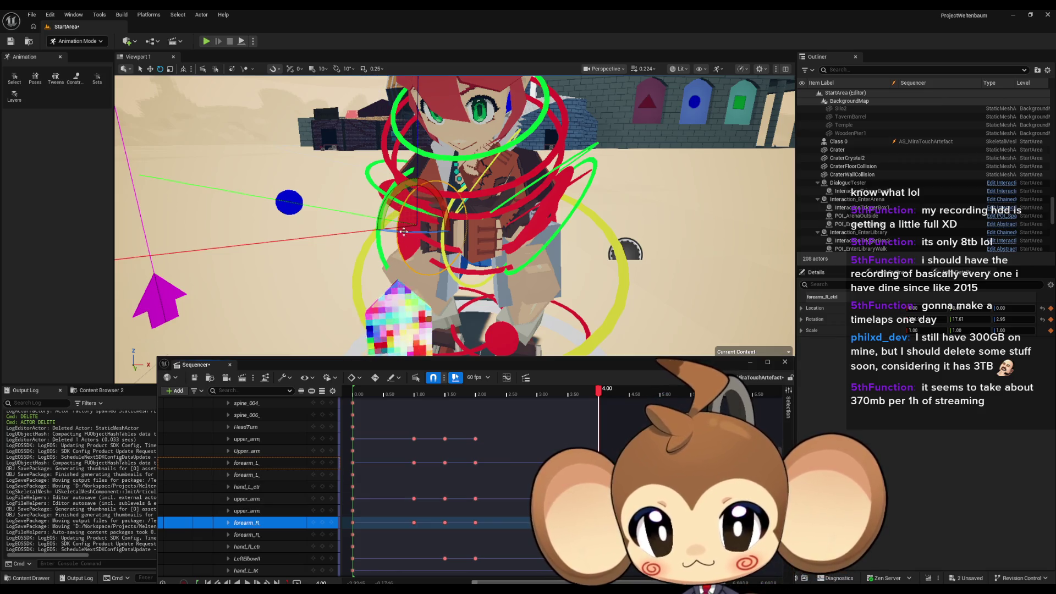
# Step: Check the pose with rig controls hidden, turn the right upper arm about 18°, and re-key it
pyautogui.click(246, 499)
pyautogui.press('f')
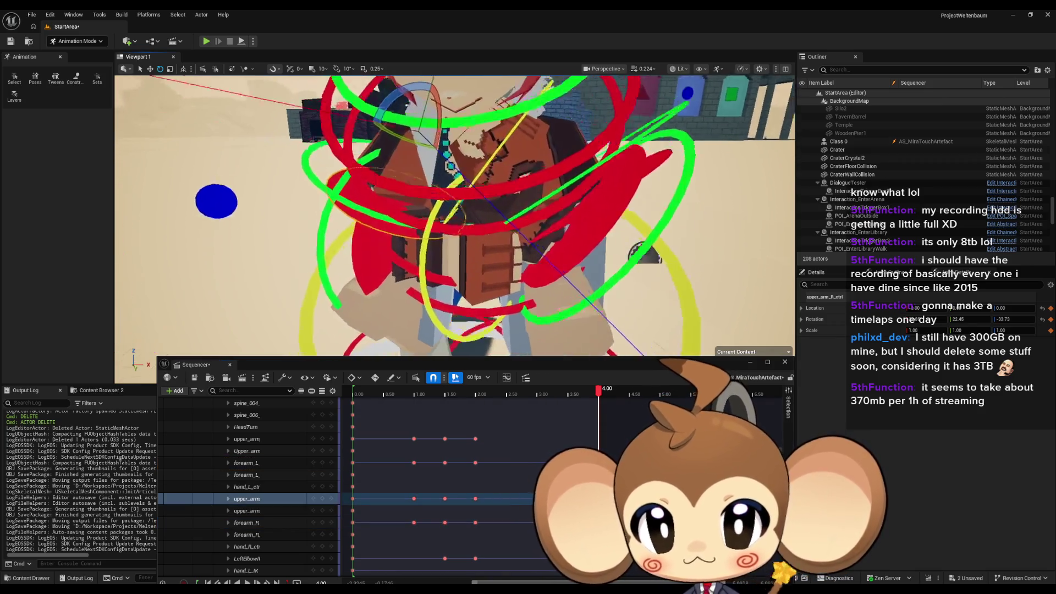
pyautogui.scroll(-5, 454, 215)
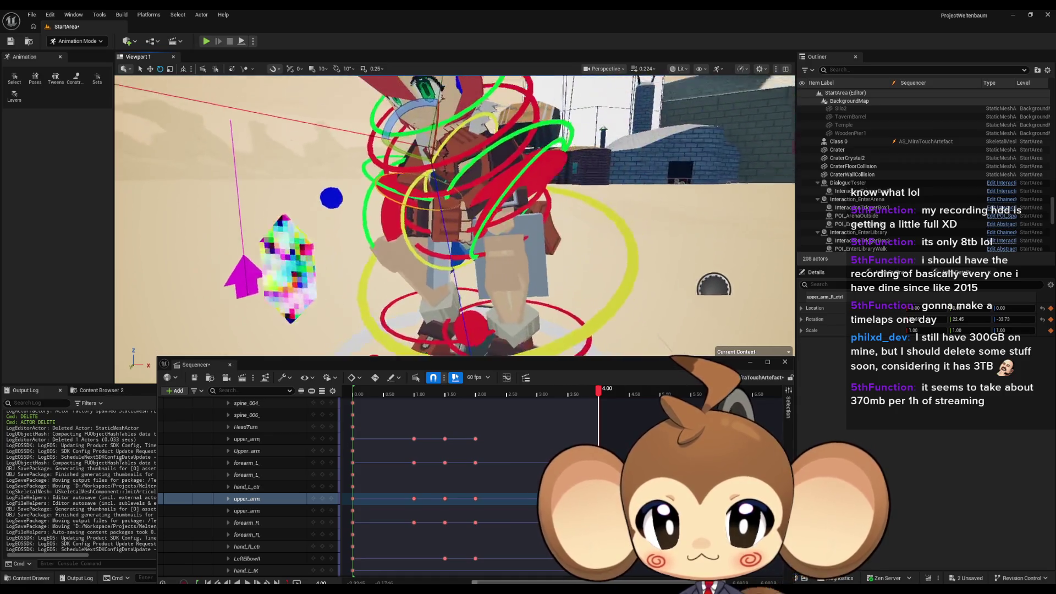
pyautogui.press('g')
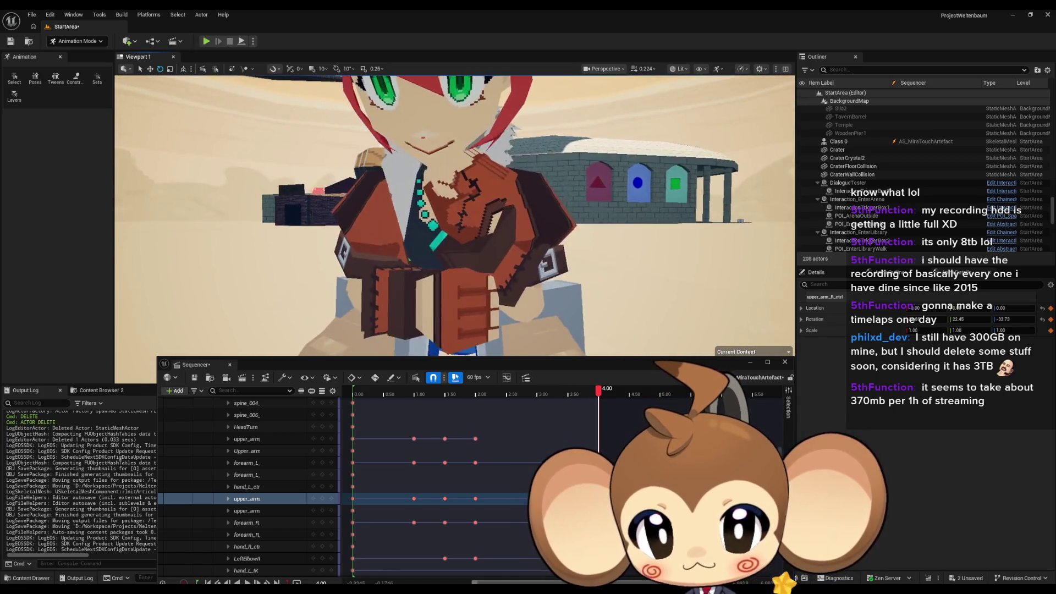
pyautogui.scroll(3, 455, 216)
pyautogui.press('g')
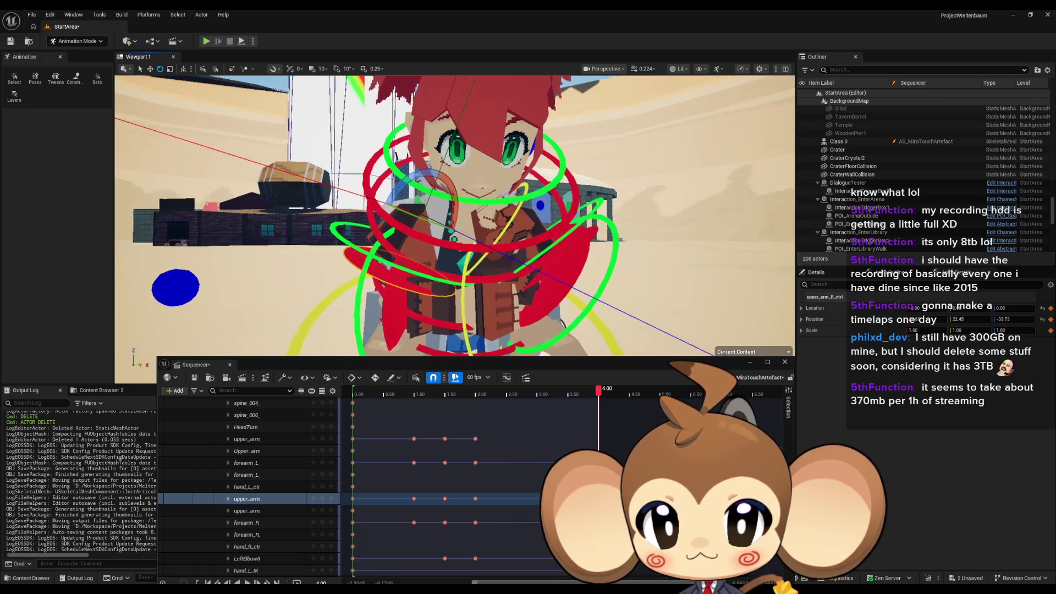
pyautogui.moveTo(440, 218); pyautogui.dragTo(443, 217)
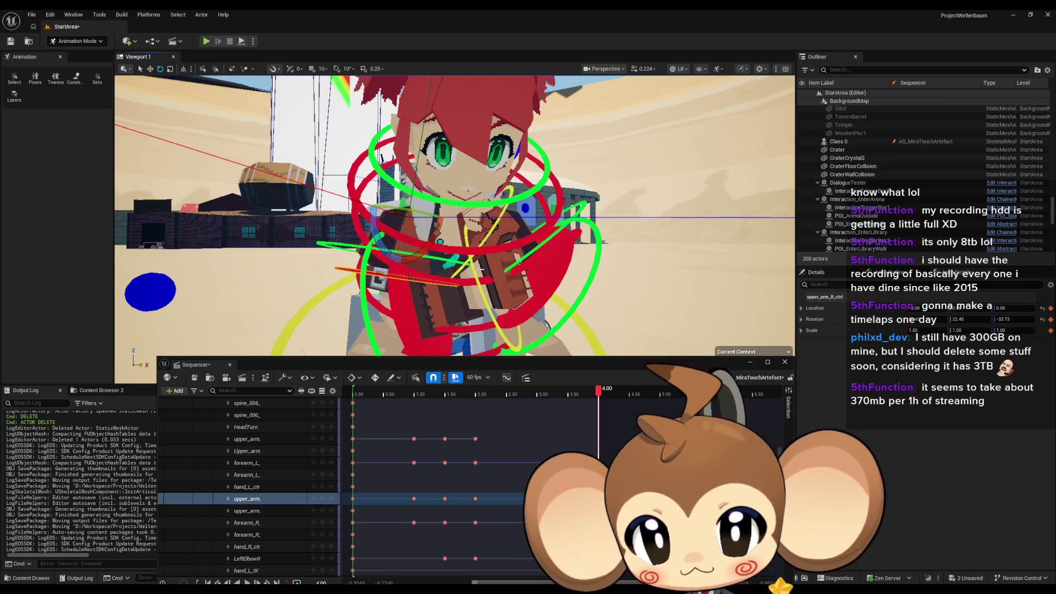
pyautogui.press('f')
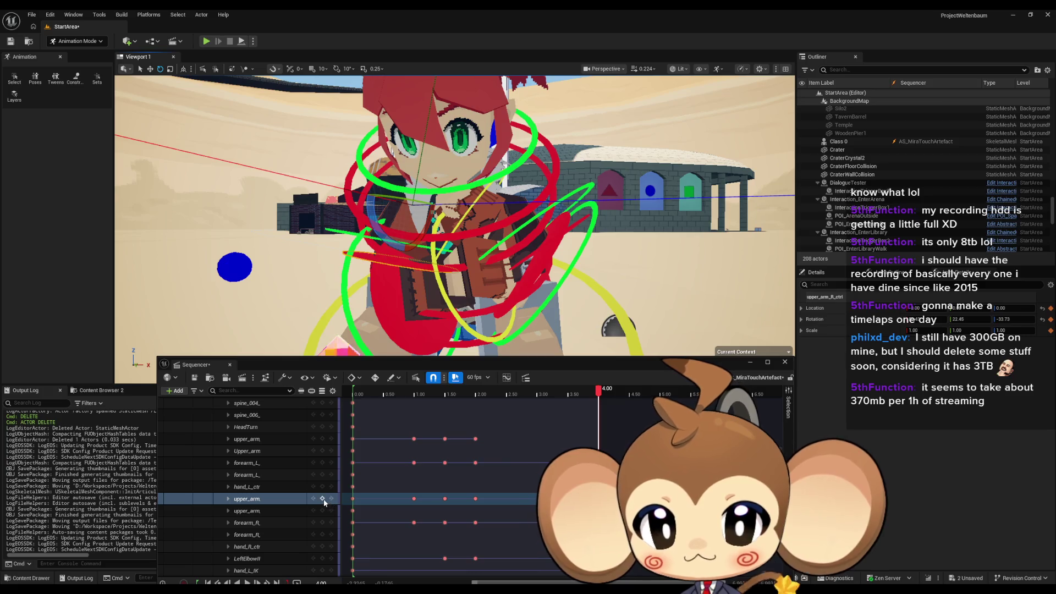
pyautogui.click(324, 501)
# Step: Rotate the right forearm further, about 19° then 16°, so its rotation reads 30.31 and 6.68
pyautogui.click(396, 308)
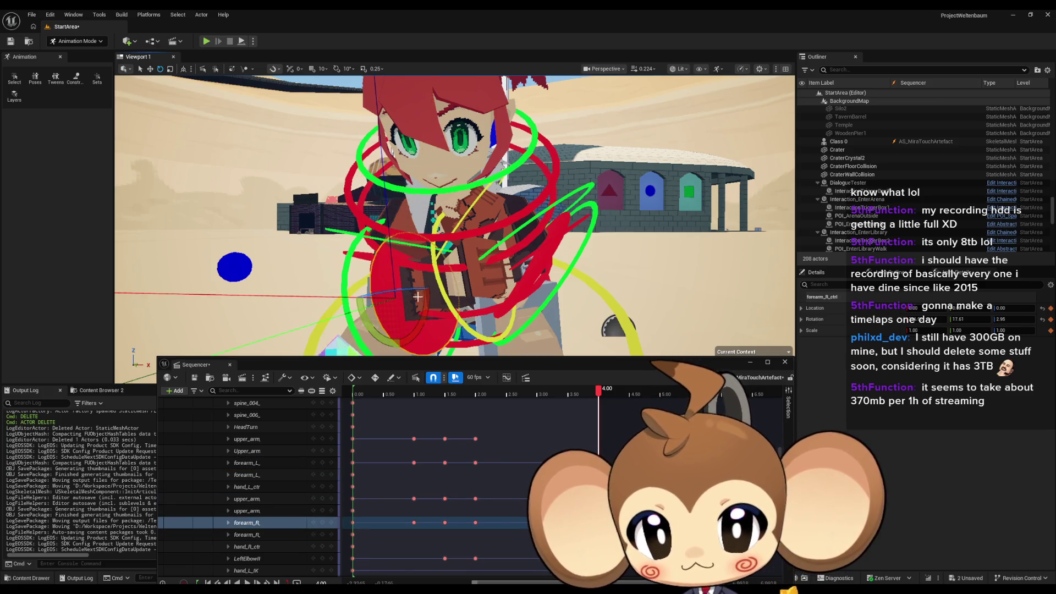
pyautogui.moveTo(426, 296); pyautogui.dragTo(418, 294)
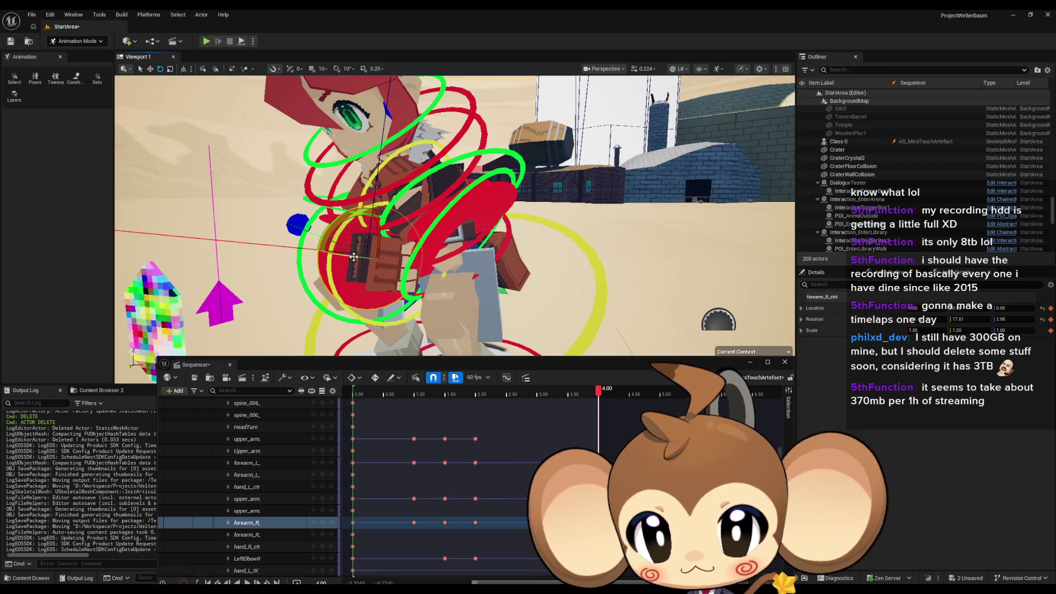
pyautogui.moveTo(354, 257); pyautogui.dragTo(311, 255)
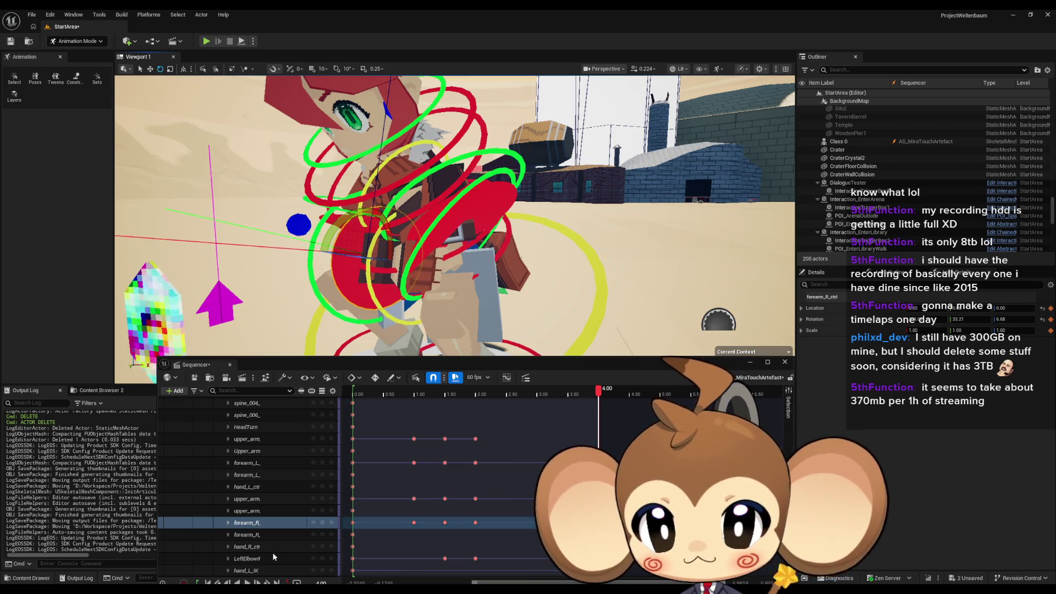
pyautogui.click(438, 258)
# Step: Preview the pose at 1.73 seconds, return to 4.00, and show the rig controls on the character
pyautogui.scroll(-5, 439, 257)
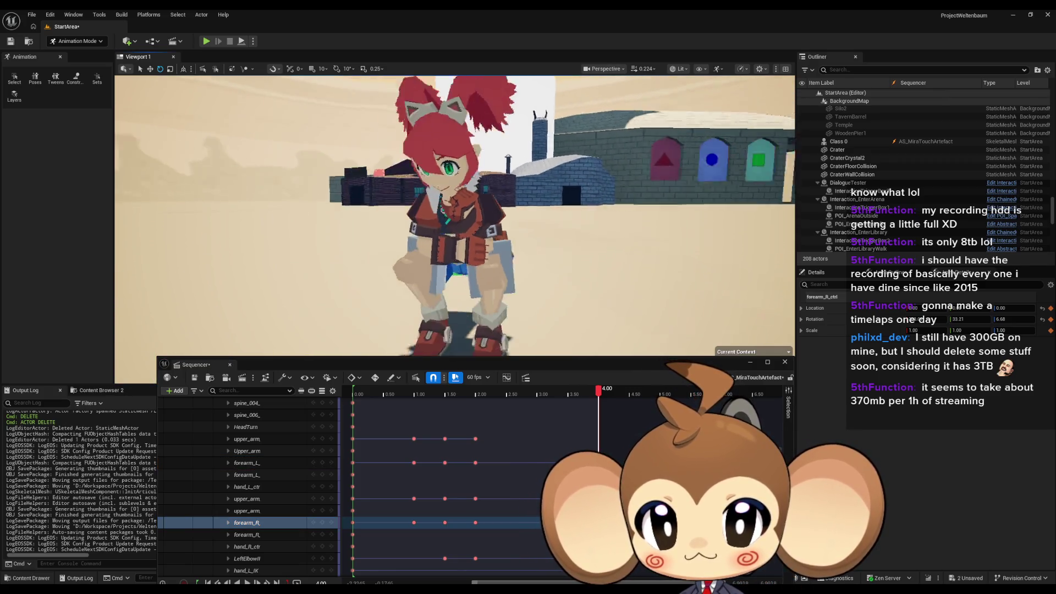
pyautogui.moveTo(439, 258); pyautogui.dragTo(396, 266)
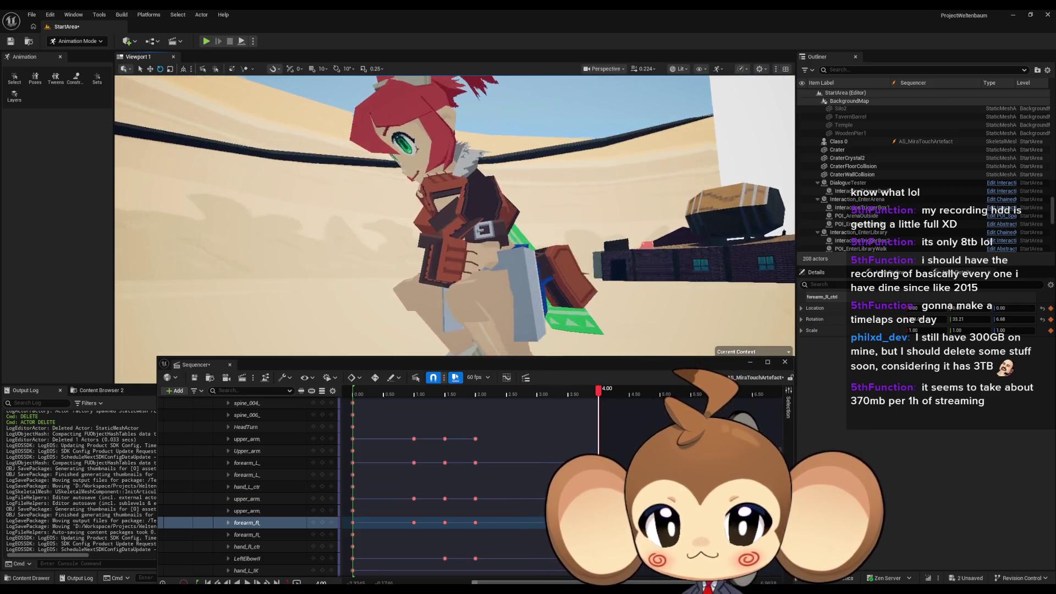
pyautogui.moveTo(495, 328)
pyautogui.mouseDown()
pyautogui.moveTo(477, 338)
pyautogui.moveTo(468, 309)
pyautogui.moveTo(453, 303)
pyautogui.mouseUp()
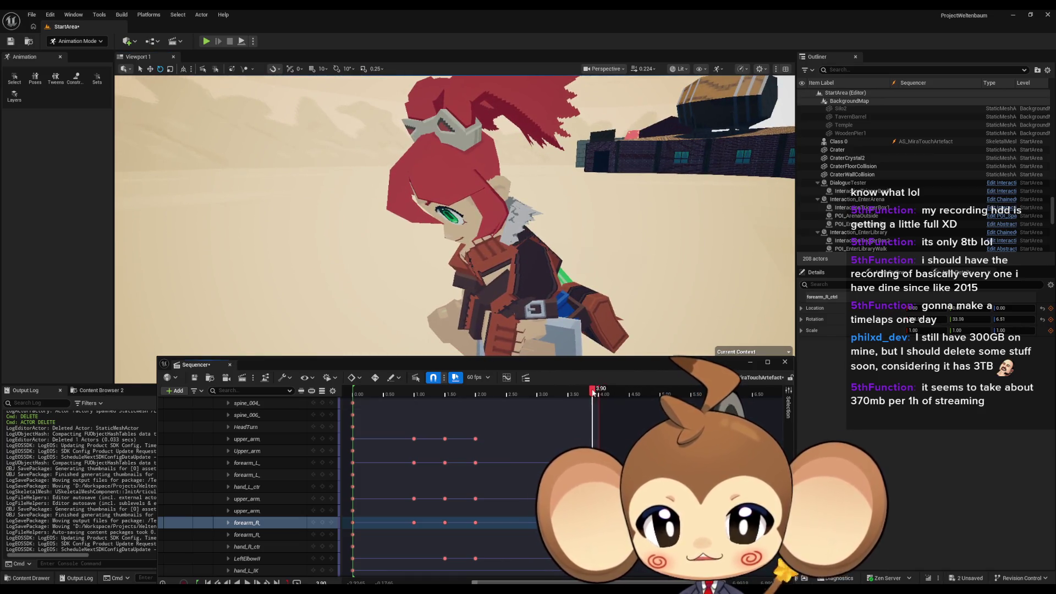
pyautogui.moveTo(593, 392)
pyautogui.mouseDown()
pyautogui.moveTo(442, 391)
pyautogui.moveTo(461, 390)
pyautogui.mouseUp()
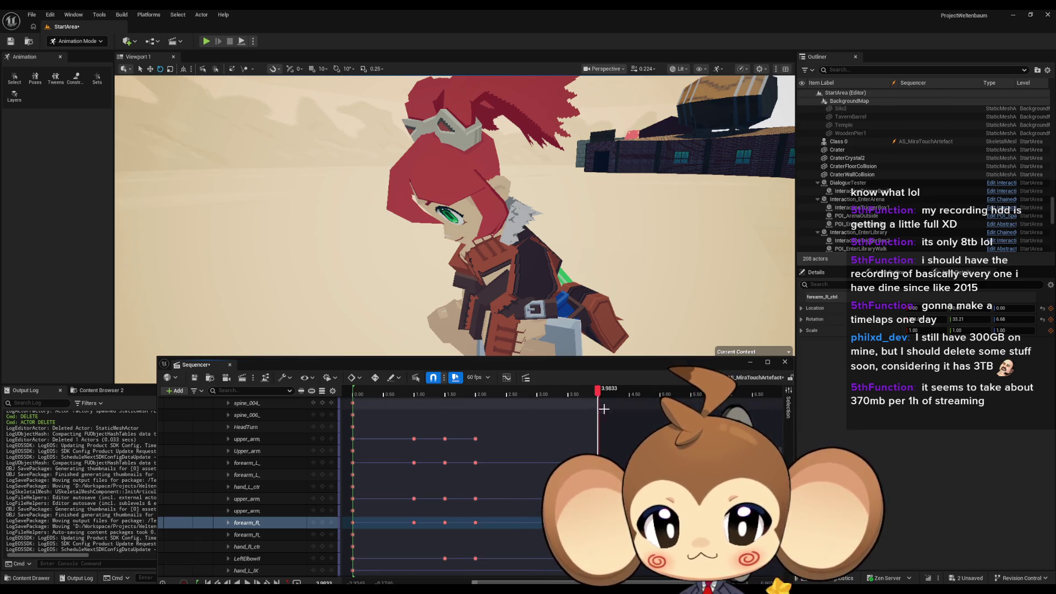
pyautogui.press('Right')
pyautogui.click(492, 310)
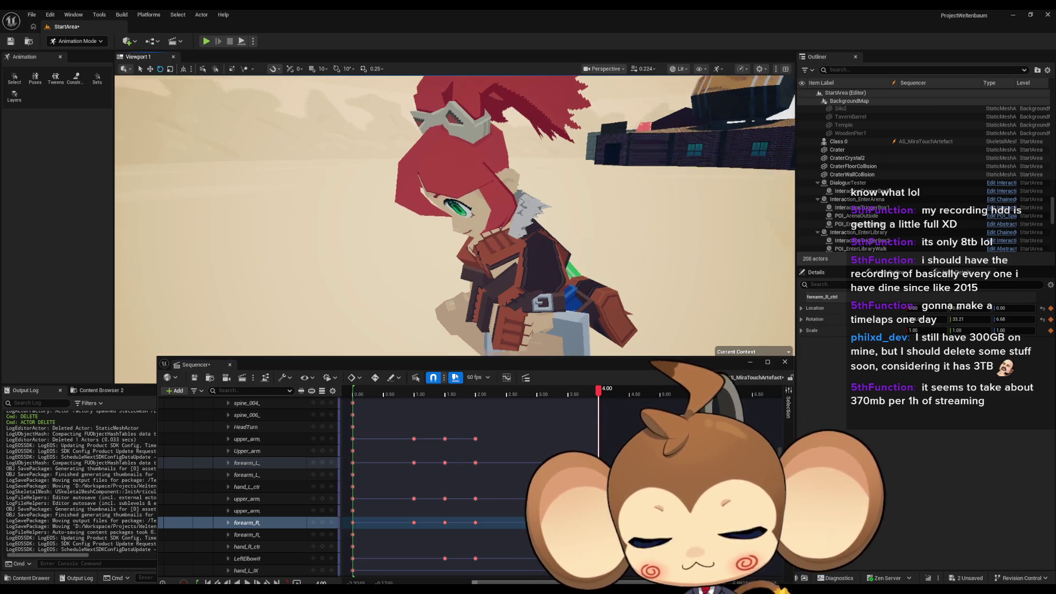
pyautogui.moveTo(466, 139)
pyautogui.mouseDown()
pyautogui.moveTo(440, 148)
pyautogui.moveTo(467, 139)
pyautogui.mouseUp()
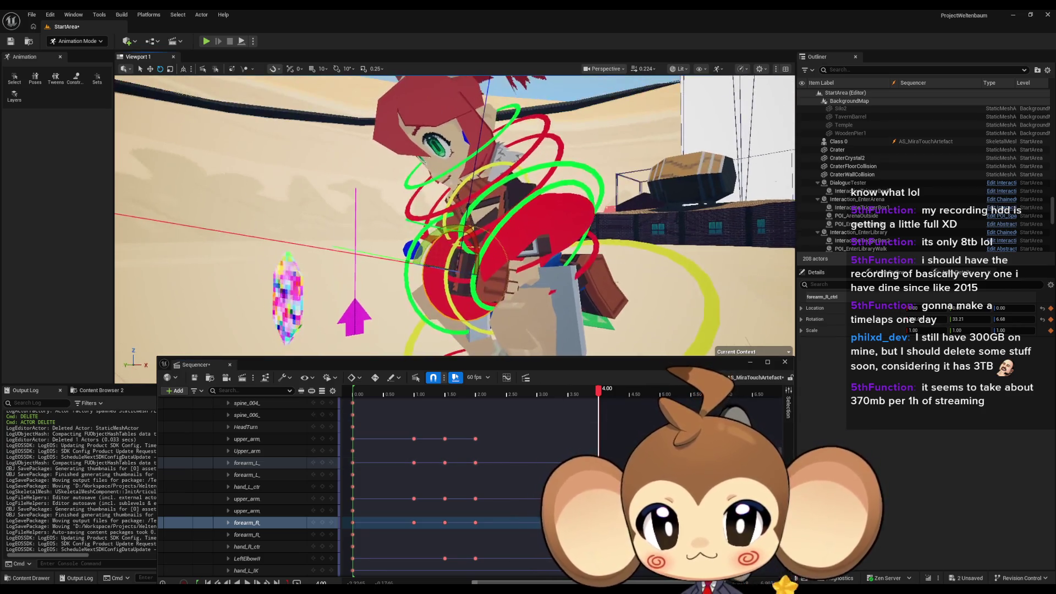
# Step: Select the hand_L_IK control and switch its gizmo to move mode
pyautogui.click(467, 139)
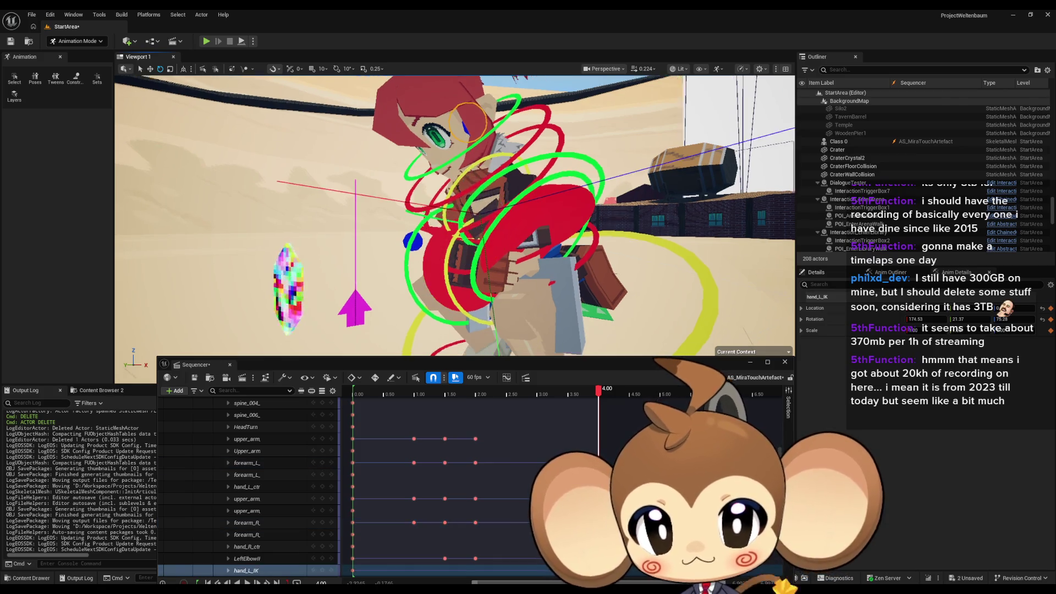
pyautogui.scroll(3, 466, 139)
pyautogui.moveTo(466, 139); pyautogui.dragTo(274, 135)
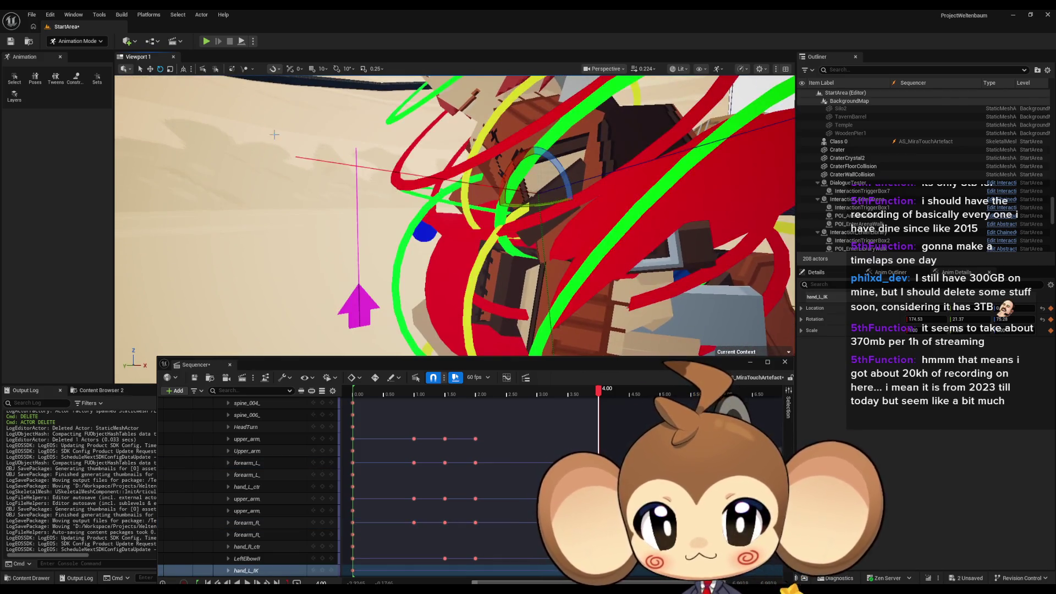
pyautogui.click(152, 69)
pyautogui.press('f')
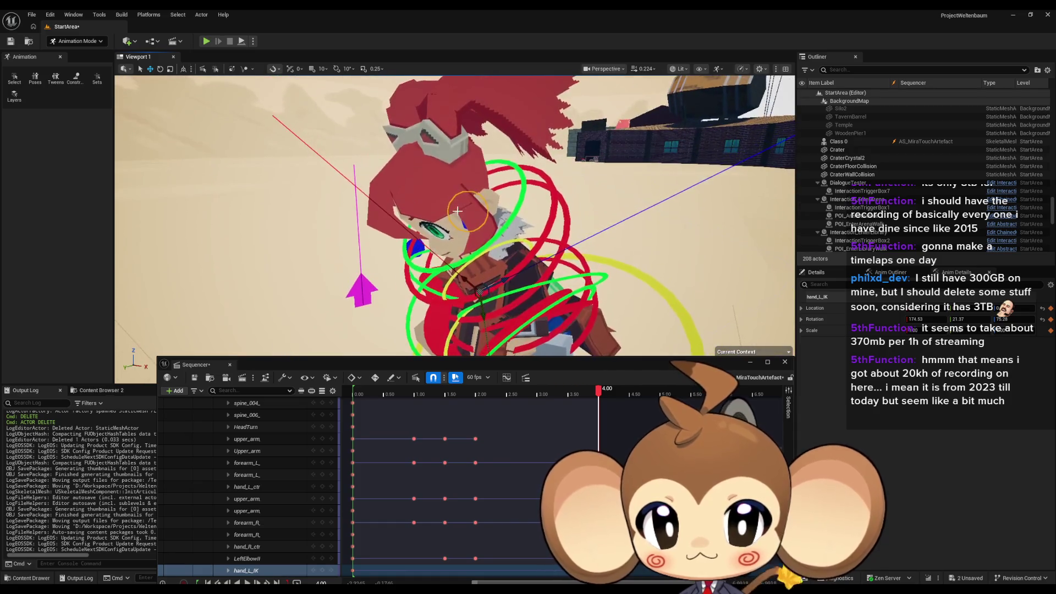
pyautogui.scroll(4, 252, 186)
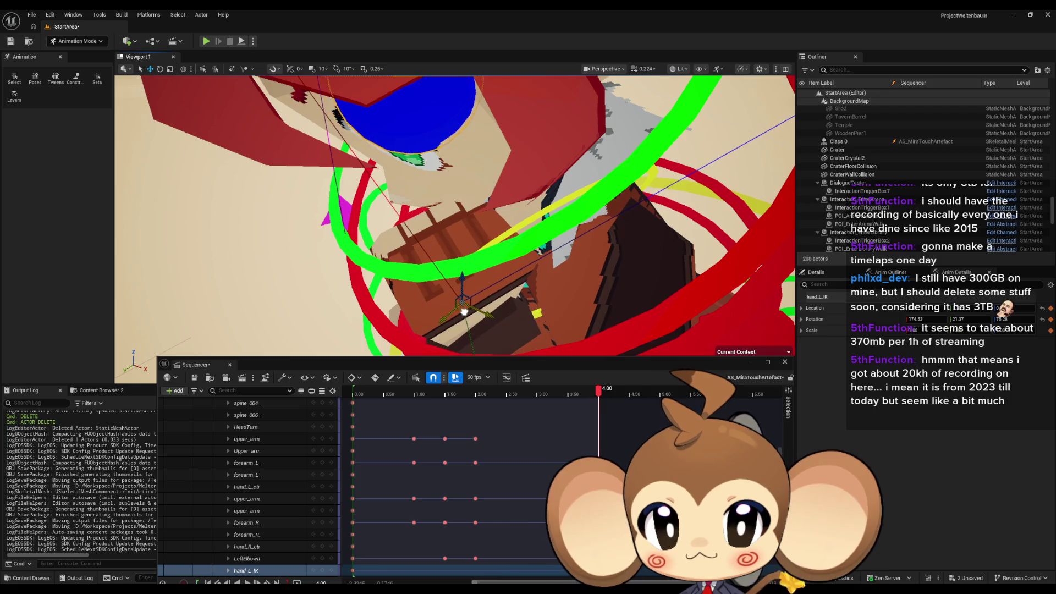
pyautogui.moveTo(464, 312)
pyautogui.mouseDown()
pyautogui.moveTo(473, 265)
pyautogui.moveTo(505, 261)
pyautogui.moveTo(461, 269)
pyautogui.mouseUp()
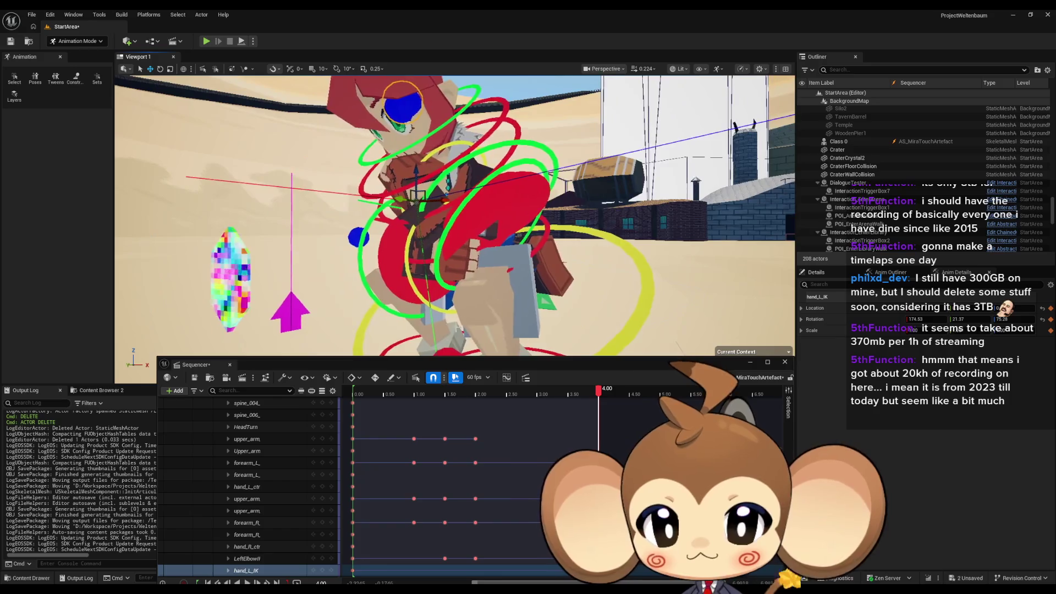
# Step: Select the hand_L_IK track and move the playhead back to 1.15 seconds
pyautogui.click(322, 572)
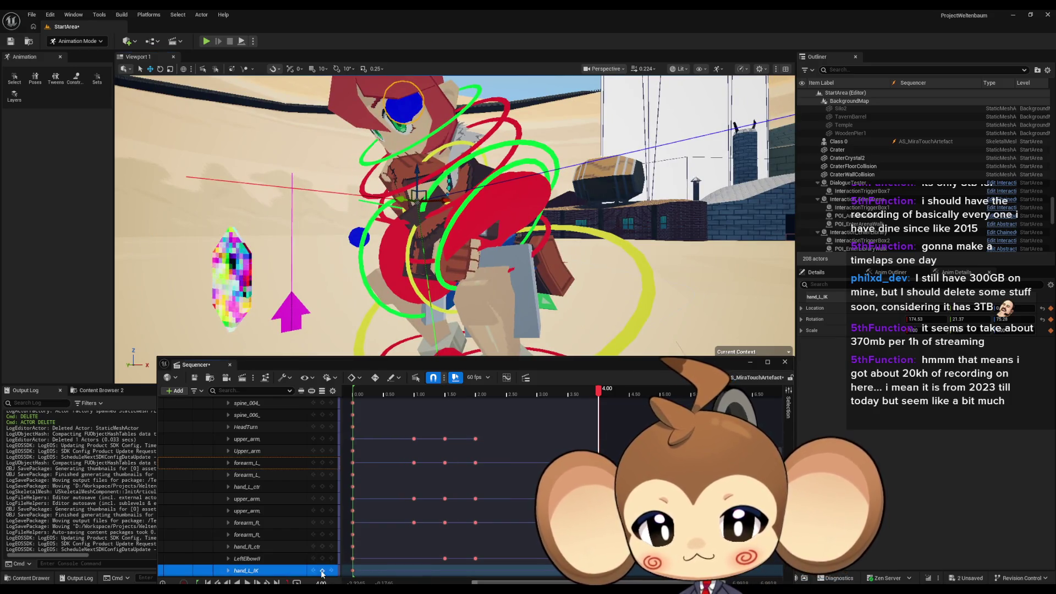
pyautogui.moveTo(602, 391)
pyautogui.mouseDown()
pyautogui.moveTo(455, 391)
pyautogui.moveTo(597, 393)
pyautogui.mouseUp()
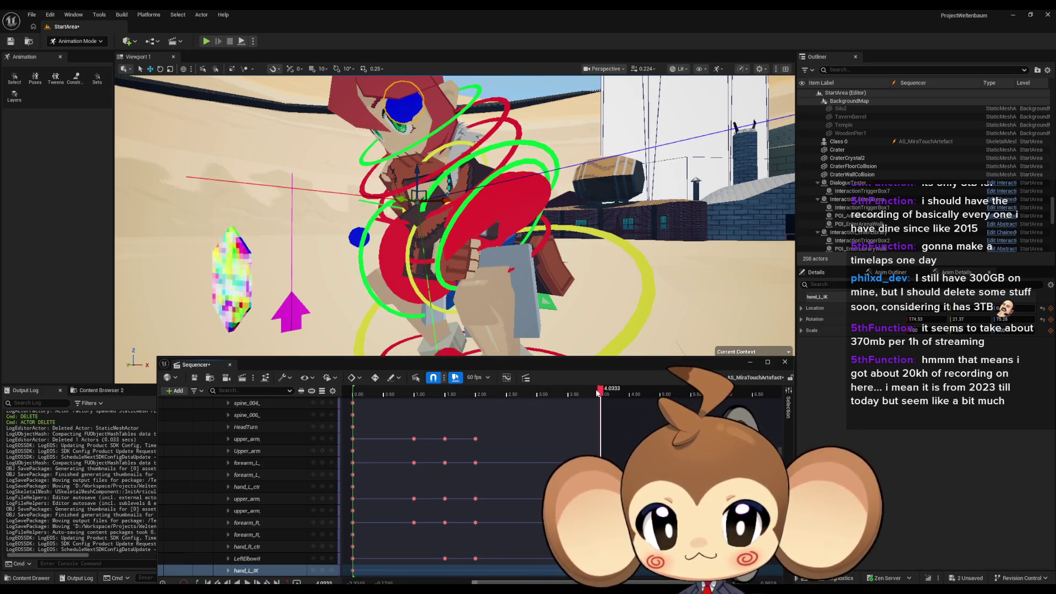
pyautogui.click(423, 391)
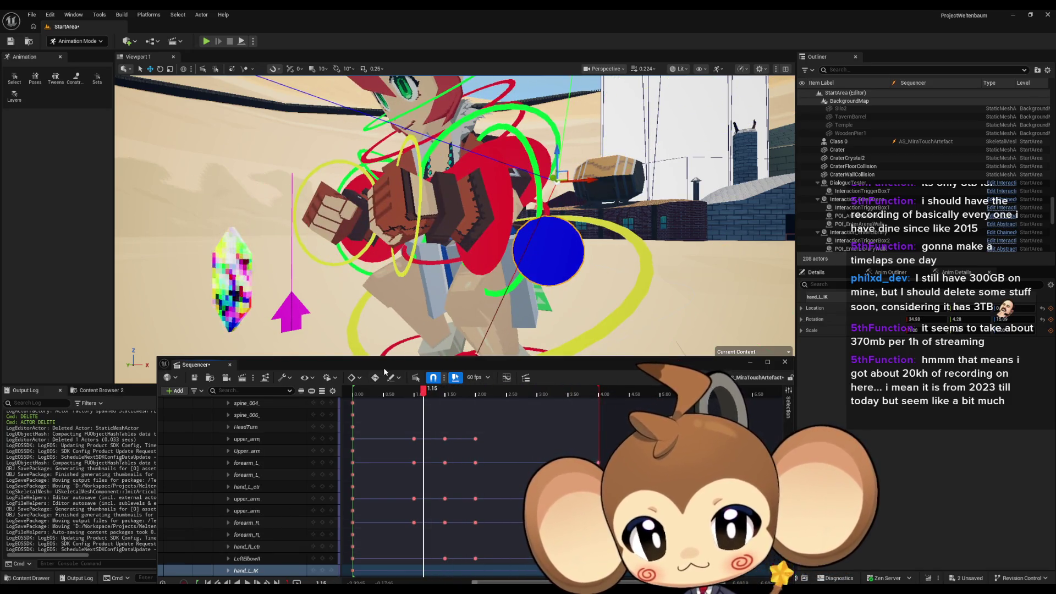
# Step: Play the animation from 1.15 and dock the Sequencer lower beneath the viewport
pyautogui.moveTo(385, 372)
pyautogui.mouseDown()
pyautogui.moveTo(379, 338)
pyautogui.moveTo(373, 363)
pyautogui.mouseUp()
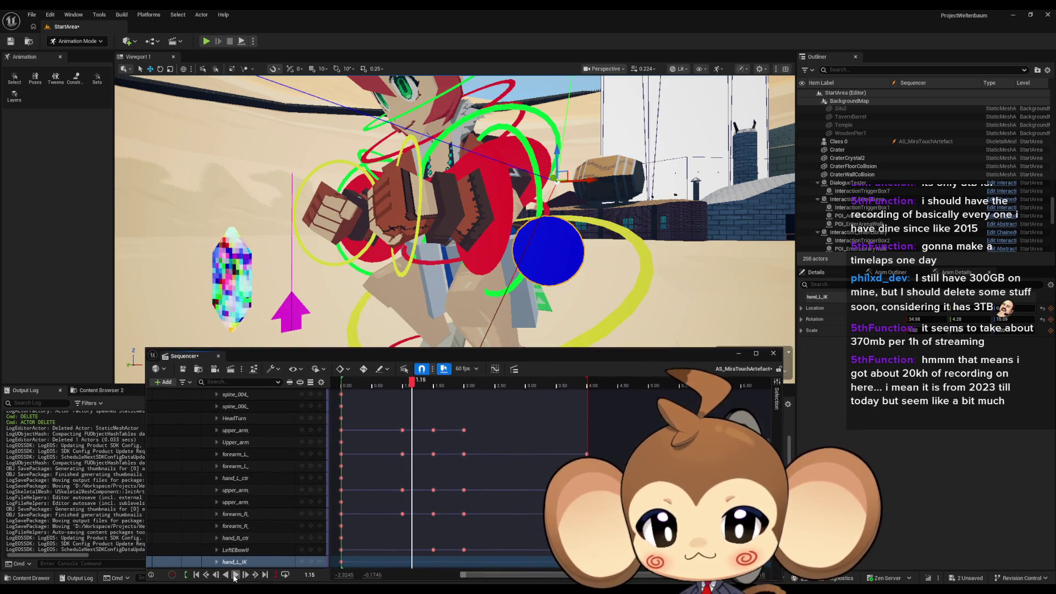
pyautogui.click(234, 575)
pyautogui.moveTo(460, 361); pyautogui.dragTo(457, 412)
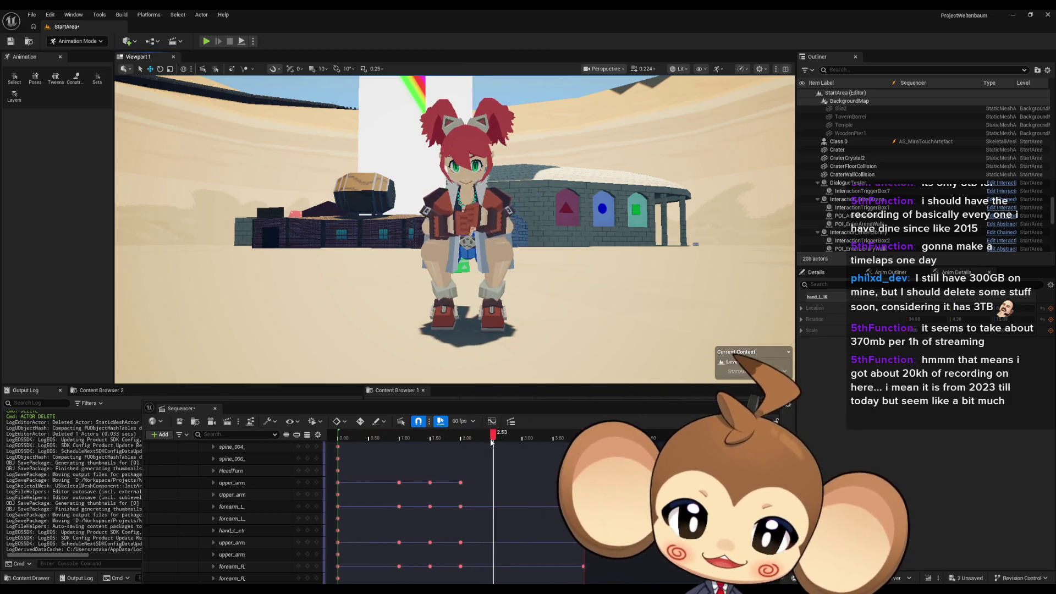
# Step: Stop playback near 4 seconds, pan the timeline to 2.00–7.00, and move the playhead toward 5.00
pyautogui.click(584, 432)
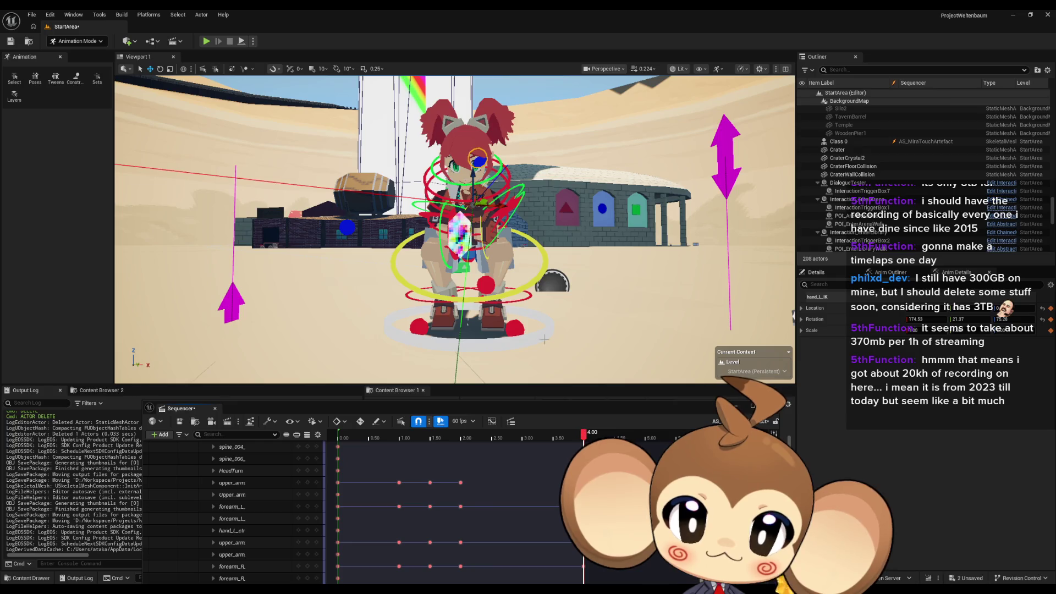
pyautogui.moveTo(545, 339); pyautogui.dragTo(465, 221)
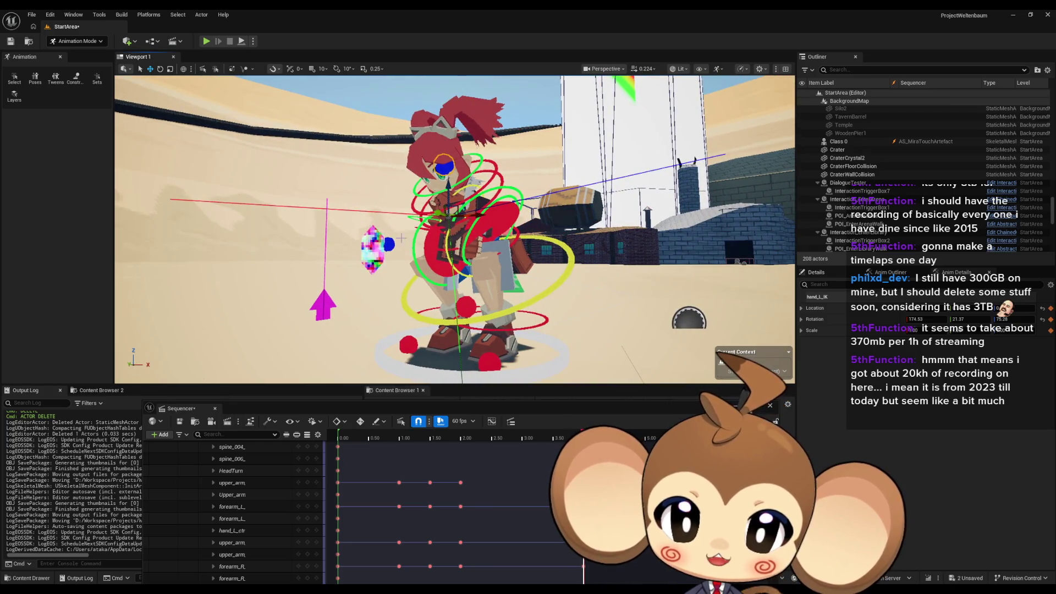
pyautogui.moveTo(536, 255); pyautogui.dragTo(520, 214)
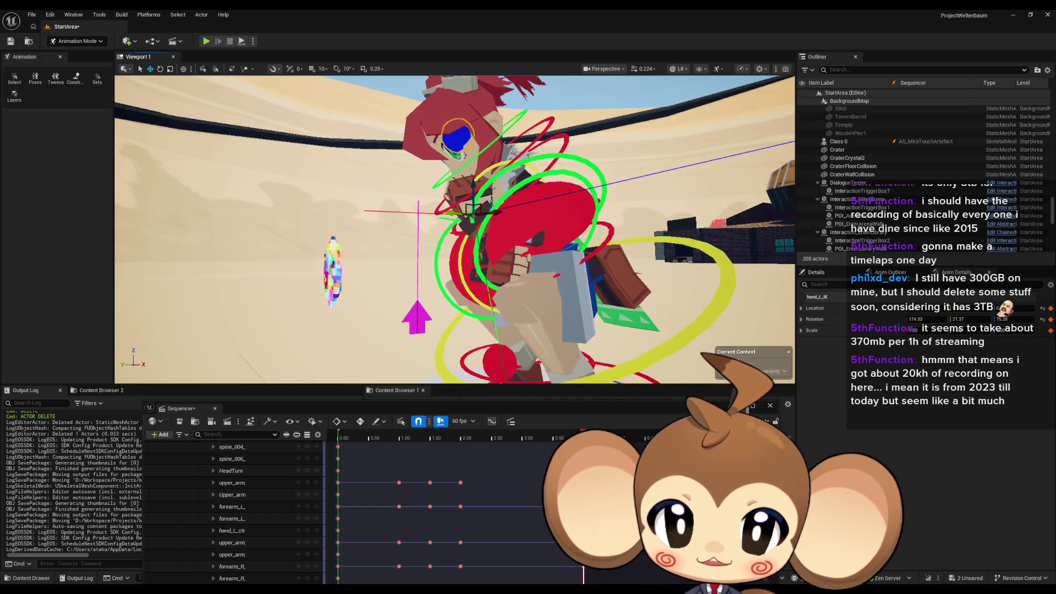
pyautogui.scroll(-5, 509, 279)
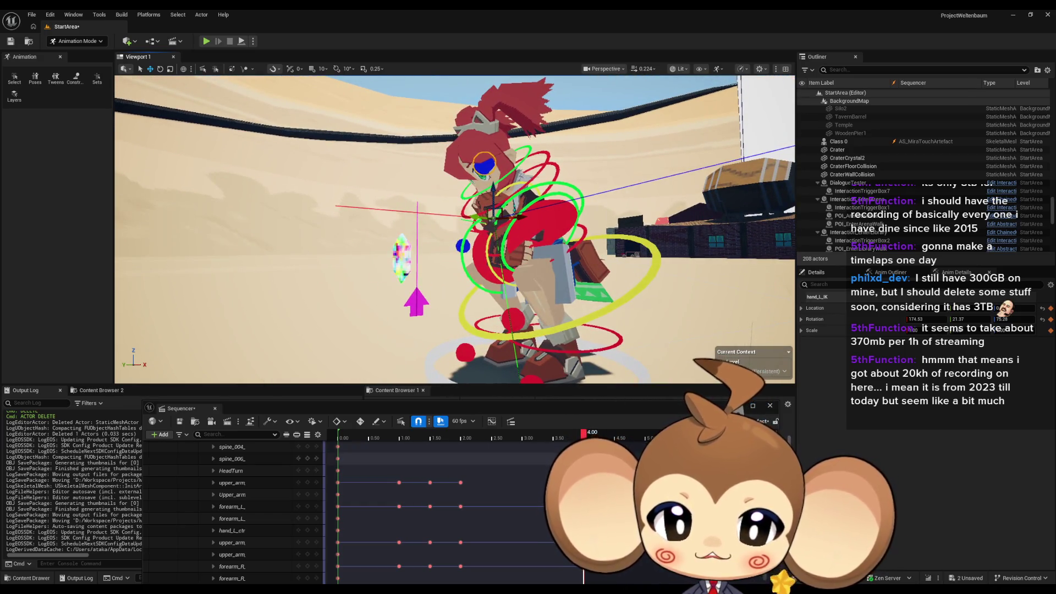
pyautogui.moveTo(581, 442)
pyautogui.mouseDown()
pyautogui.moveTo(430, 437)
pyautogui.moveTo(515, 432)
pyautogui.mouseUp()
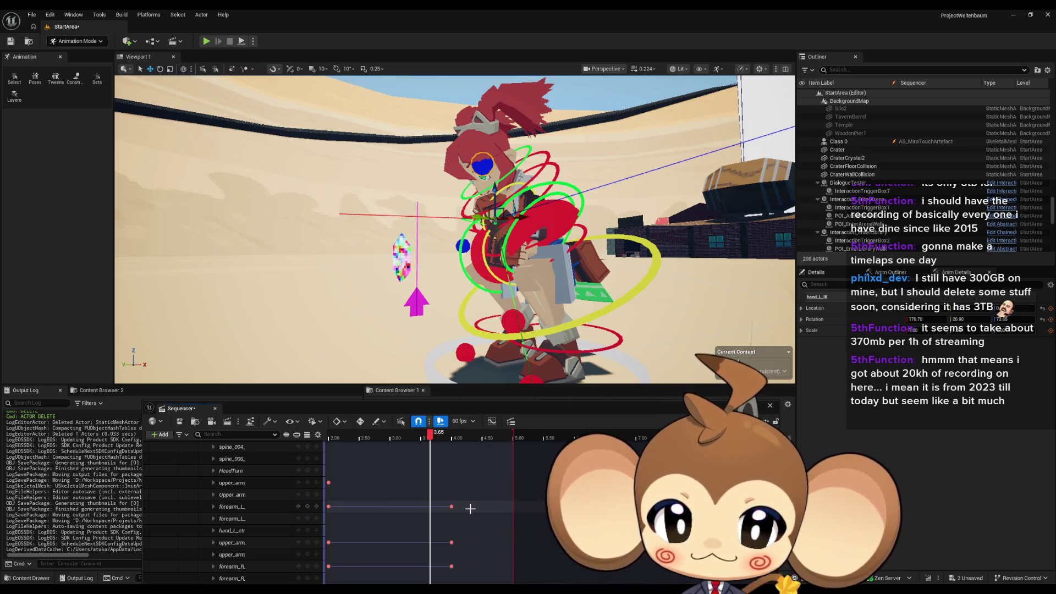
pyautogui.moveTo(432, 435); pyautogui.dragTo(501, 438)
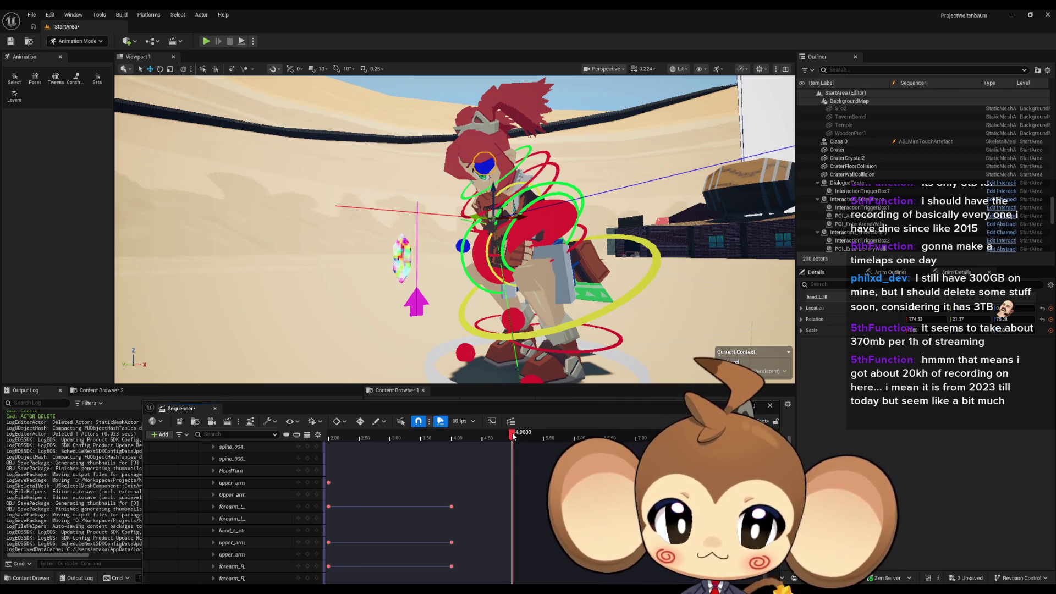
pyautogui.moveTo(181, 198); pyautogui.dragTo(175, 172)
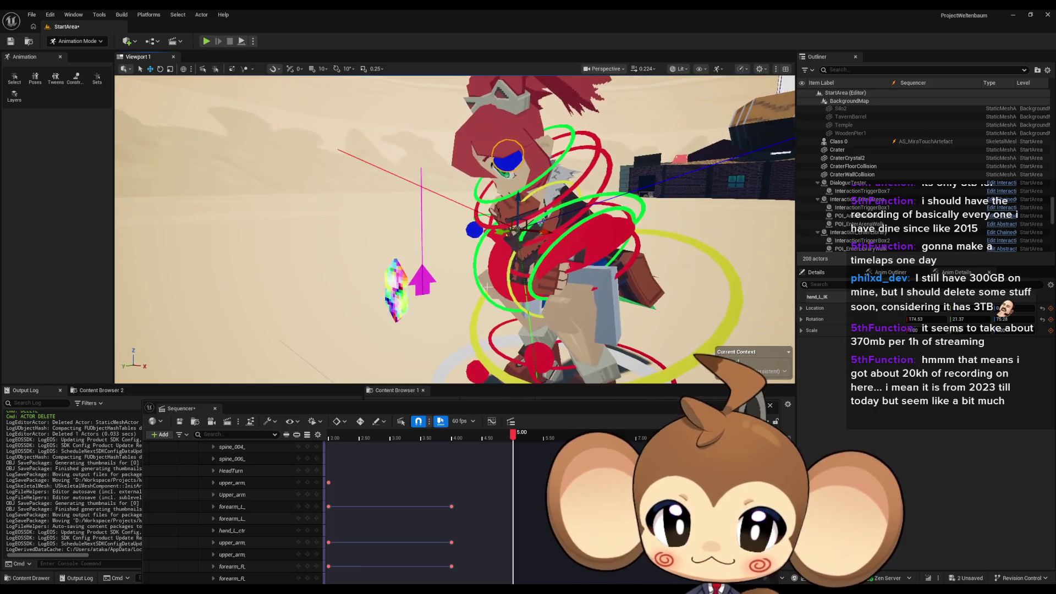
# Step: Rotate the left hand about 47° and move it toward the artifact
pyautogui.click(160, 71)
pyautogui.moveTo(499, 199); pyautogui.dragTo(550, 177)
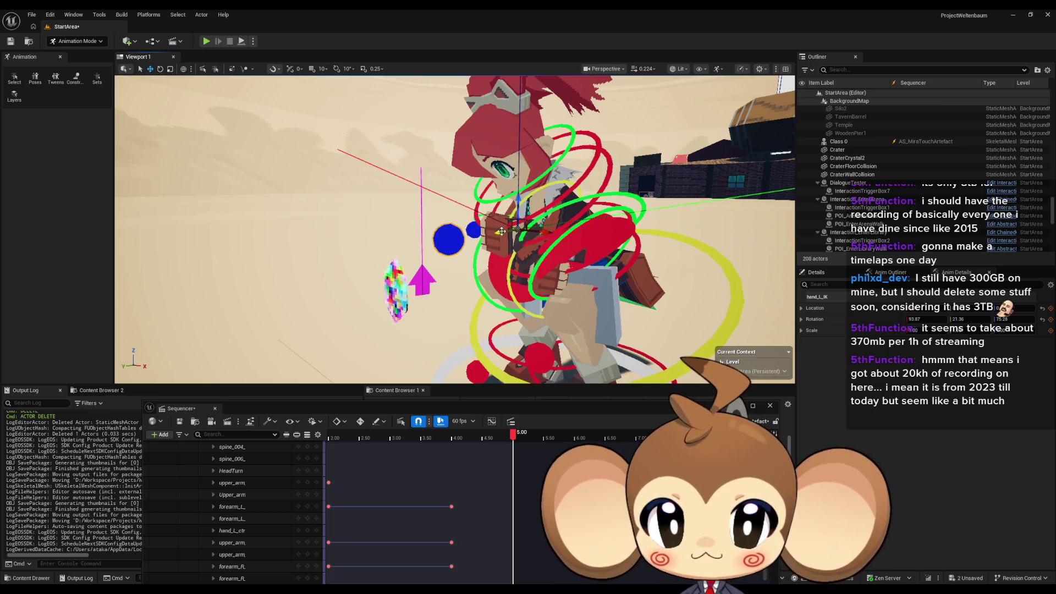
pyautogui.moveTo(501, 232); pyautogui.dragTo(472, 241)
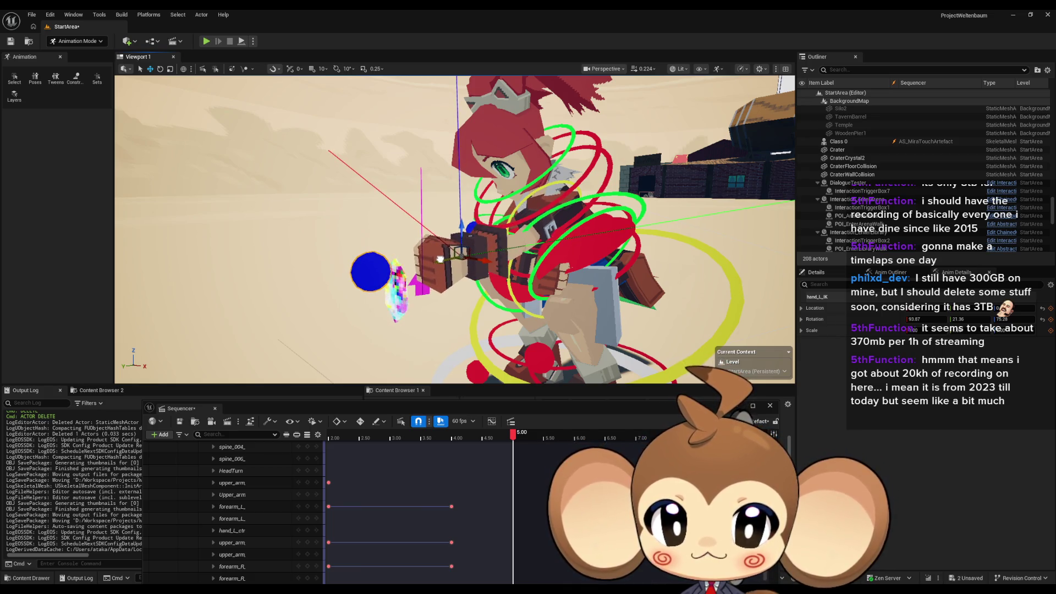
pyautogui.moveTo(535, 254)
pyautogui.mouseDown()
pyautogui.moveTo(420, 213)
pyautogui.moveTo(609, 223)
pyautogui.moveTo(504, 208)
pyautogui.moveTo(438, 249)
pyautogui.moveTo(363, 225)
pyautogui.moveTo(417, 296)
pyautogui.moveTo(445, 221)
pyautogui.mouseUp()
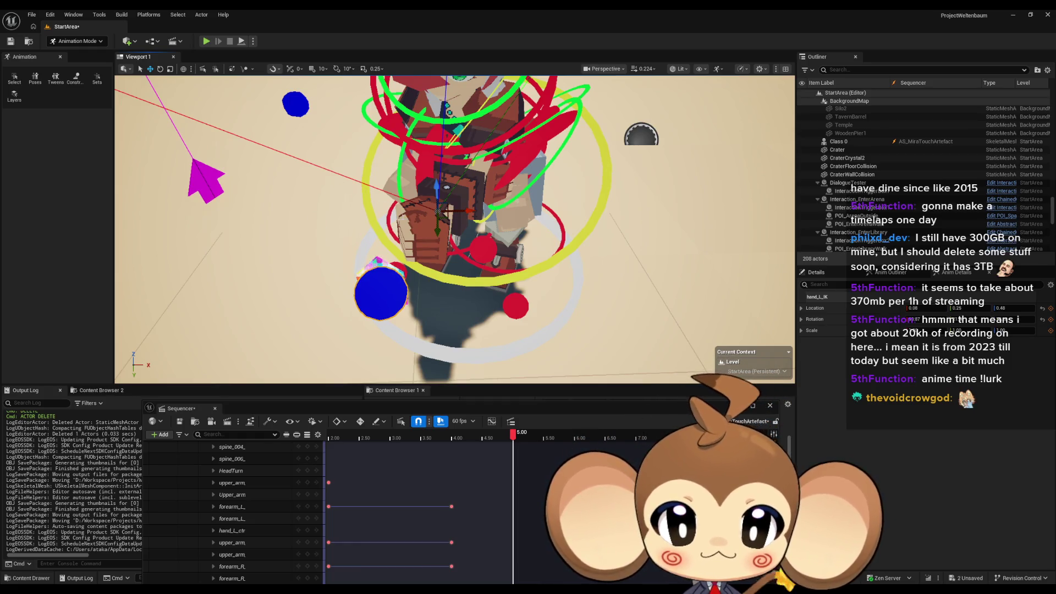
pyautogui.moveTo(440, 197)
pyautogui.mouseDown()
pyautogui.moveTo(440, 229)
pyautogui.moveTo(415, 202)
pyautogui.moveTo(406, 217)
pyautogui.moveTo(459, 206)
pyautogui.moveTo(486, 215)
pyautogui.moveTo(520, 269)
pyautogui.mouseUp()
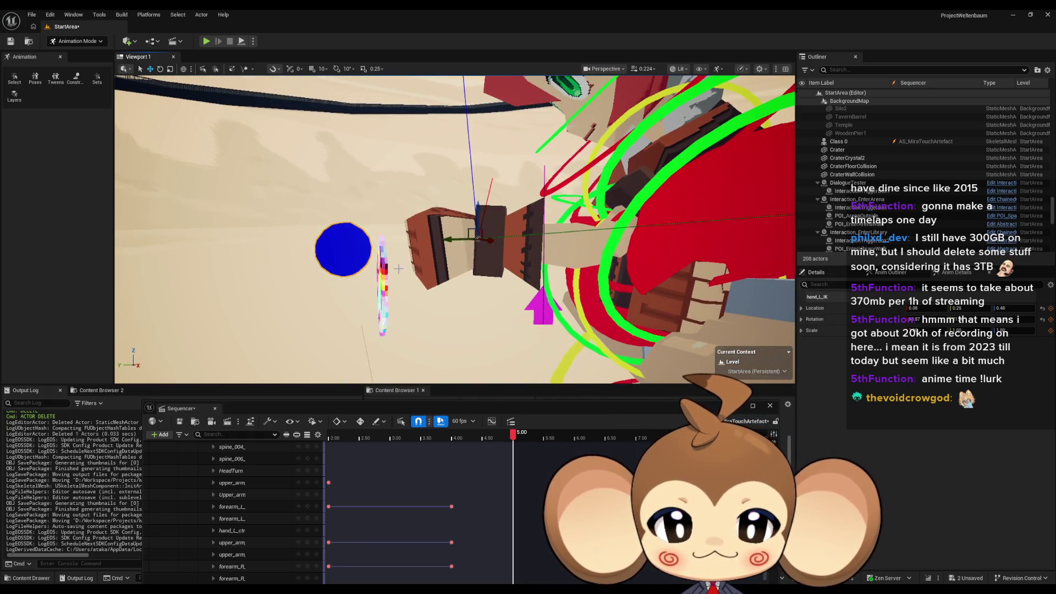
pyautogui.moveTo(398, 269); pyautogui.dragTo(485, 259)
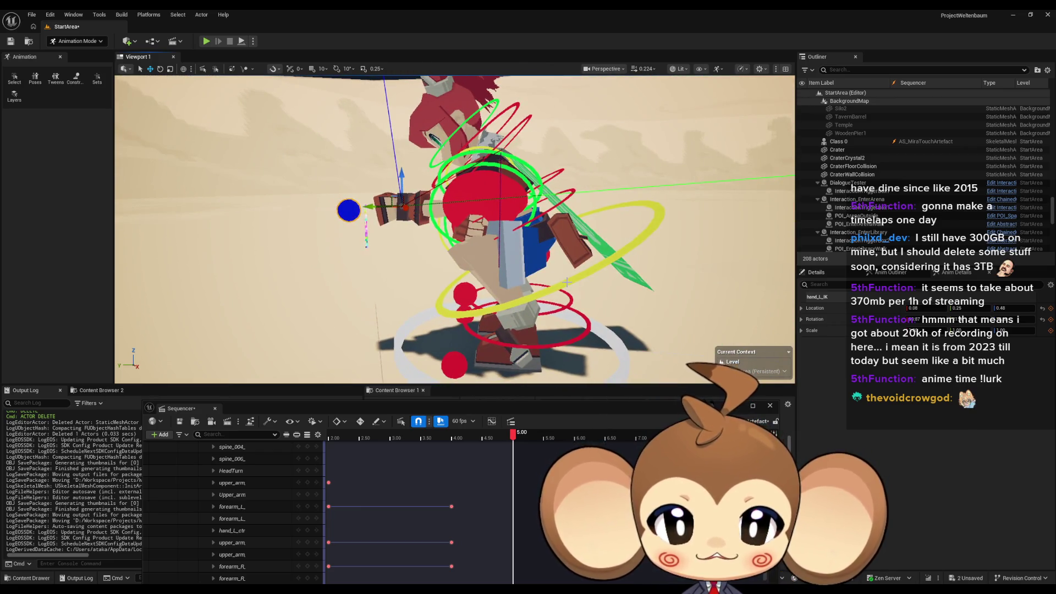
pyautogui.scroll(-5, 217, 506)
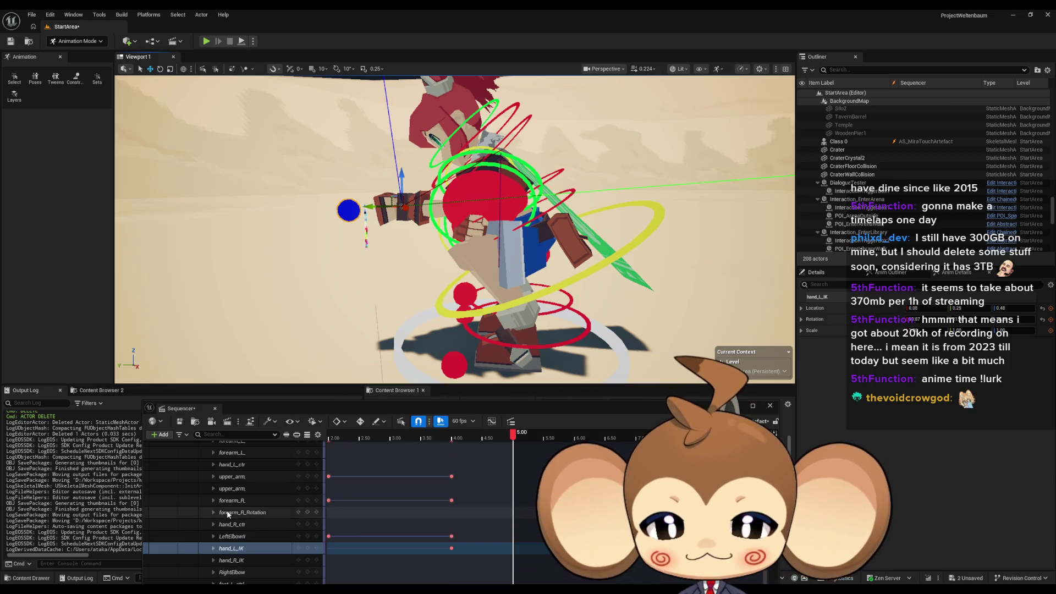
# Step: Key the hand_L_IK pose at 5.00 and select the spine control
pyautogui.click(308, 548)
pyautogui.click(308, 548)
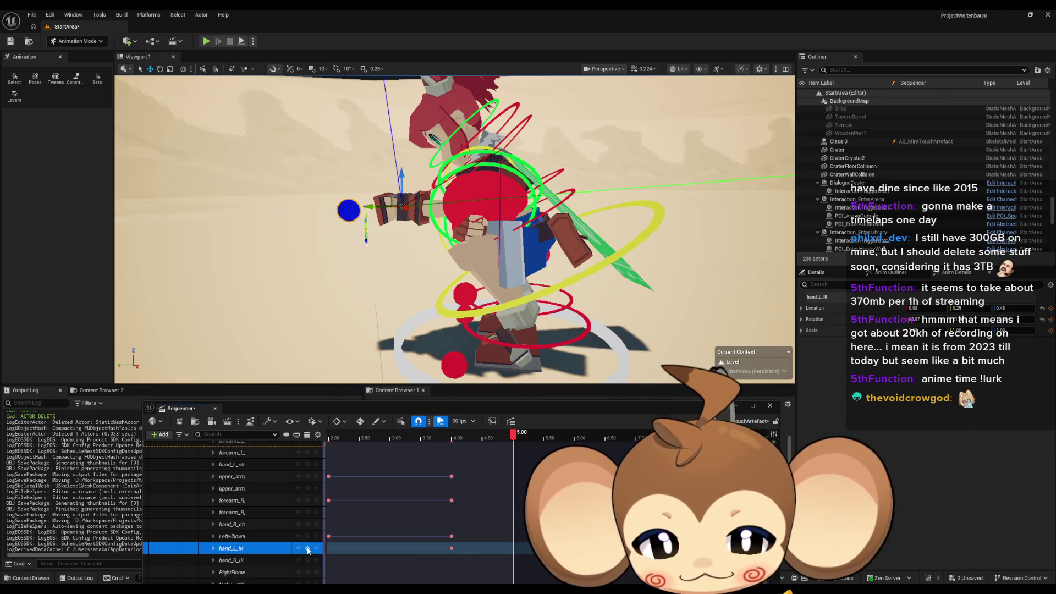
pyautogui.click(555, 295)
pyautogui.moveTo(555, 294)
pyautogui.mouseDown()
pyautogui.moveTo(511, 376)
pyautogui.moveTo(594, 357)
pyautogui.mouseUp()
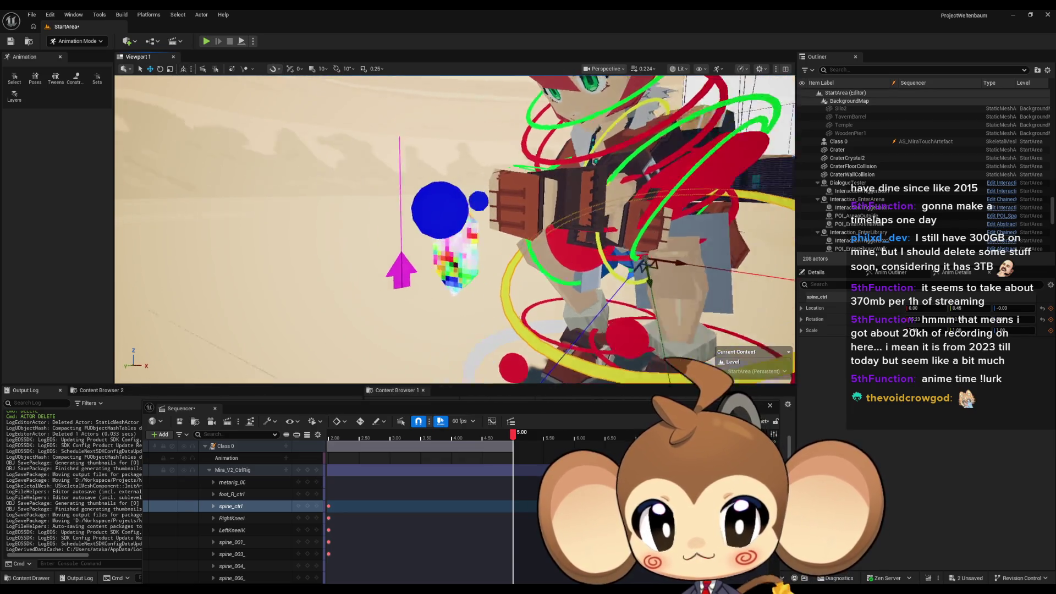
# Step: Twist the upper body with spine_ctrl and key its pose at 5.00
pyautogui.moveTo(578, 265)
pyautogui.mouseDown()
pyautogui.moveTo(528, 262)
pyautogui.moveTo(578, 265)
pyautogui.moveTo(560, 262)
pyautogui.mouseUp()
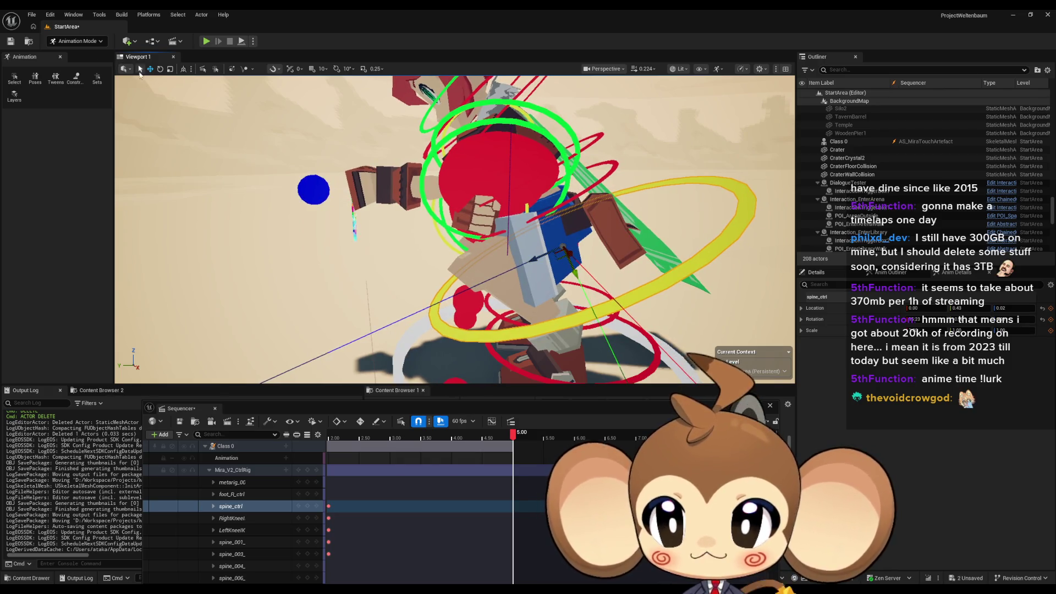
pyautogui.click(159, 71)
pyautogui.moveTo(550, 259)
pyautogui.mouseDown()
pyautogui.moveTo(520, 266)
pyautogui.moveTo(530, 256)
pyautogui.mouseUp()
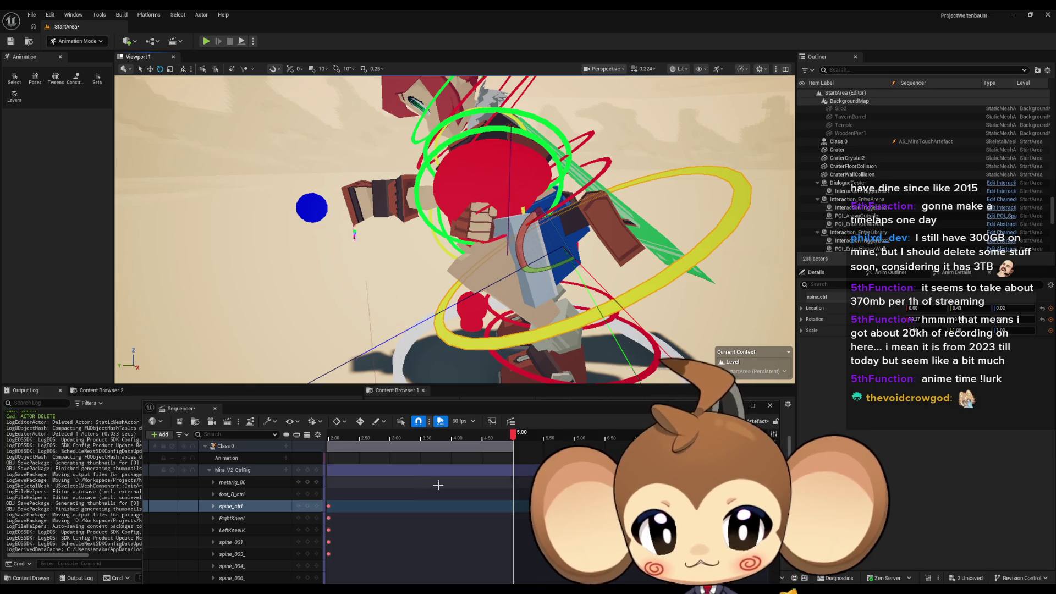
pyautogui.scroll(-5, 461, 503)
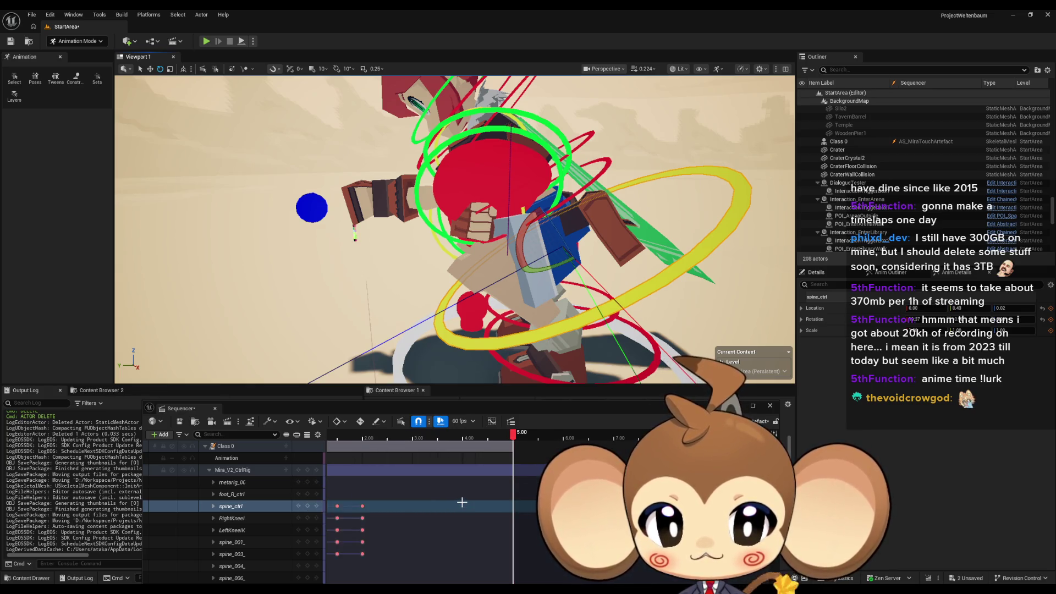
pyautogui.hscroll(-3, 470, 503)
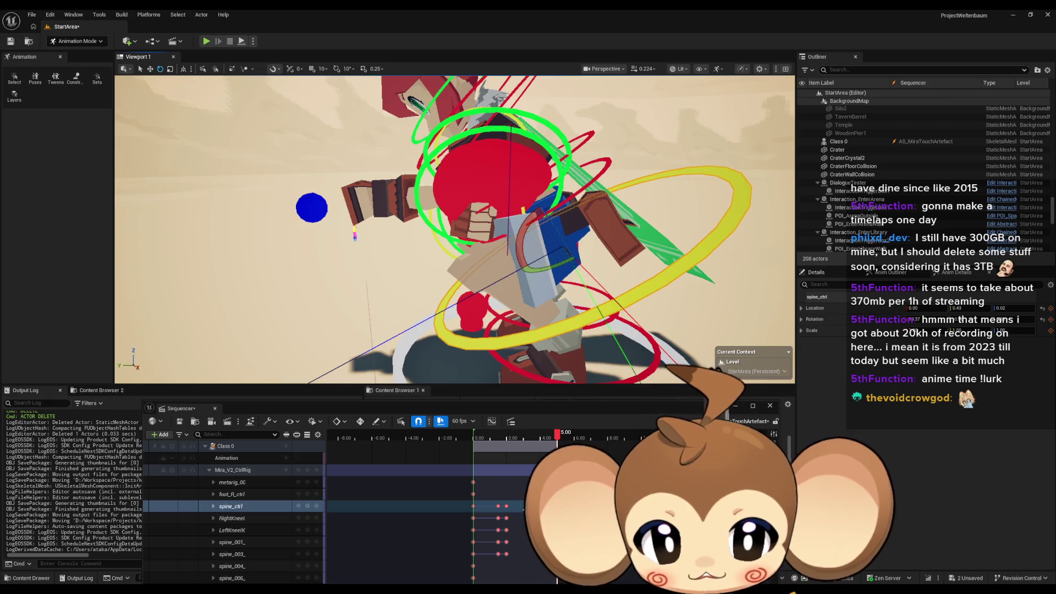
pyautogui.hscroll(-5, 535, 517)
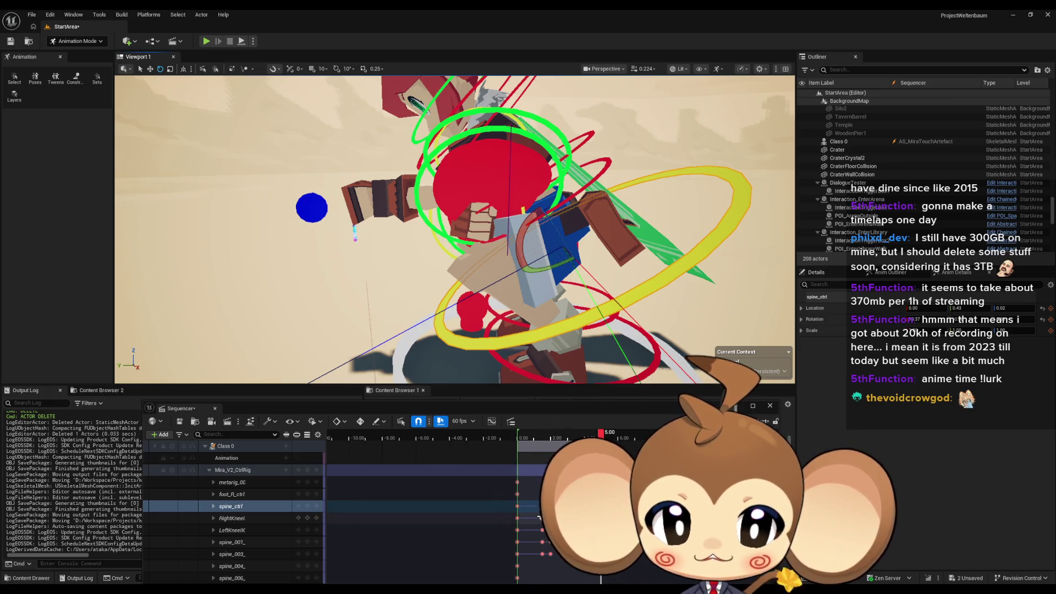
pyautogui.scroll(-3, 535, 517)
pyautogui.scroll(1, 322, 510)
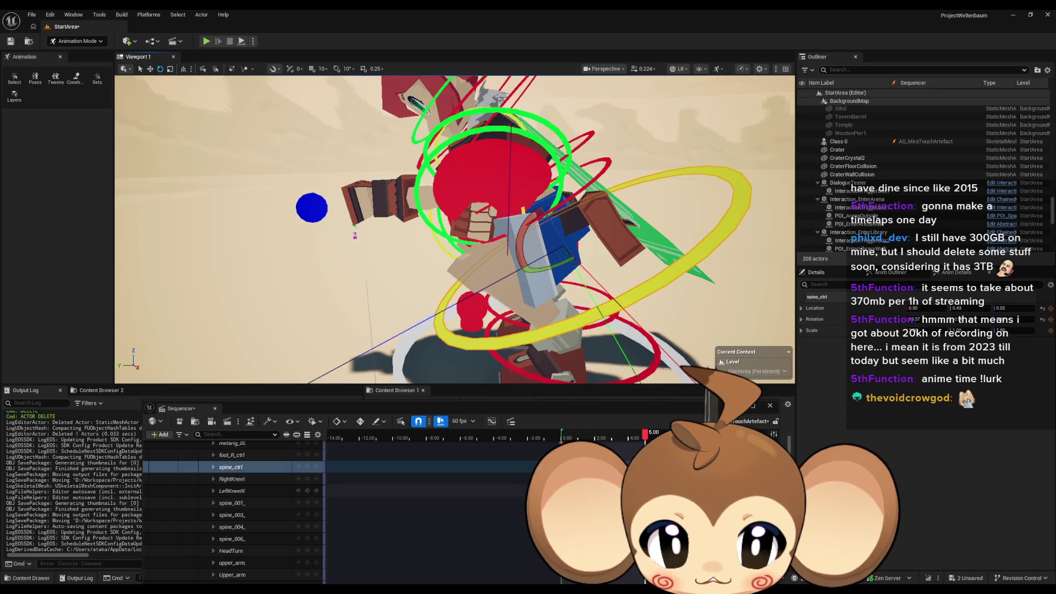
pyautogui.scroll(5, 418, 508)
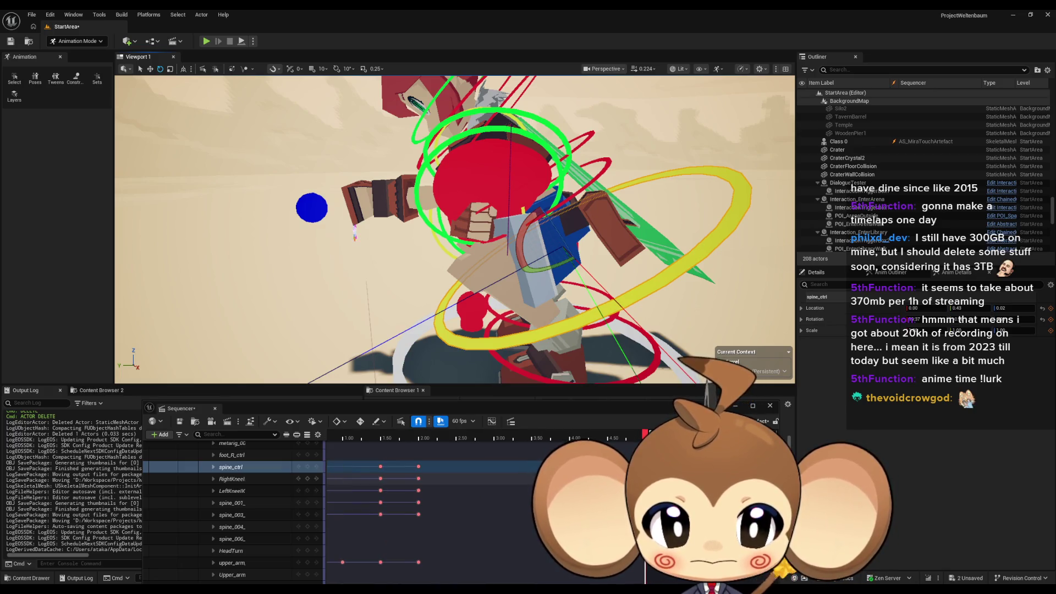
pyautogui.click(311, 468)
# Step: Review the crouch from 2.00 through 4.00 to about 4.8 seconds, then select the left hand IK
pyautogui.scroll(-4, 311, 495)
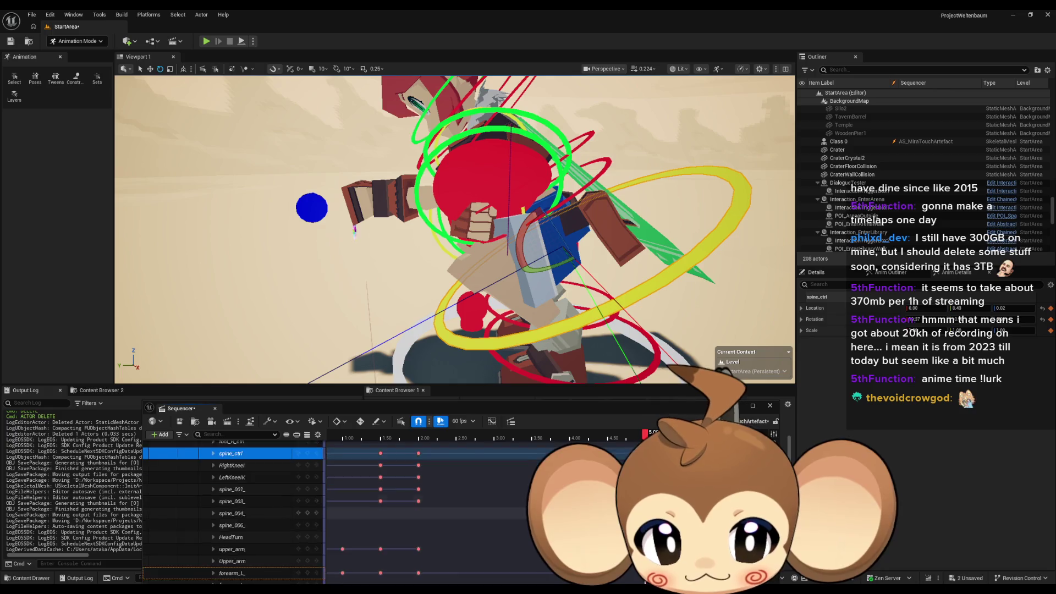
pyautogui.scroll(4, 425, 468)
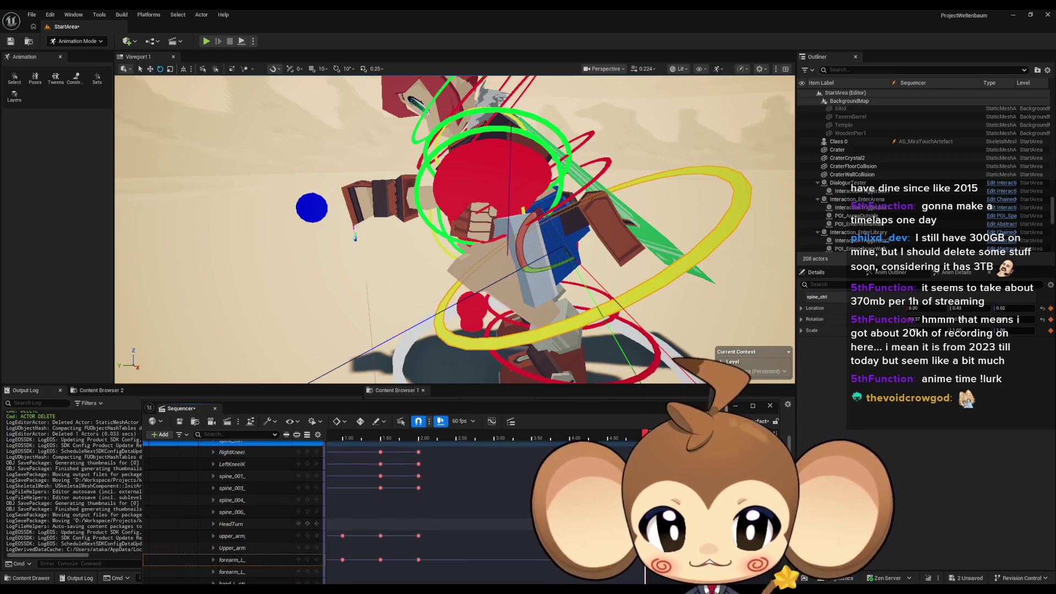
pyautogui.click(418, 436)
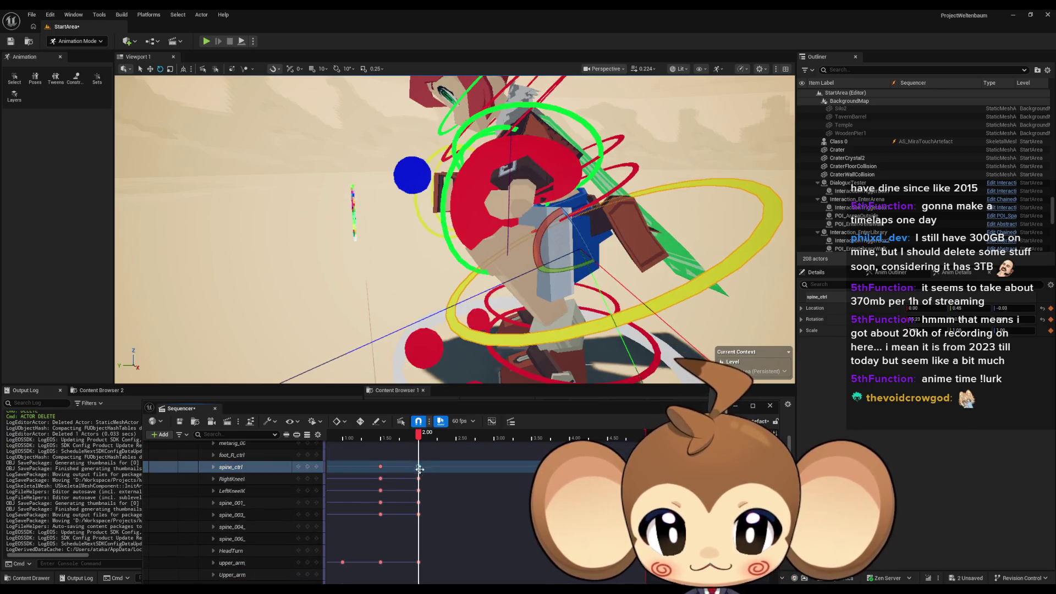
pyautogui.scroll(-2, 418, 495)
pyautogui.press('.')
pyautogui.press('.')
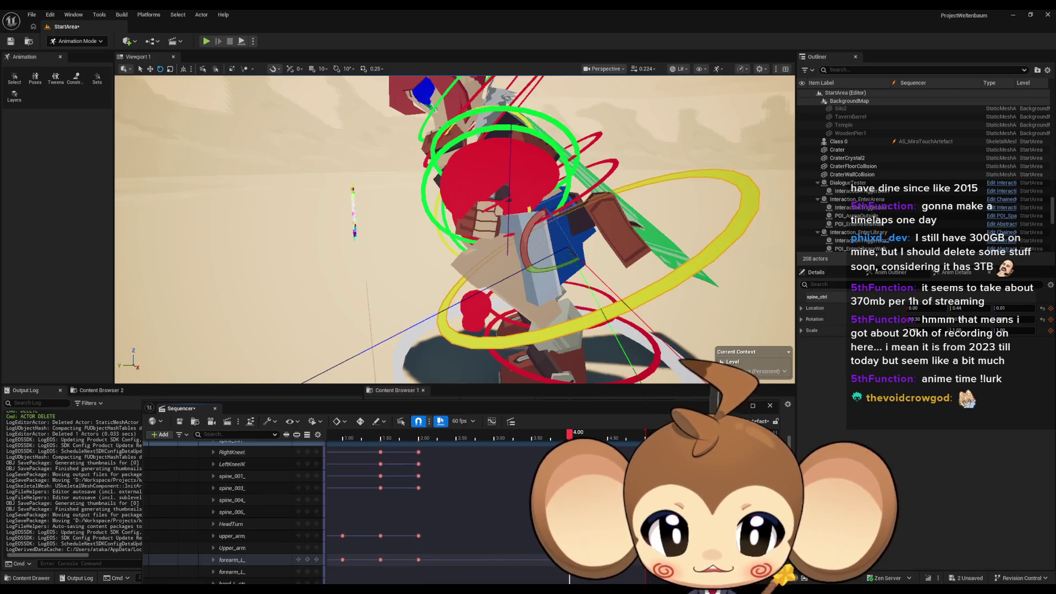
pyautogui.scroll(4, 418, 511)
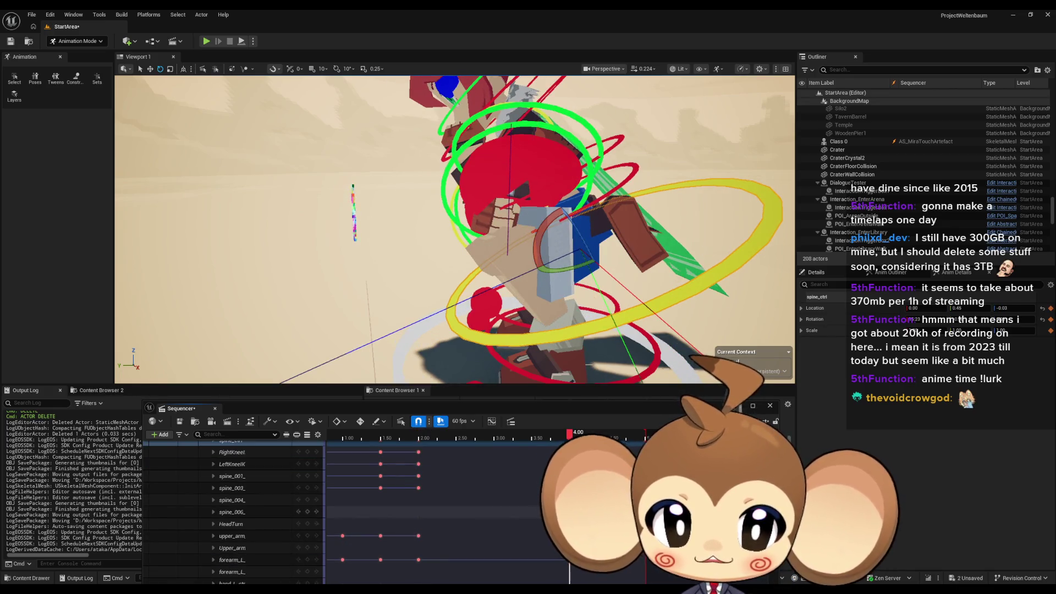
pyautogui.moveTo(571, 438); pyautogui.dragTo(647, 438)
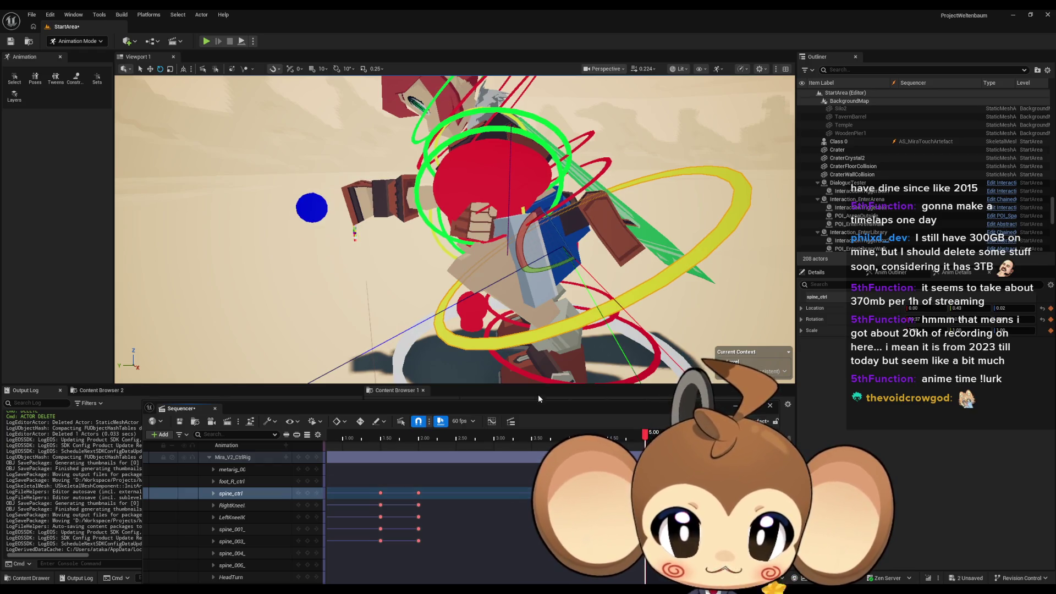
pyautogui.click(319, 213)
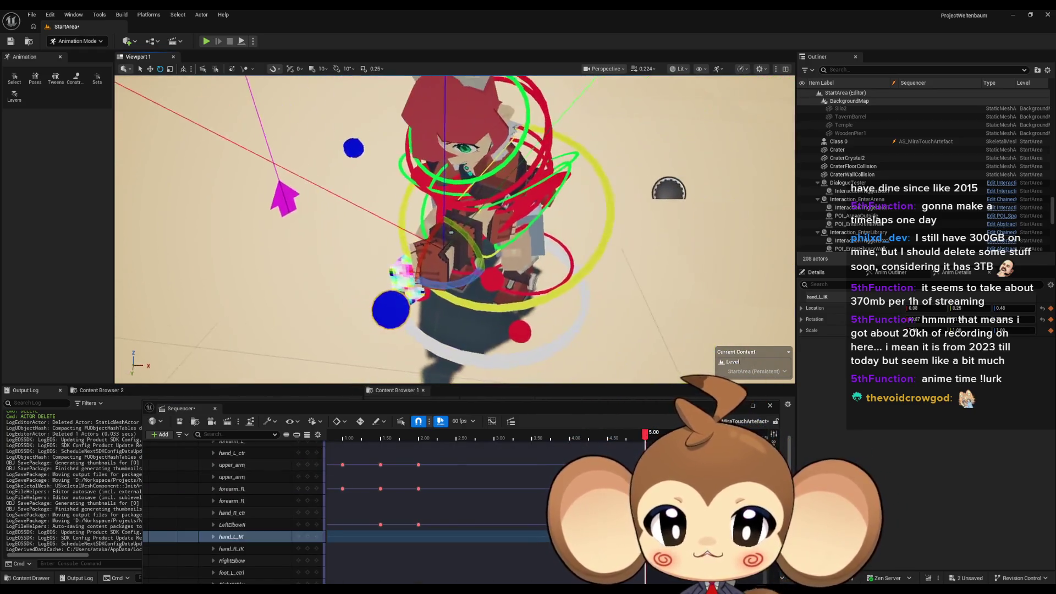
# Step: Rotate hand_L_IK about 22° toward the artifact, inspect it closely, and select its track
pyautogui.moveTo(376, 251); pyautogui.dragTo(376, 252)
pyautogui.moveTo(459, 273); pyautogui.dragTo(444, 241)
pyautogui.moveTo(320, 206); pyautogui.dragTo(320, 206)
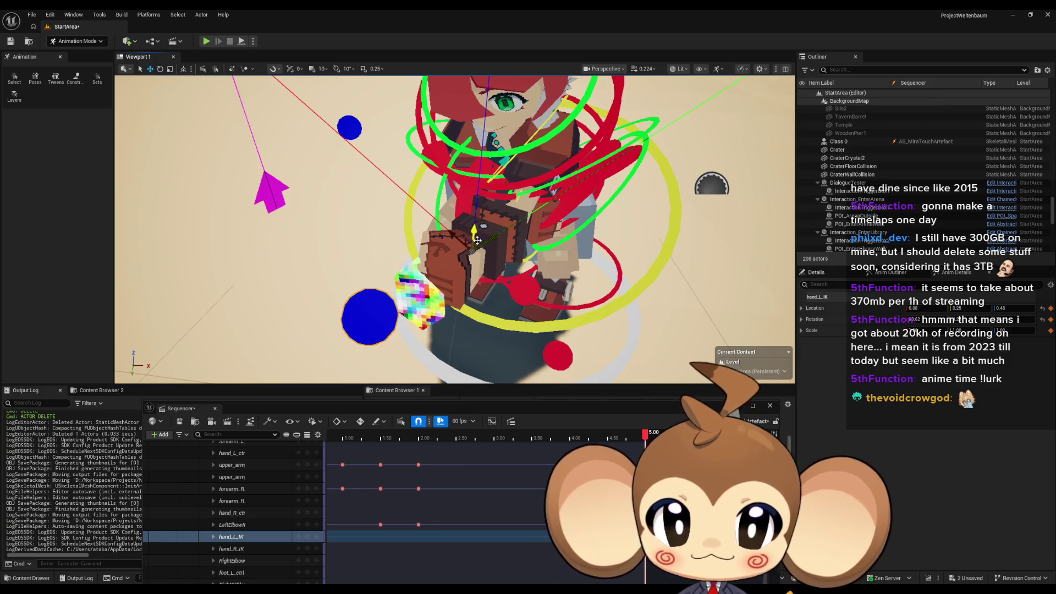
pyautogui.moveTo(477, 240)
pyautogui.mouseDown()
pyautogui.moveTo(448, 236)
pyautogui.moveTo(449, 213)
pyautogui.mouseUp()
pyautogui.moveTo(441, 145)
pyautogui.mouseDown()
pyautogui.moveTo(416, 152)
pyautogui.moveTo(525, 201)
pyautogui.moveTo(583, 248)
pyautogui.mouseUp()
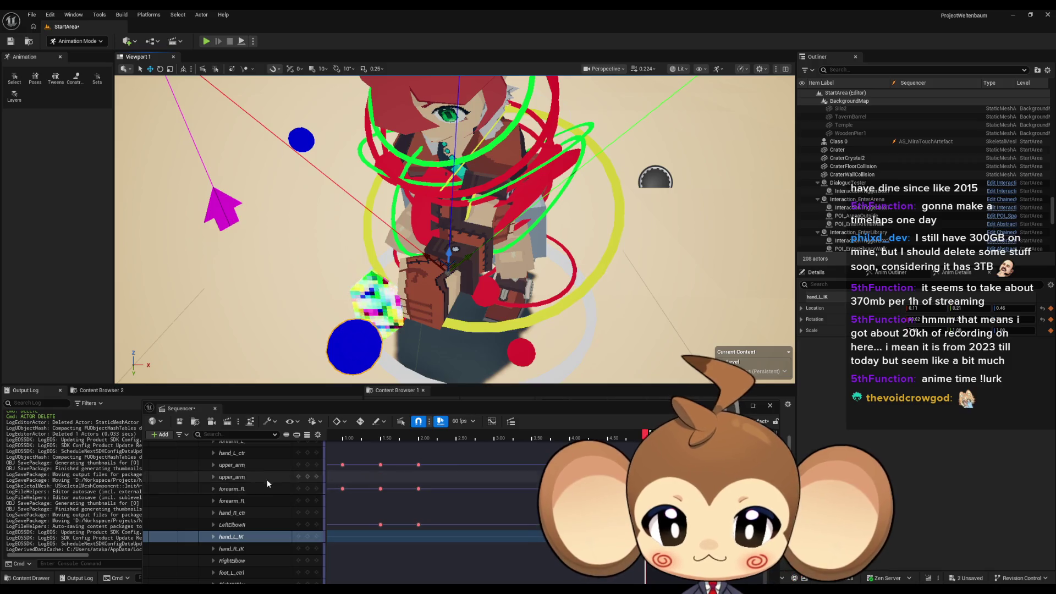
pyautogui.click(309, 537)
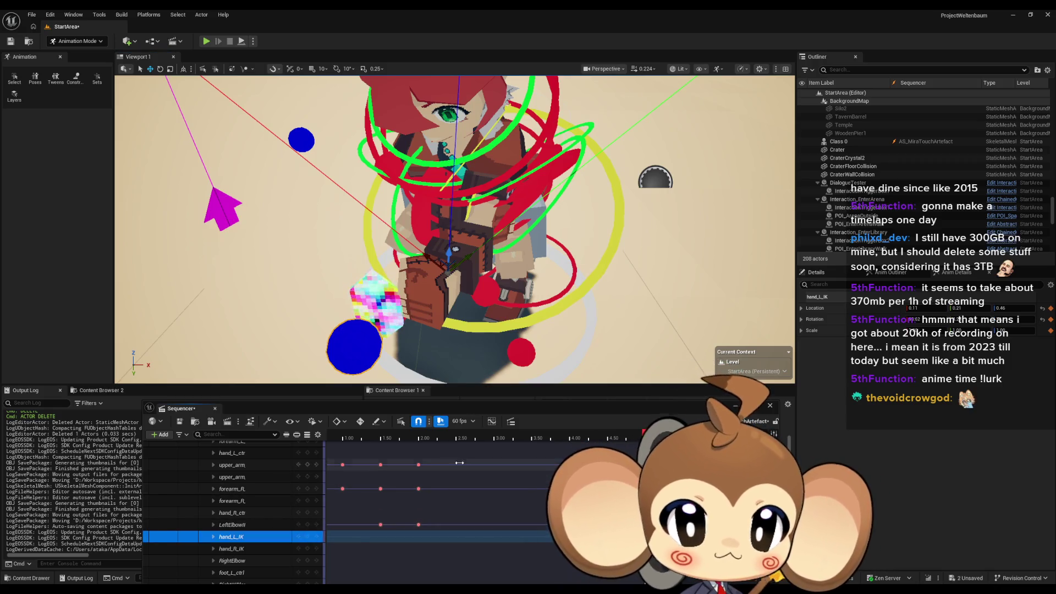
pyautogui.moveTo(434, 408)
pyautogui.mouseDown()
pyautogui.moveTo(549, 454)
pyautogui.moveTo(510, 306)
pyautogui.moveTo(473, 366)
pyautogui.mouseUp()
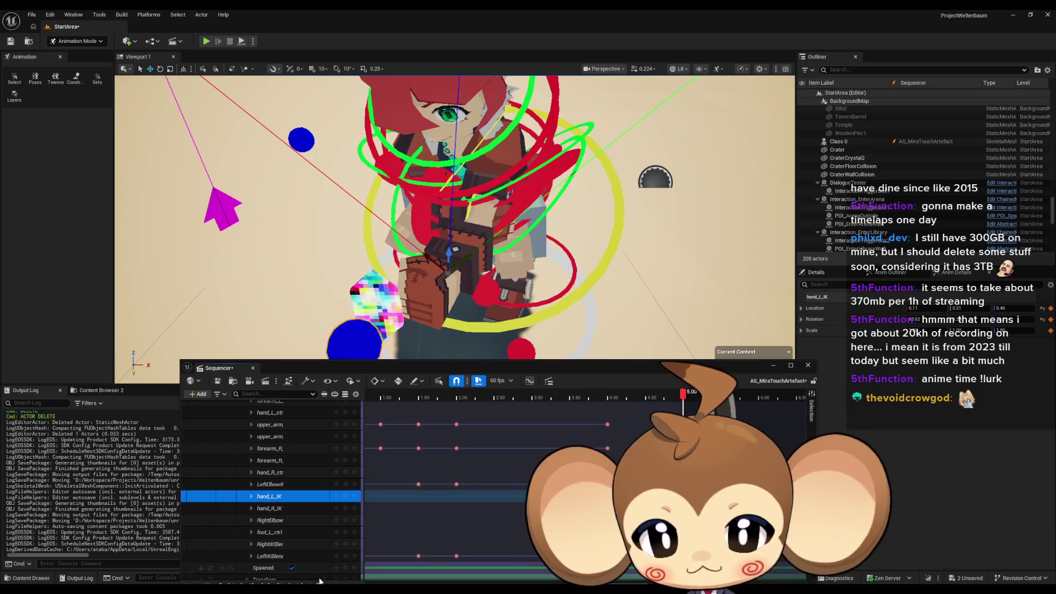
# Step: Play the crouch-and-reach sequence and swing the viewport to a low, slightly closer front angle
pyautogui.moveTo(315, 368); pyautogui.dragTo(291, 344)
pyautogui.click(248, 562)
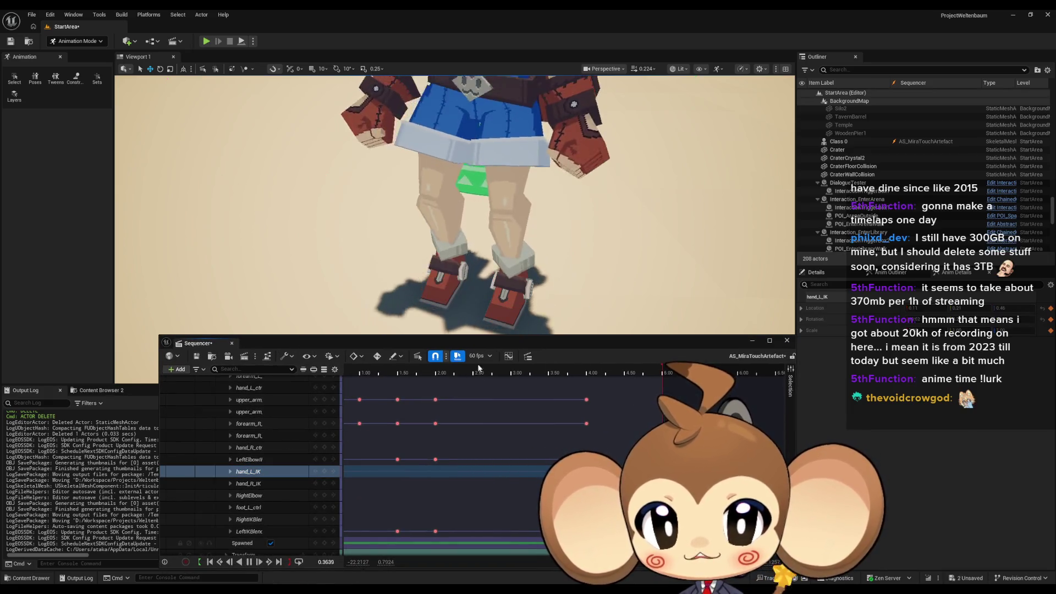
pyautogui.moveTo(219, 343); pyautogui.dragTo(206, 393)
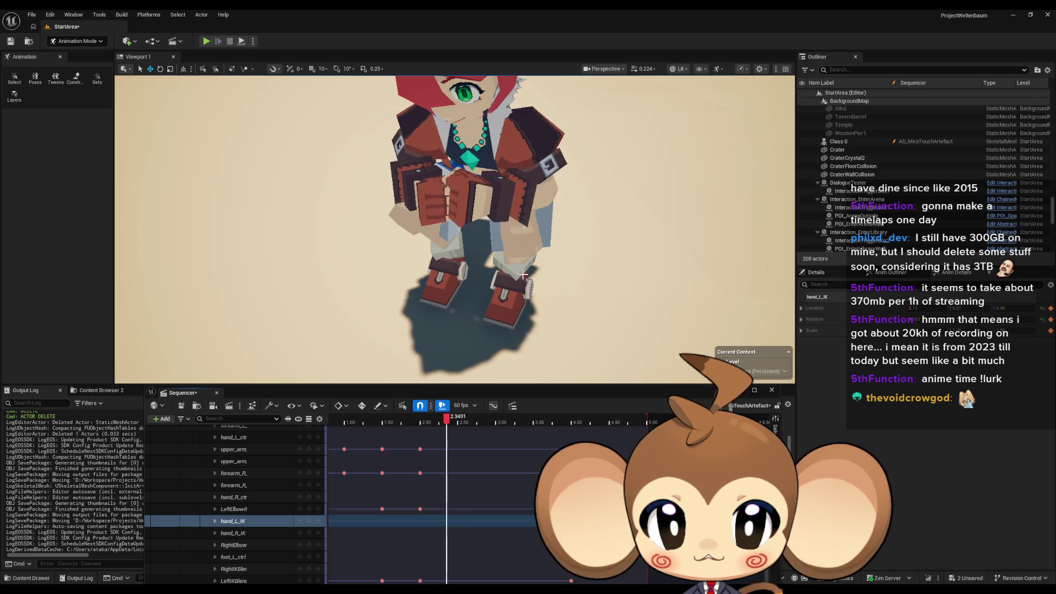
pyautogui.moveTo(525, 268); pyautogui.dragTo(525, 220)
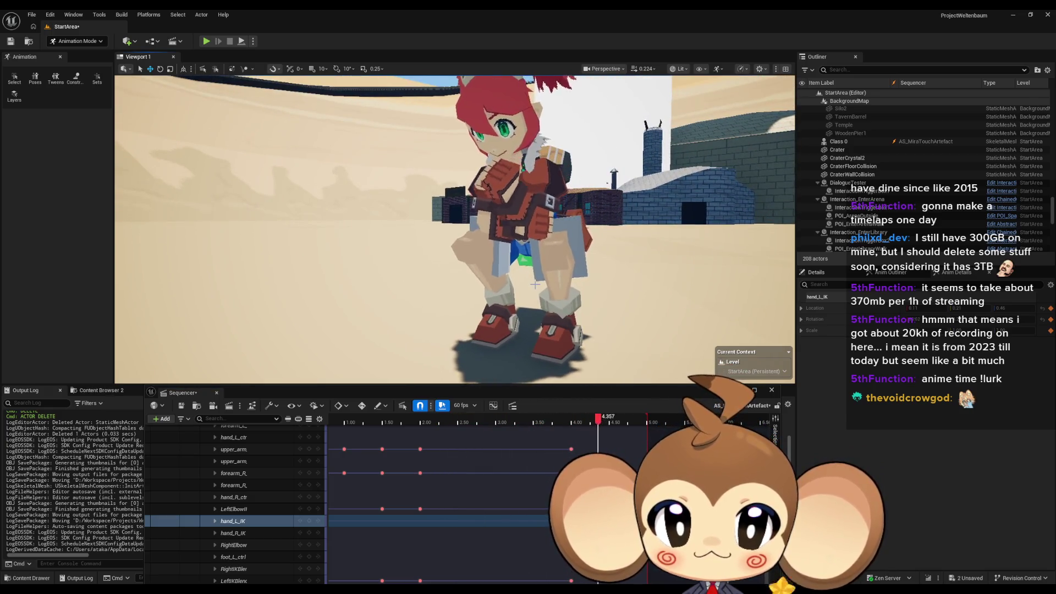
pyautogui.moveTo(532, 291); pyautogui.dragTo(532, 285)
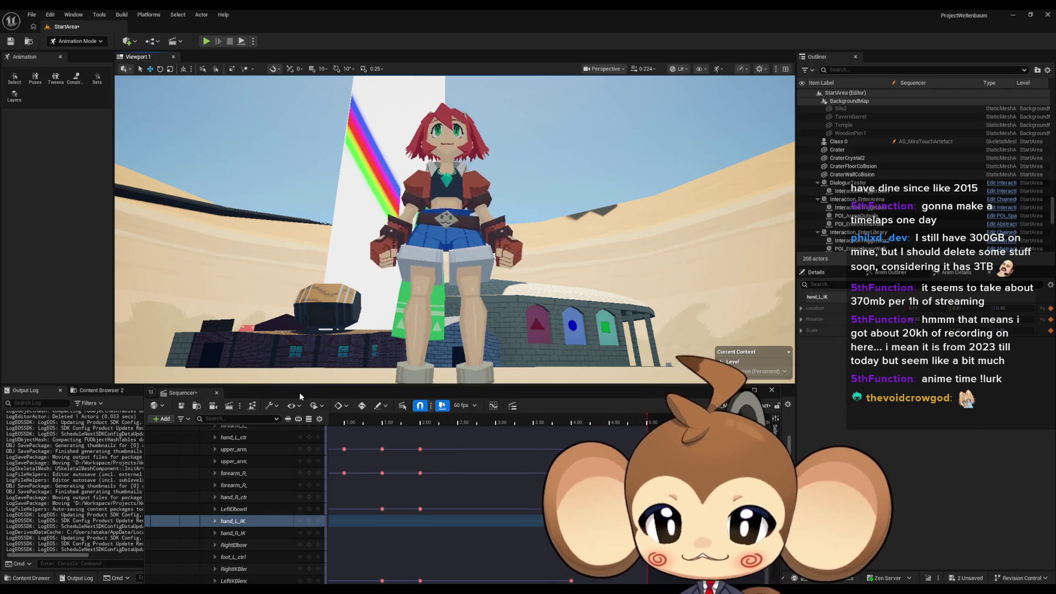
# Step: Stop playback at 3.90 seconds, select the right forearm key at 4.00, and collapse the bone tracks
pyautogui.moveTo(299, 392)
pyautogui.mouseDown()
pyautogui.moveTo(296, 301)
pyautogui.moveTo(287, 309)
pyautogui.mouseUp()
pyautogui.press('space')
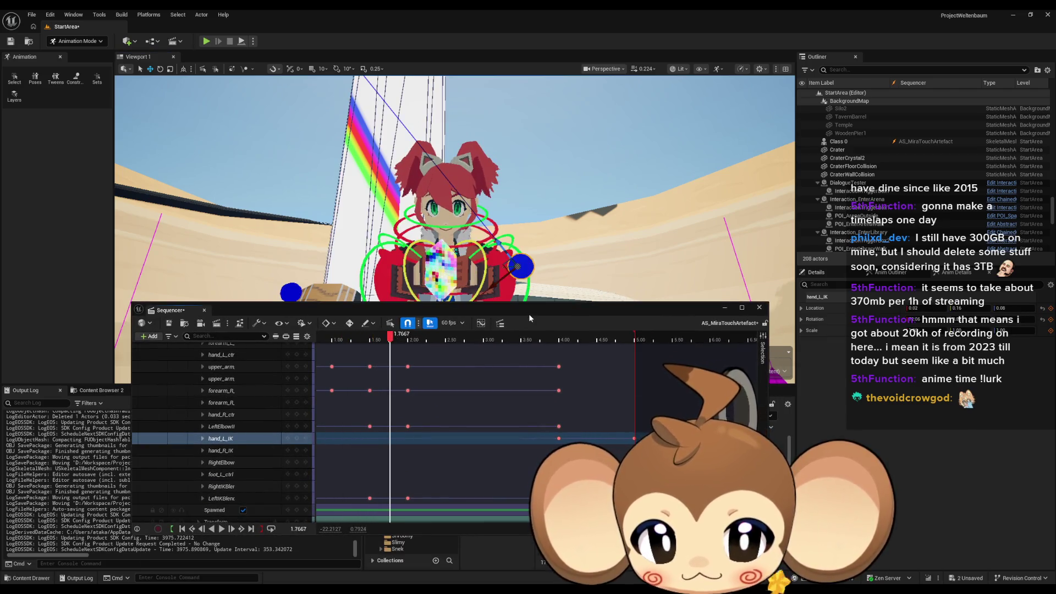
pyautogui.click(551, 337)
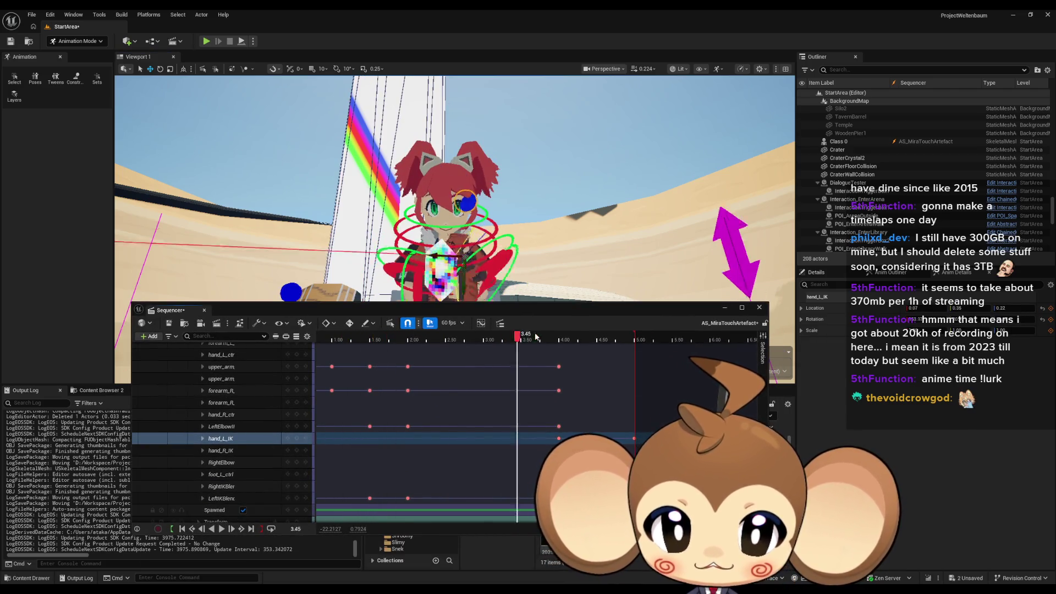
pyautogui.click(558, 389)
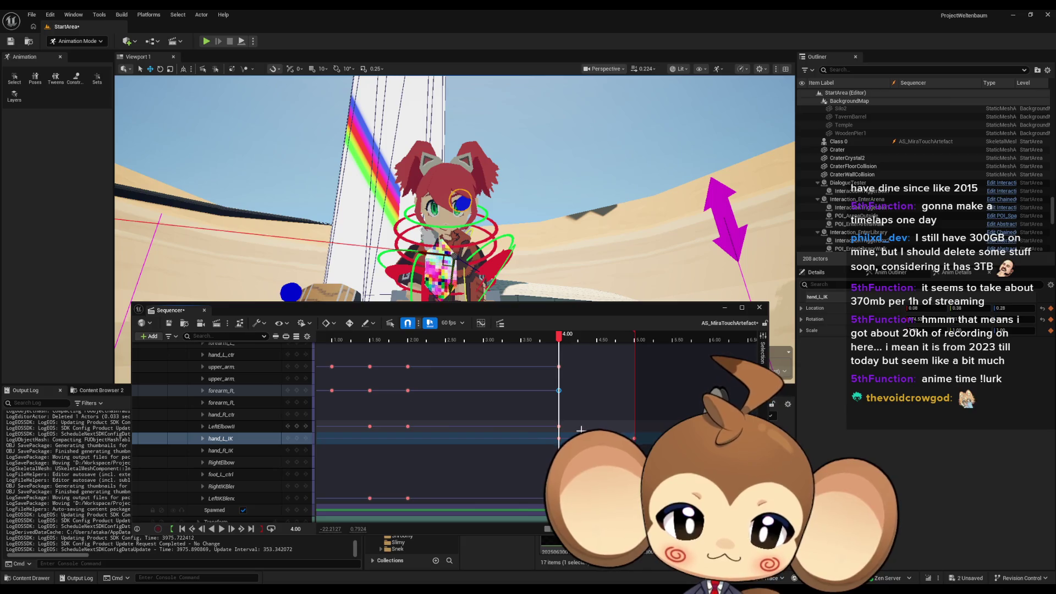
pyautogui.scroll(10, 280, 400)
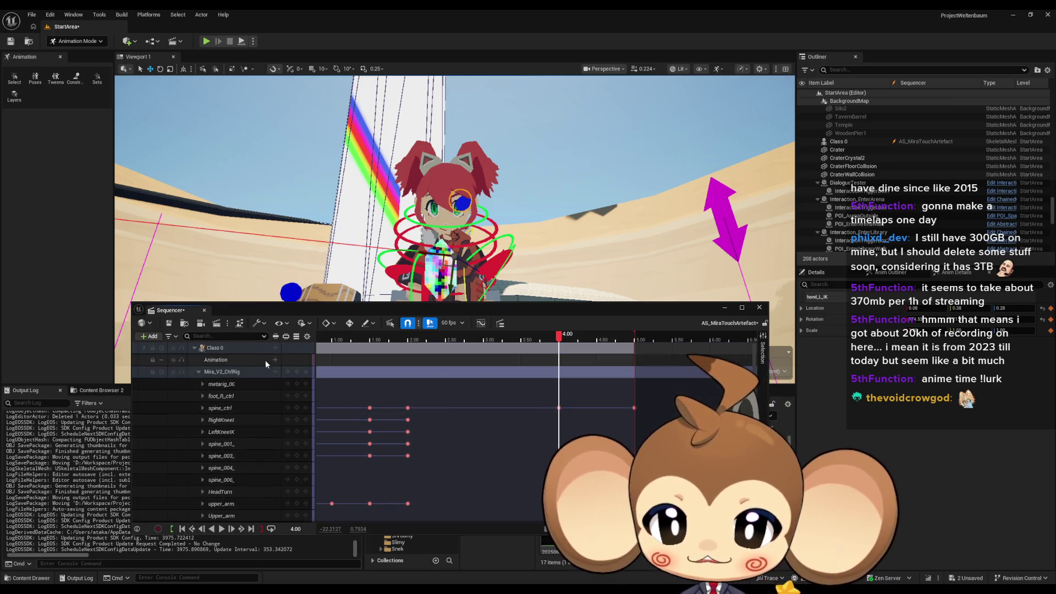
pyautogui.click(198, 371)
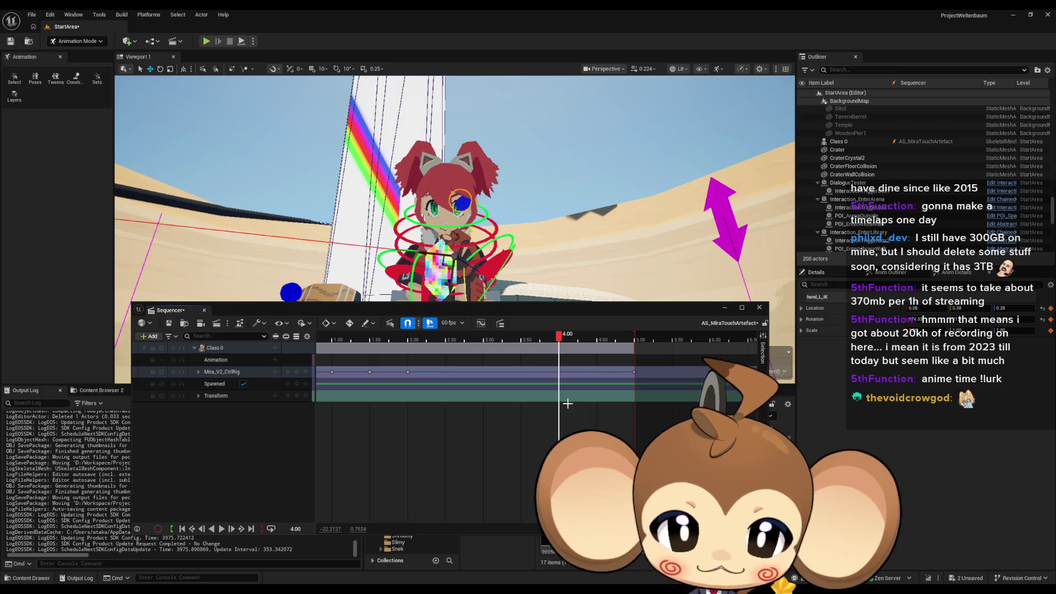
pyautogui.scroll(5, 585, 384)
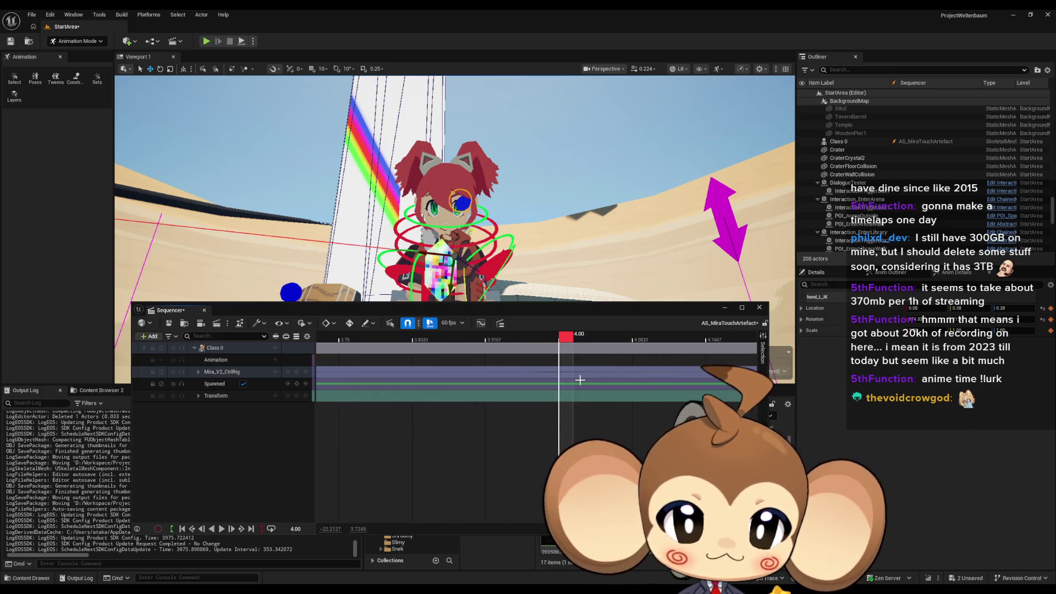
# Step: Move the last pose key from 5.00 to about 5.37 and extend the sequence end to 5.50 seconds
pyautogui.moveTo(577, 381); pyautogui.dragTo(443, 385)
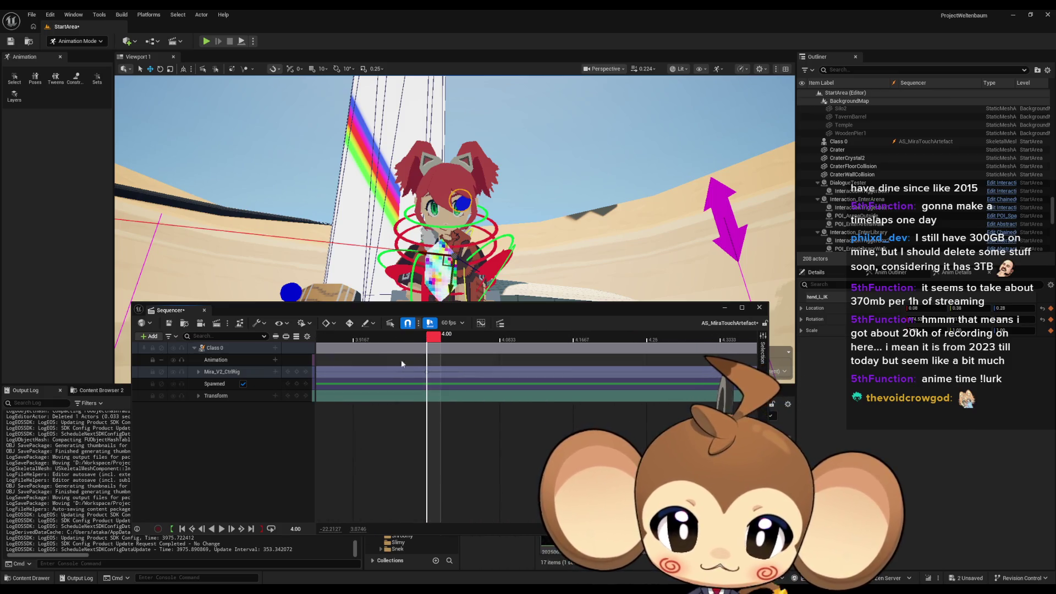
pyautogui.moveTo(397, 358); pyautogui.dragTo(487, 404)
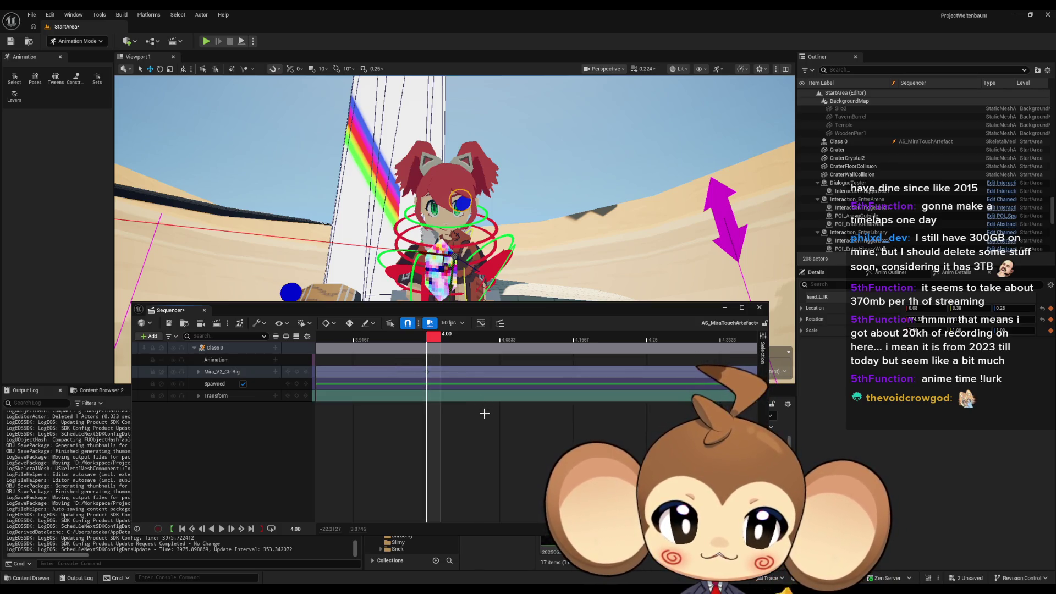
pyautogui.scroll(-6, 484, 407)
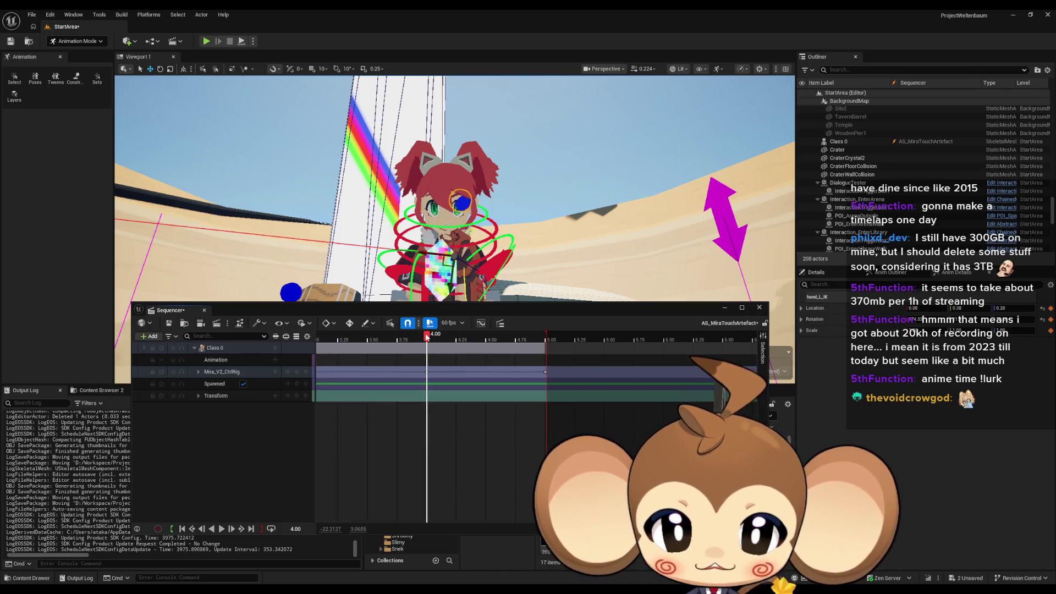
pyautogui.moveTo(433, 335)
pyautogui.mouseDown()
pyautogui.moveTo(497, 334)
pyautogui.moveTo(487, 335)
pyautogui.mouseUp()
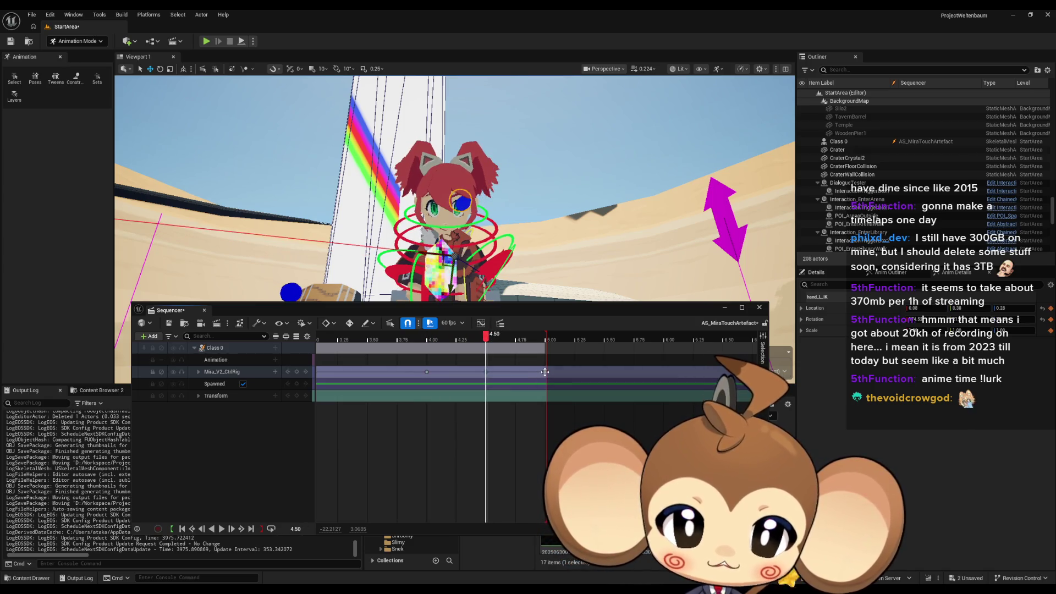
pyautogui.moveTo(545, 372); pyautogui.dragTo(605, 368)
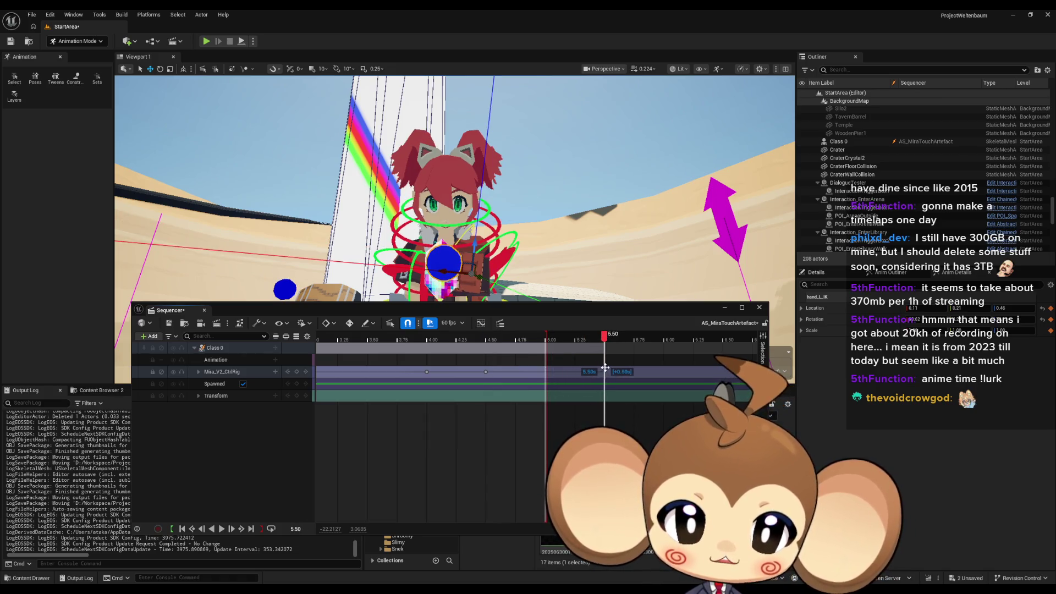
pyautogui.moveTo(556, 338); pyautogui.dragTo(605, 337)
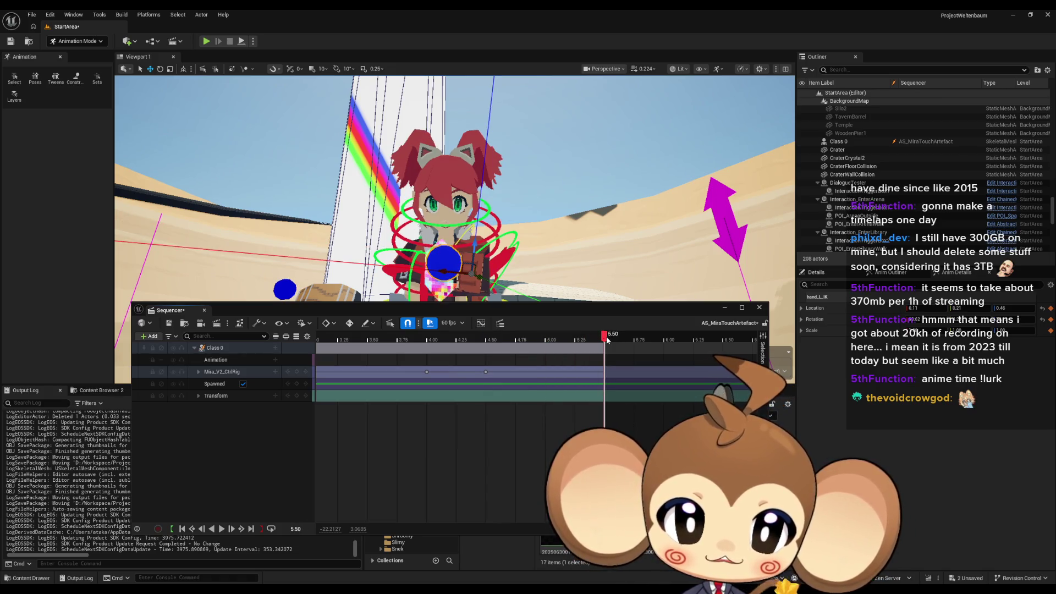
pyautogui.click(222, 528)
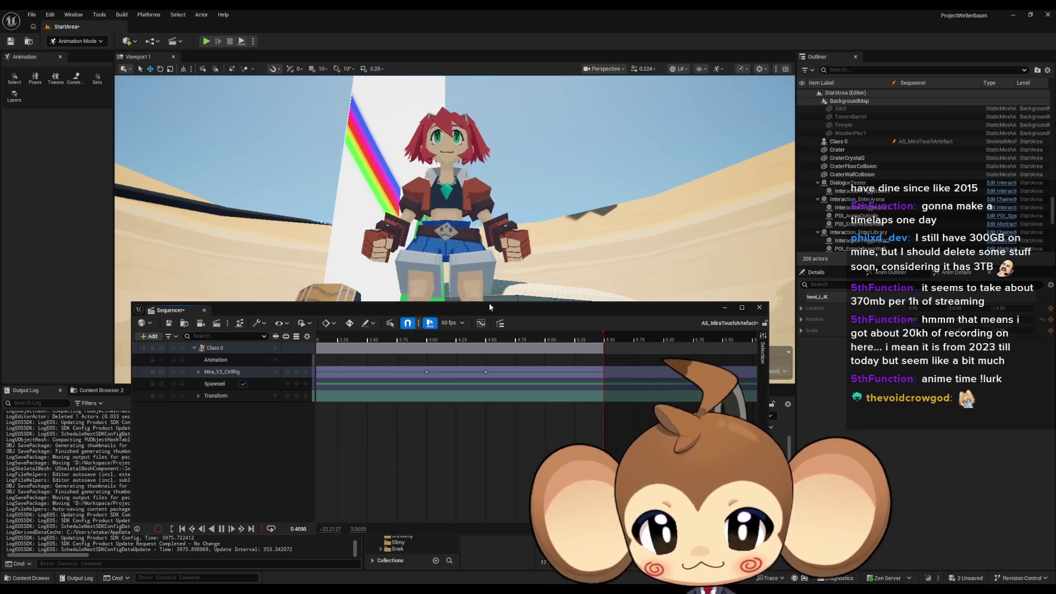
# Step: Dock Sequencer into the main layout, orbit closer to the character, then undock it over the viewport
pyautogui.moveTo(489, 308); pyautogui.dragTo(493, 397)
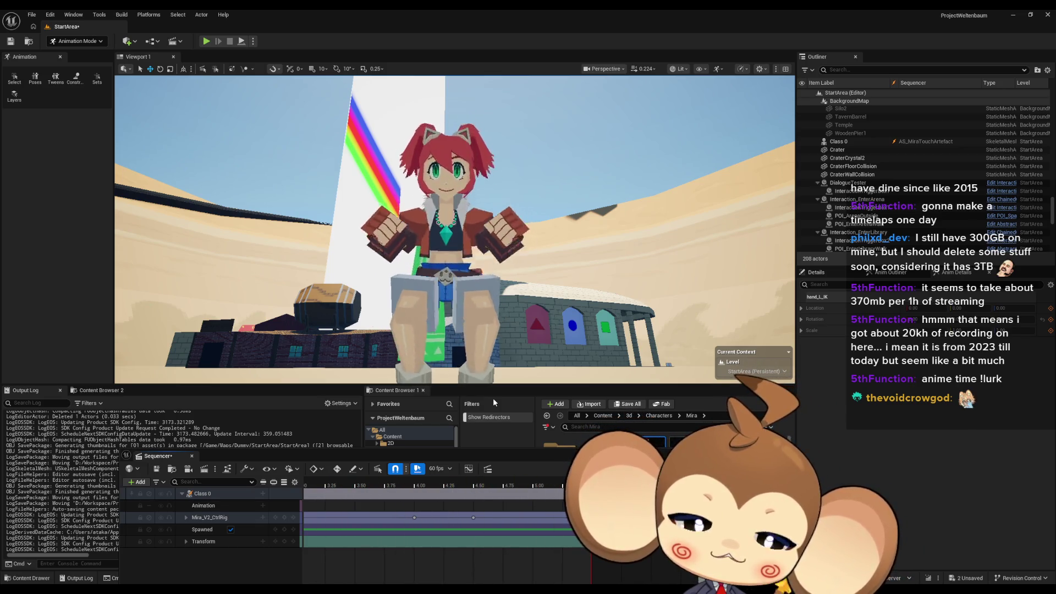
pyautogui.moveTo(493, 341)
pyautogui.mouseDown()
pyautogui.moveTo(517, 308)
pyautogui.moveTo(513, 317)
pyautogui.mouseUp()
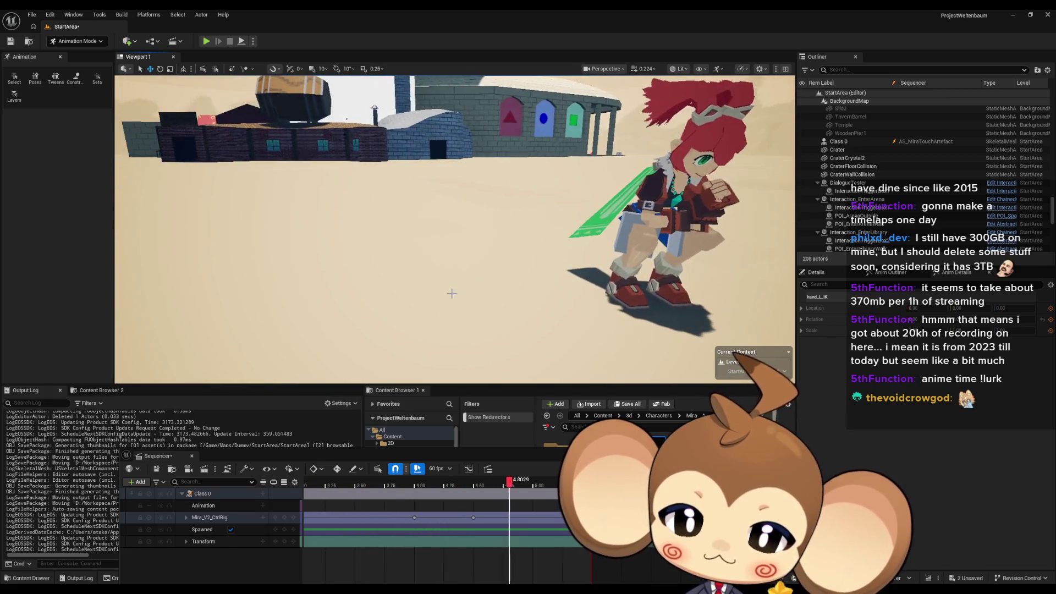
pyautogui.moveTo(442, 456)
pyautogui.mouseDown()
pyautogui.moveTo(443, 426)
pyautogui.moveTo(476, 354)
pyautogui.moveTo(473, 445)
pyautogui.moveTo(444, 489)
pyautogui.mouseUp()
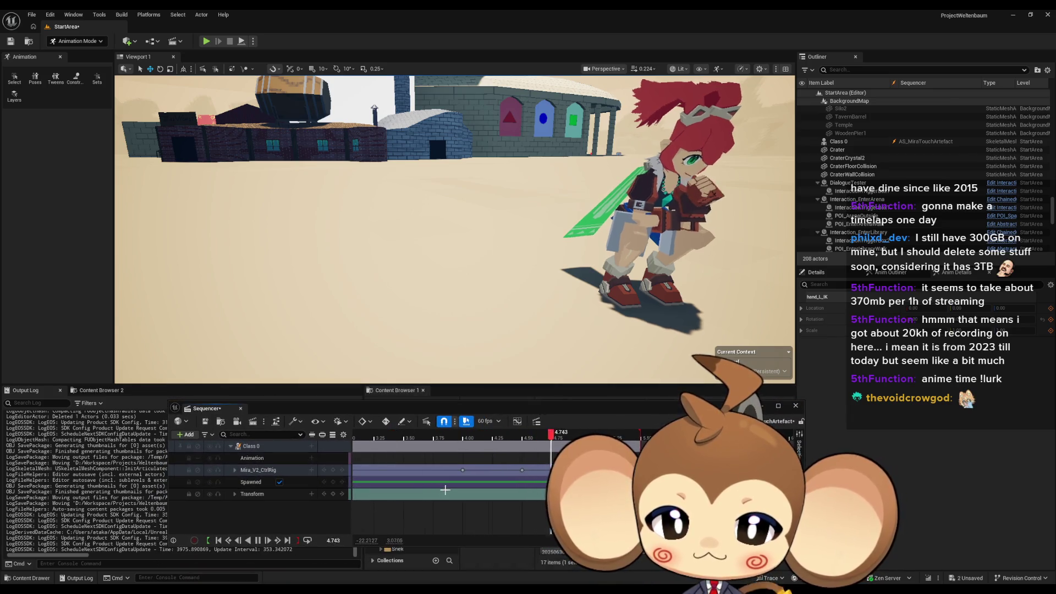
# Step: Zoom the timeline to the start, undo Move Keys or Sections, and check the pose near 0.38
pyautogui.scroll(3, 448, 485)
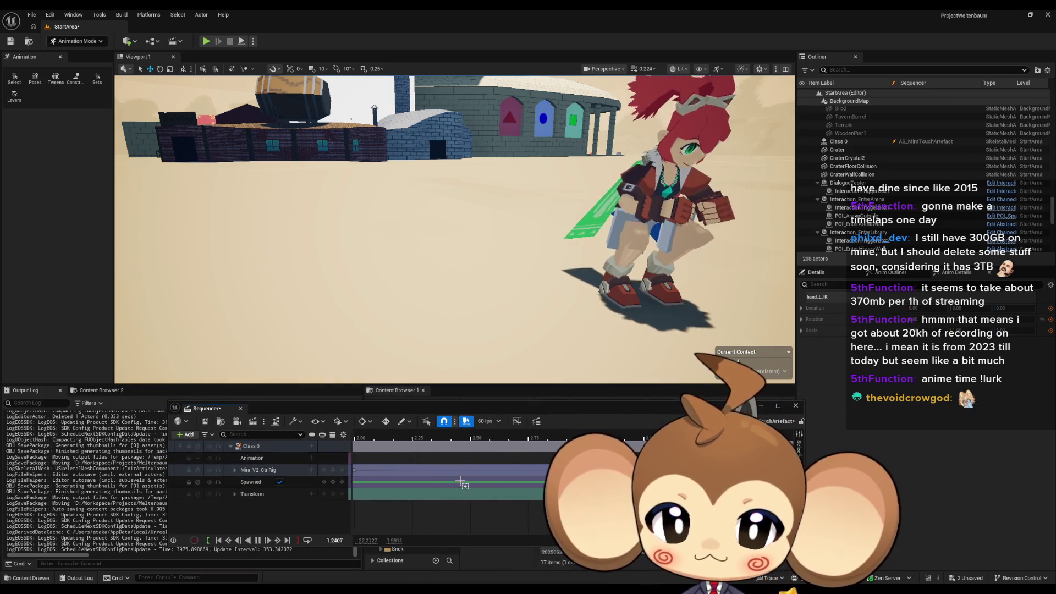
pyautogui.hscroll(-5, 460, 482)
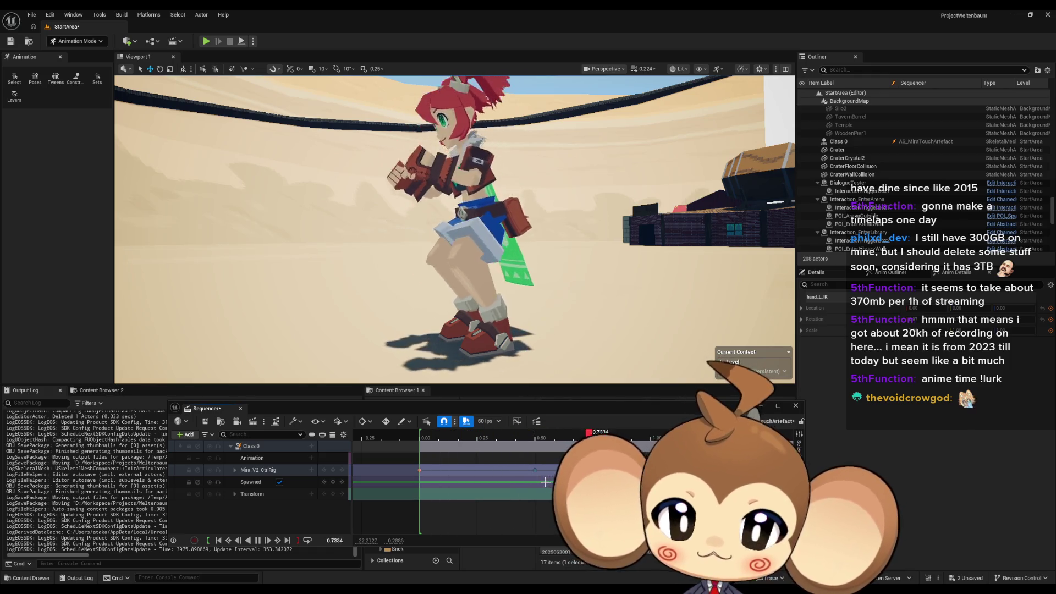
pyautogui.hotkey('ctrl', 'z')
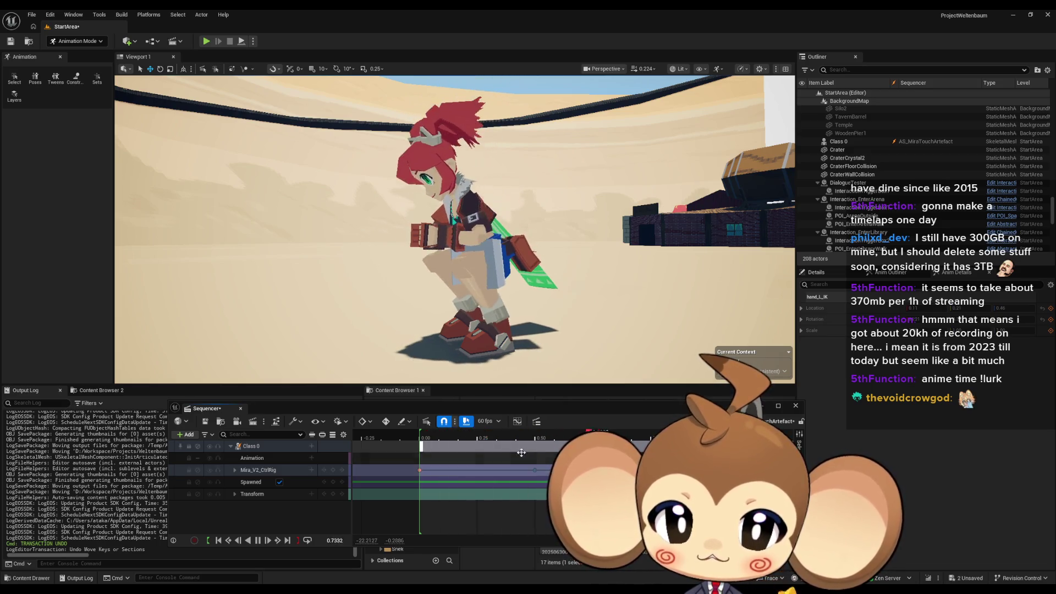
pyautogui.moveTo(422, 437); pyautogui.dragTo(535, 439)
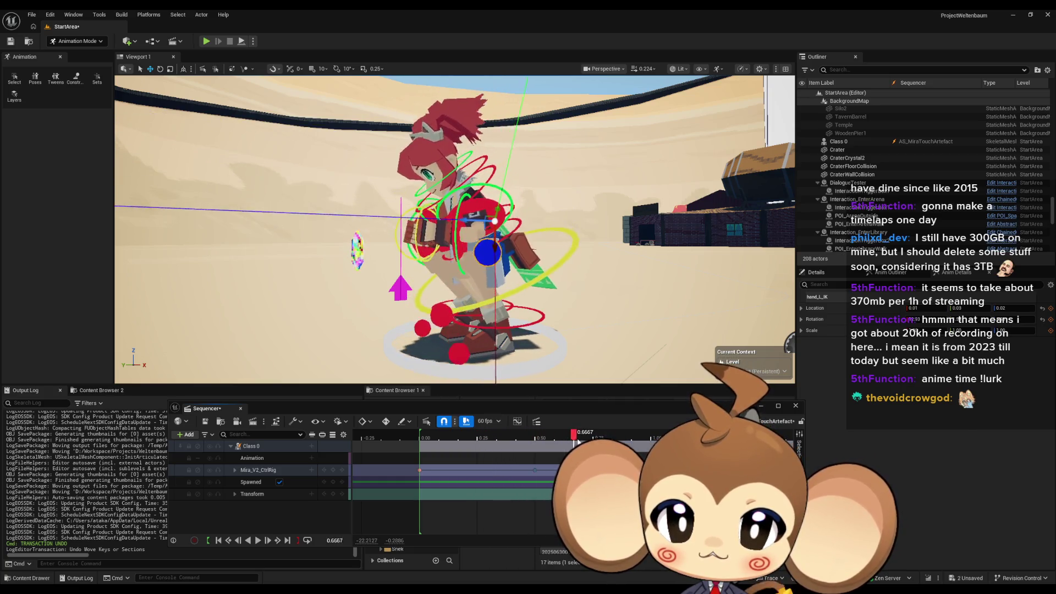
# Step: Shift the Mira_V2_CtrlRig key from 0.50 to 0.43 and replay the animation from the start
pyautogui.moveTo(593, 435); pyautogui.dragTo(540, 444)
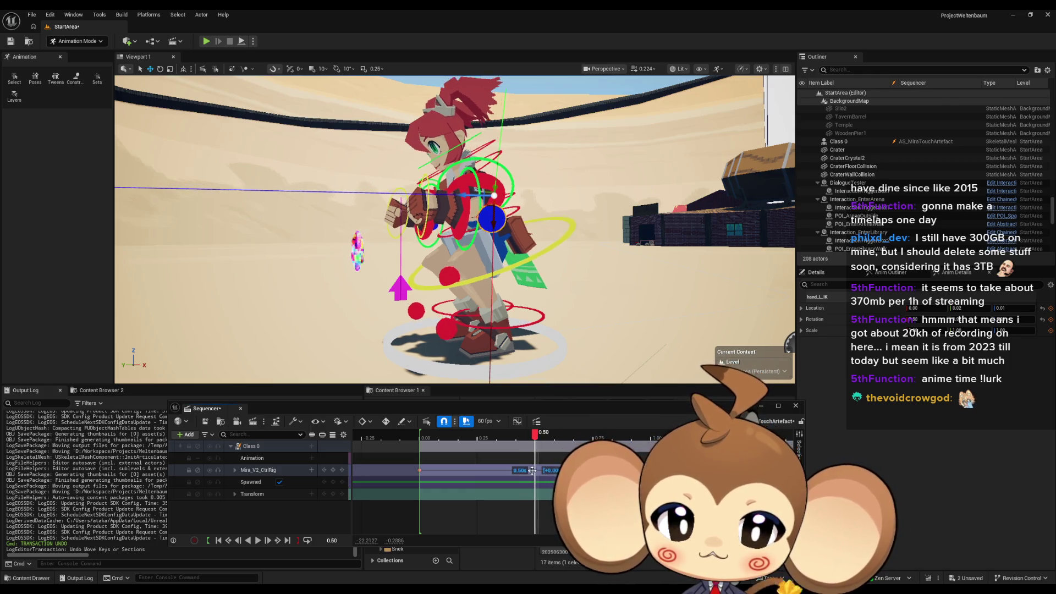
pyautogui.moveTo(531, 471)
pyautogui.mouseDown()
pyautogui.moveTo(493, 471)
pyautogui.moveTo(571, 471)
pyautogui.mouseUp()
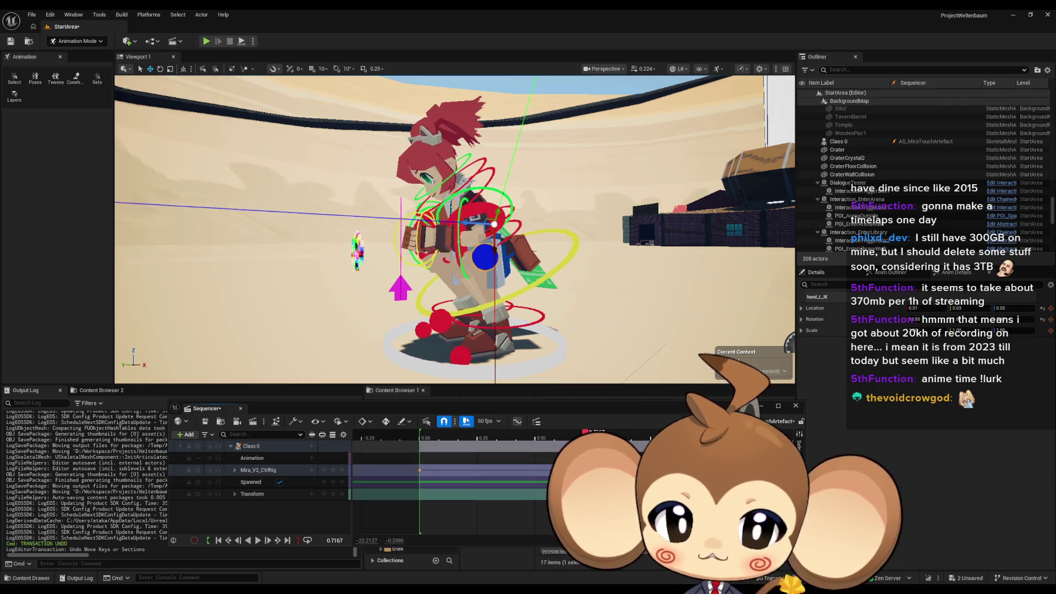
pyautogui.moveTo(584, 433); pyautogui.dragTo(424, 444)
pyautogui.press('space')
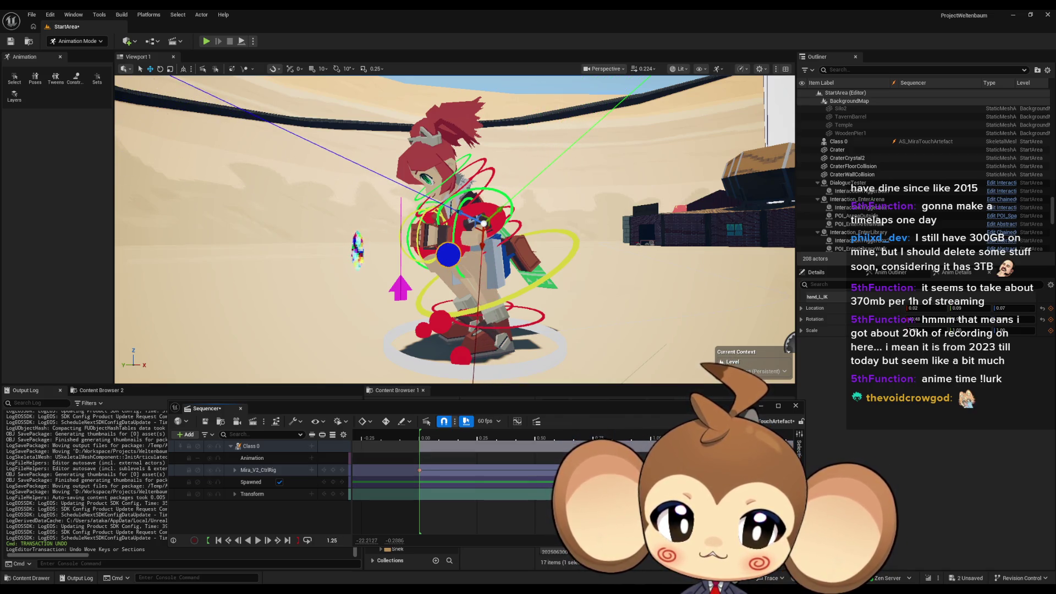
pyautogui.press('space')
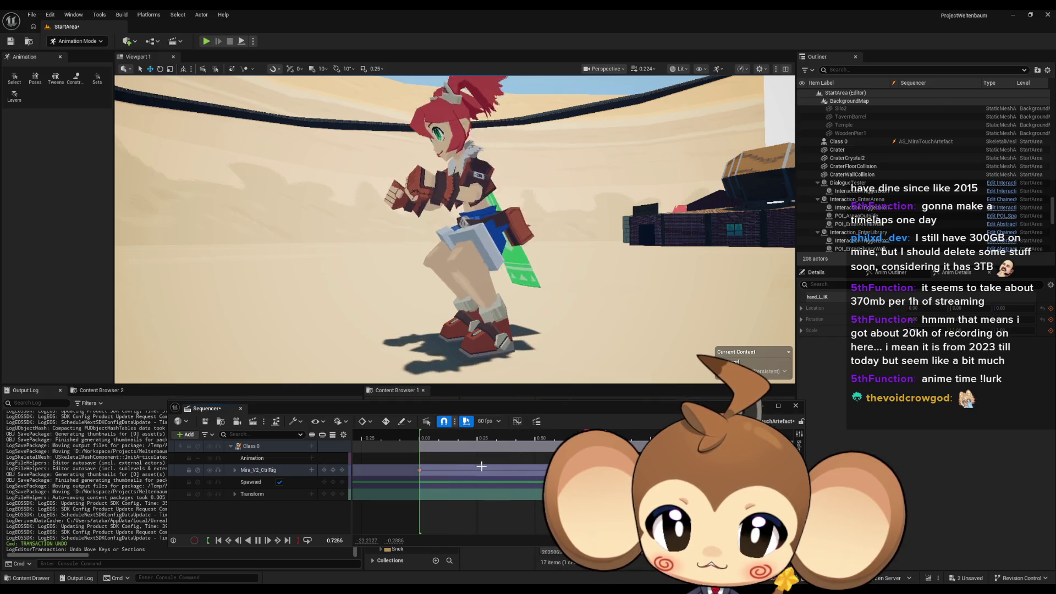
pyautogui.press('space')
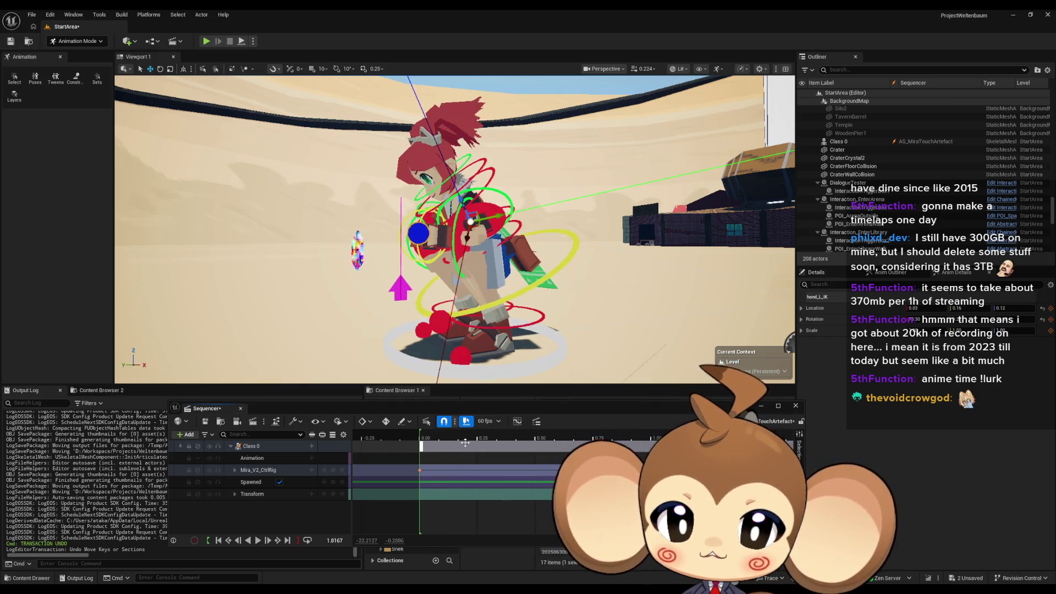
# Step: Review the crouch timing at 0.77, 0.15 and 1.02 seconds from a front view
pyautogui.moveTo(428, 439)
pyautogui.mouseDown()
pyautogui.moveTo(593, 440)
pyautogui.moveTo(574, 432)
pyautogui.mouseUp()
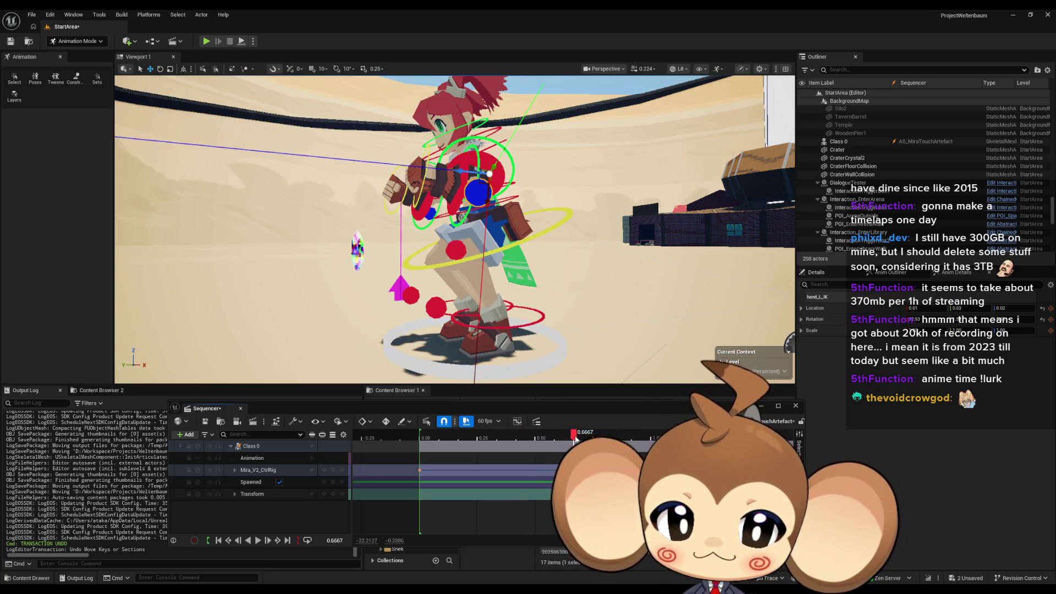
pyautogui.moveTo(574, 433); pyautogui.dragTo(426, 435)
pyautogui.press('space')
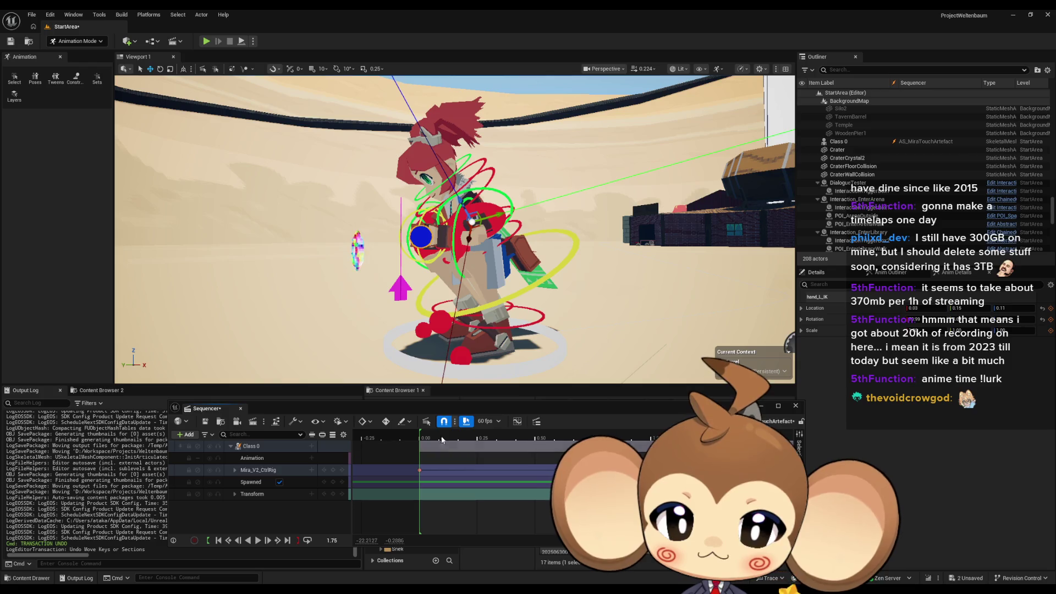
pyautogui.moveTo(440, 437)
pyautogui.mouseDown()
pyautogui.moveTo(421, 435)
pyautogui.moveTo(700, 436)
pyautogui.mouseUp()
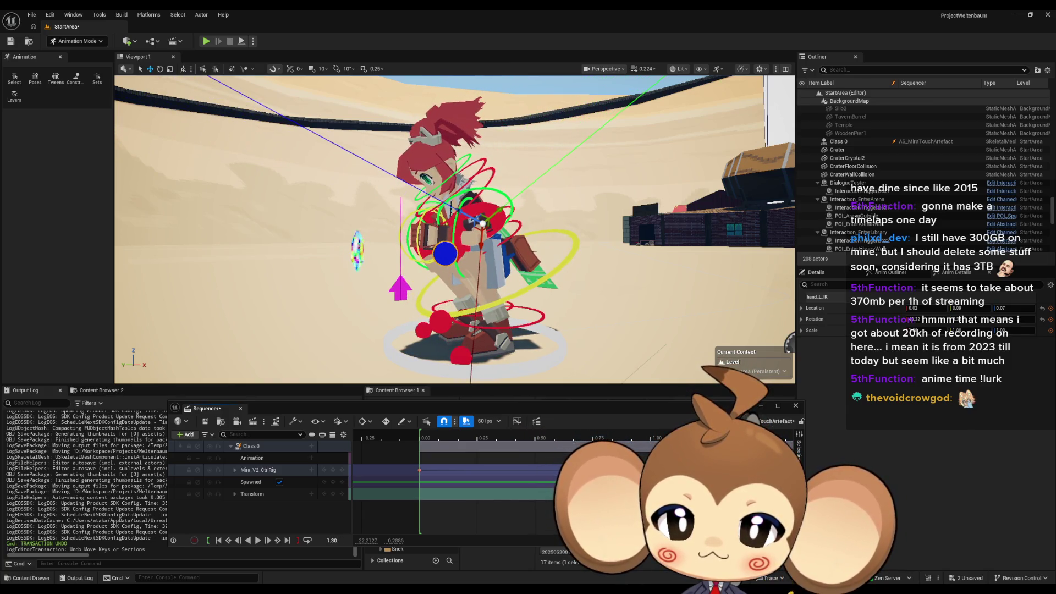
pyautogui.moveTo(454, 231)
pyautogui.mouseDown()
pyautogui.moveTo(538, 230)
pyautogui.moveTo(545, 195)
pyautogui.moveTo(365, 195)
pyautogui.mouseUp()
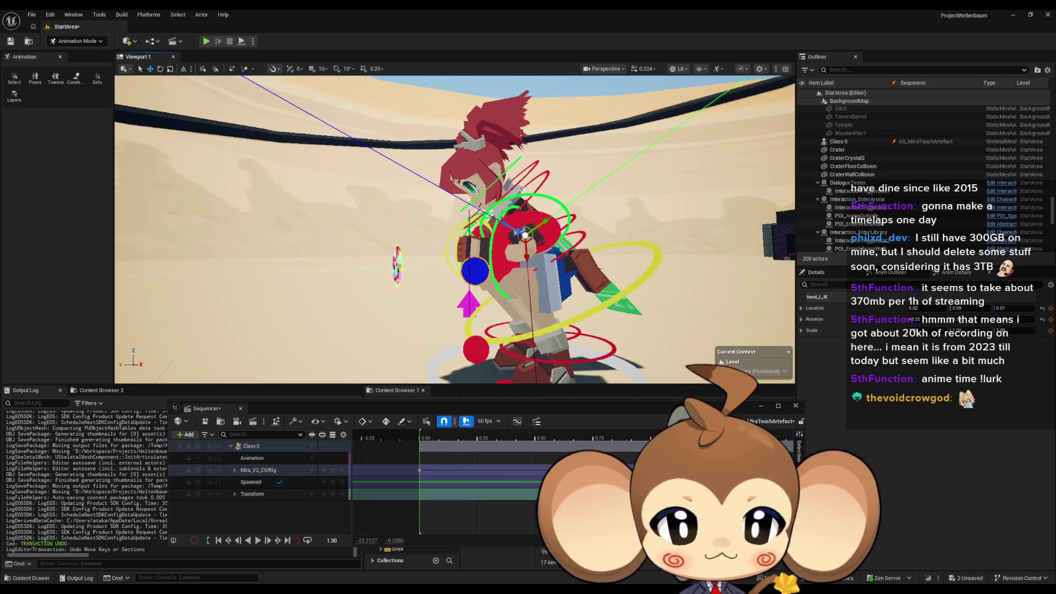
pyautogui.moveTo(550, 434)
pyautogui.mouseDown()
pyautogui.moveTo(486, 431)
pyautogui.moveTo(656, 427)
pyautogui.moveTo(443, 431)
pyautogui.moveTo(633, 412)
pyautogui.moveTo(520, 407)
pyautogui.moveTo(596, 409)
pyautogui.moveTo(522, 467)
pyautogui.moveTo(460, 468)
pyautogui.moveTo(654, 466)
pyautogui.moveTo(627, 464)
pyautogui.mouseUp()
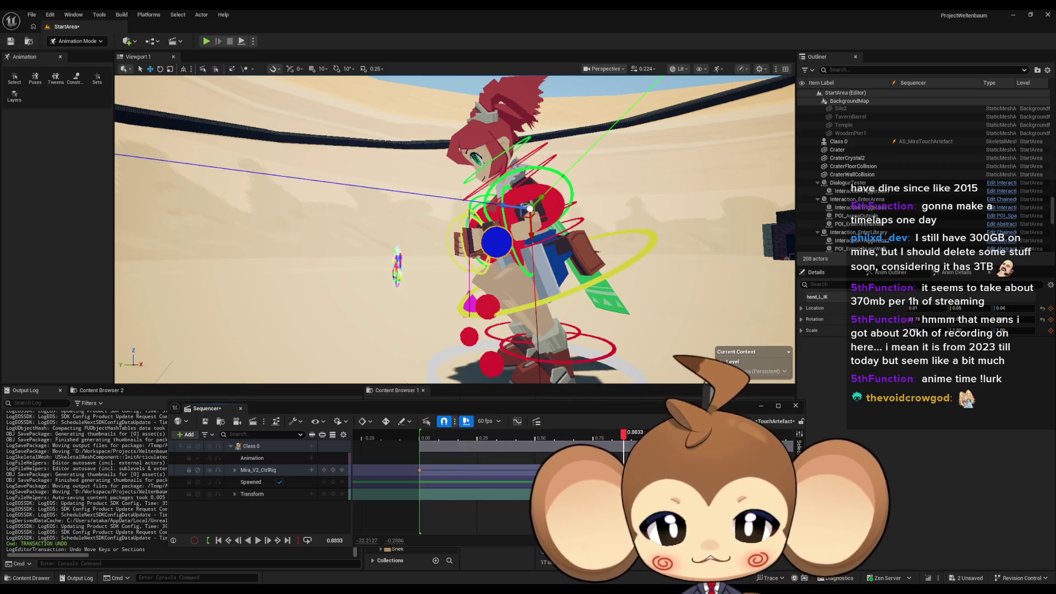
pyautogui.press('space')
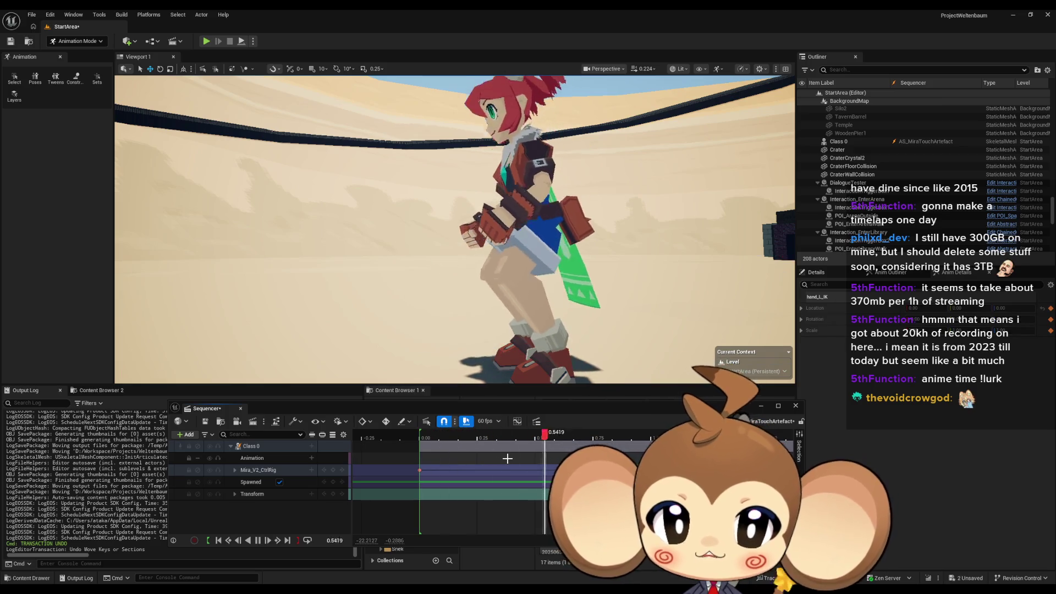
pyautogui.press('space')
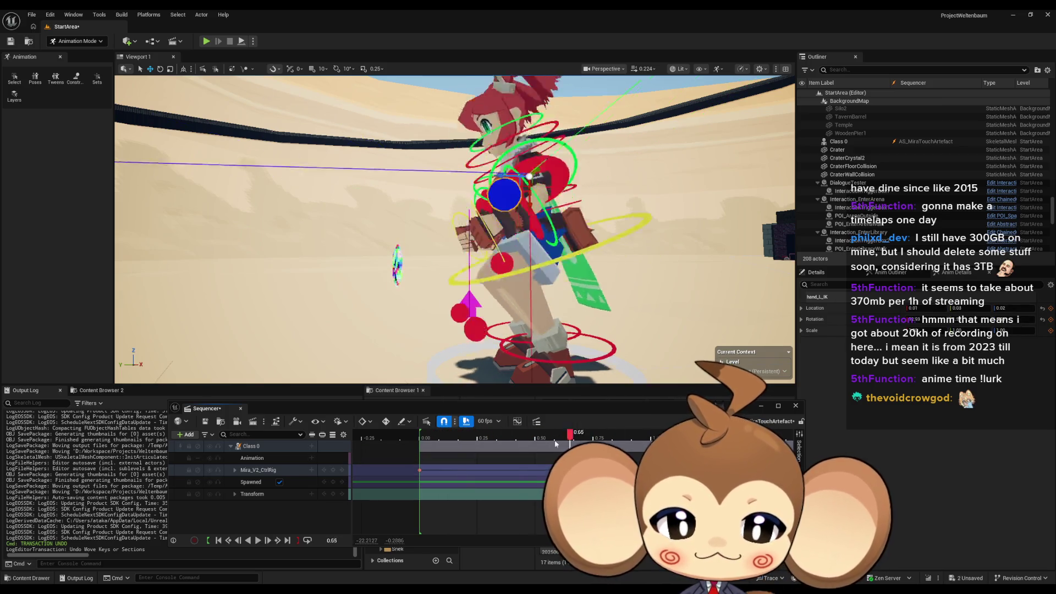
pyautogui.click(604, 439)
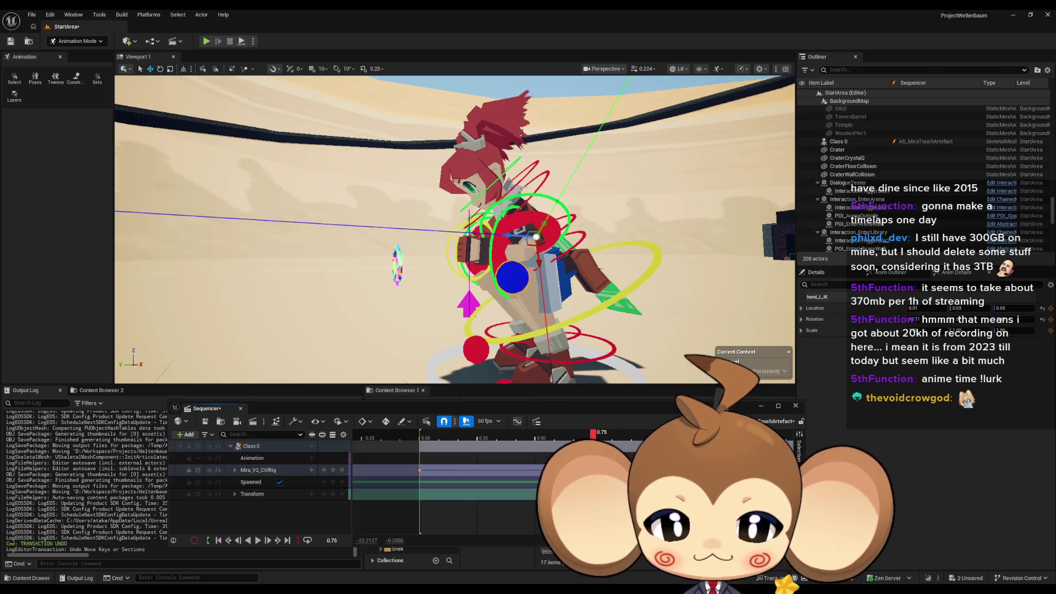
pyautogui.moveTo(603, 439); pyautogui.dragTo(424, 438)
pyautogui.press('space')
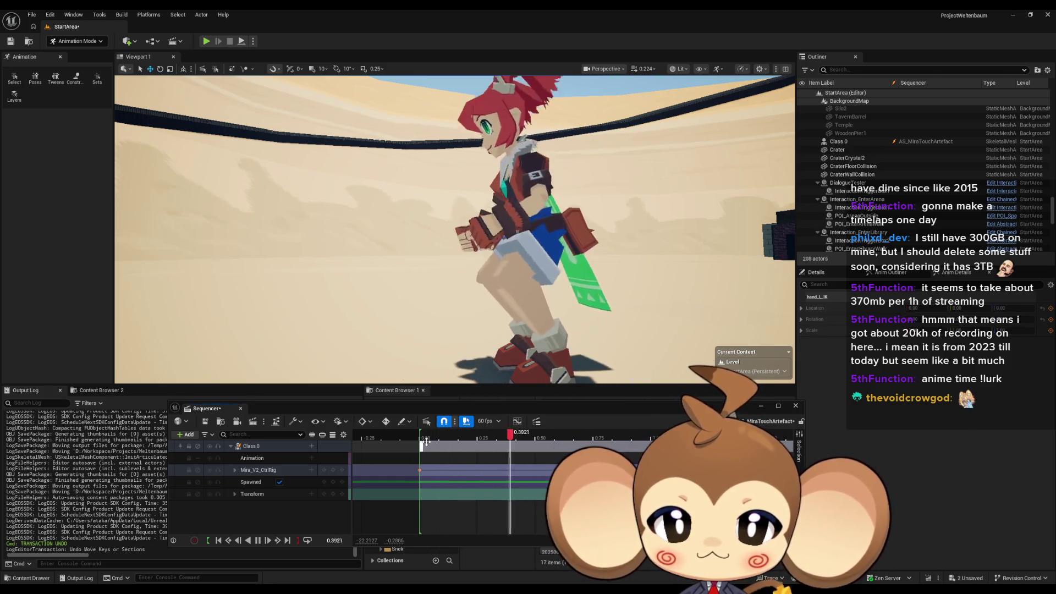
pyautogui.press('space')
pyautogui.click(420, 439)
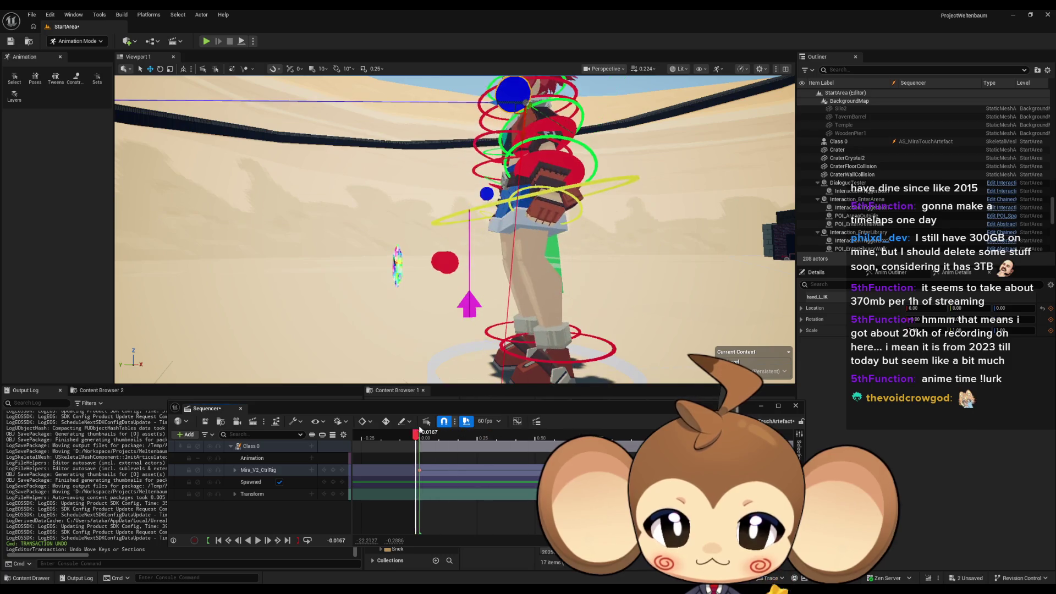
pyautogui.moveTo(420, 438); pyautogui.dragTo(702, 440)
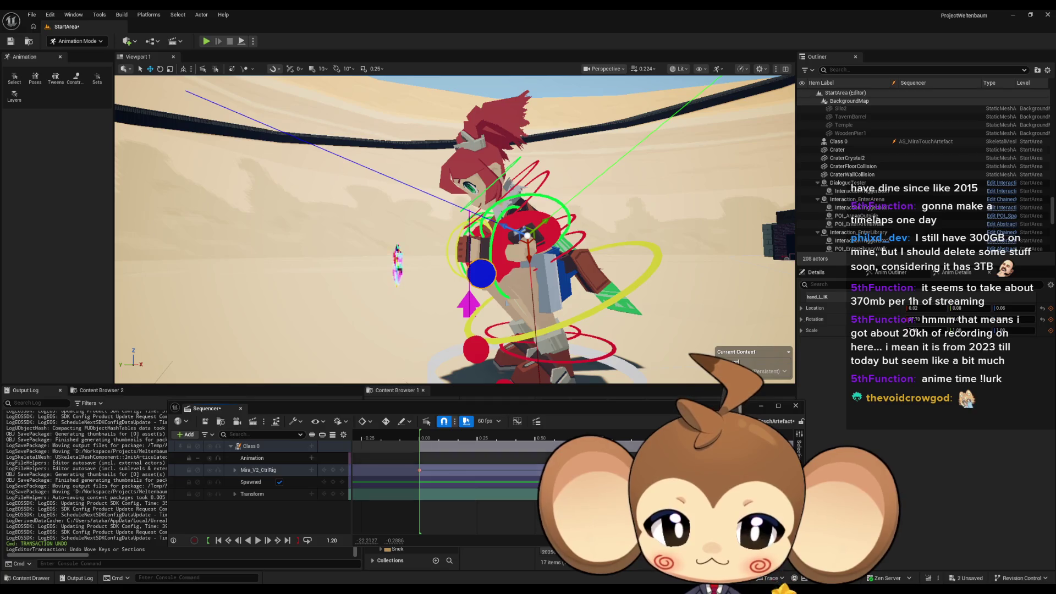
pyautogui.scroll(-2, 360, 482)
pyautogui.scroll(-3, 517, 464)
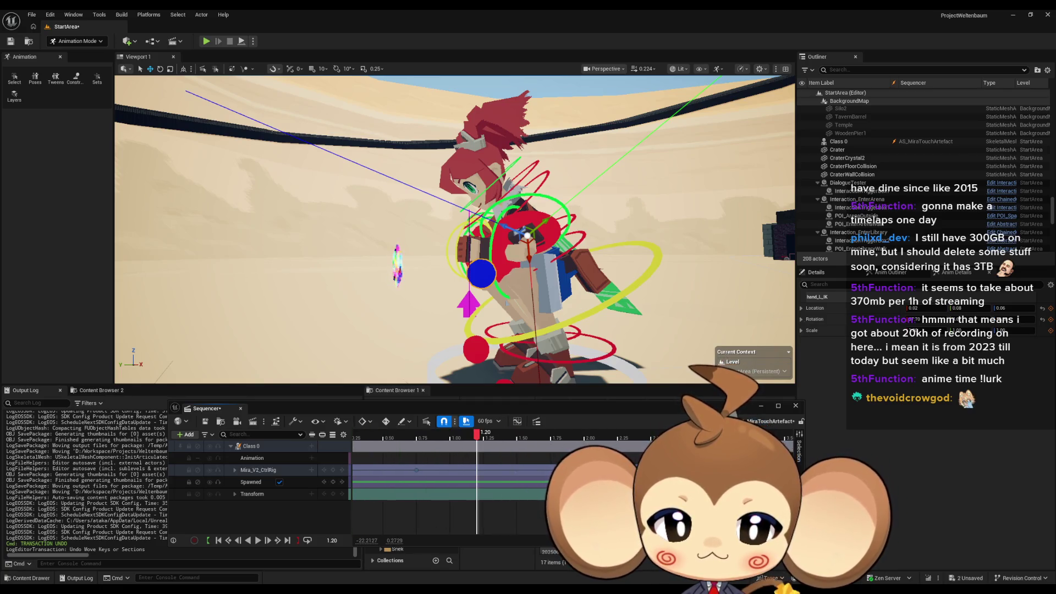
pyautogui.scroll(3, 525, 486)
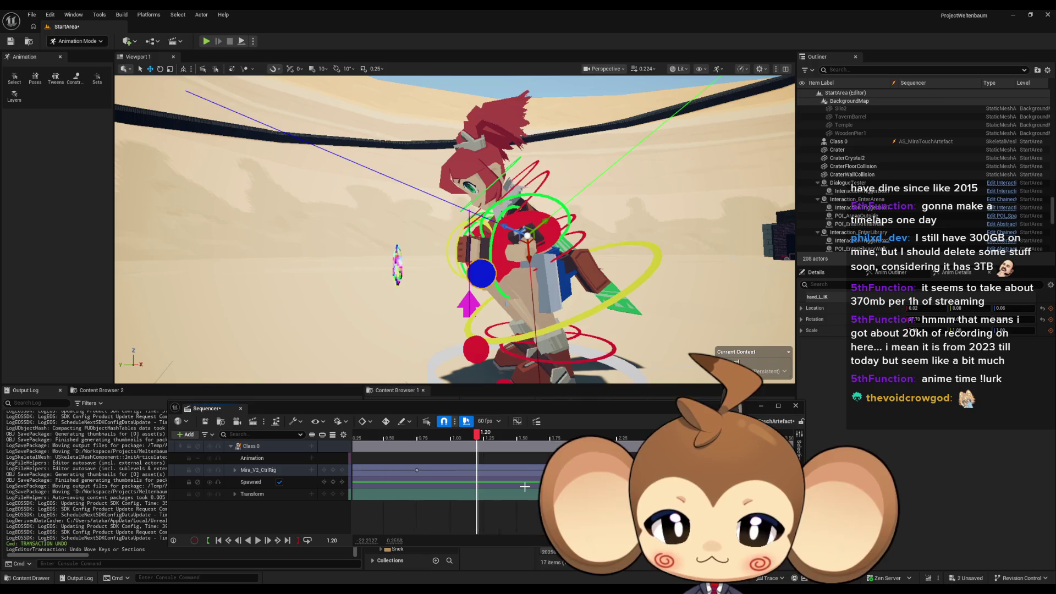
pyautogui.press('space')
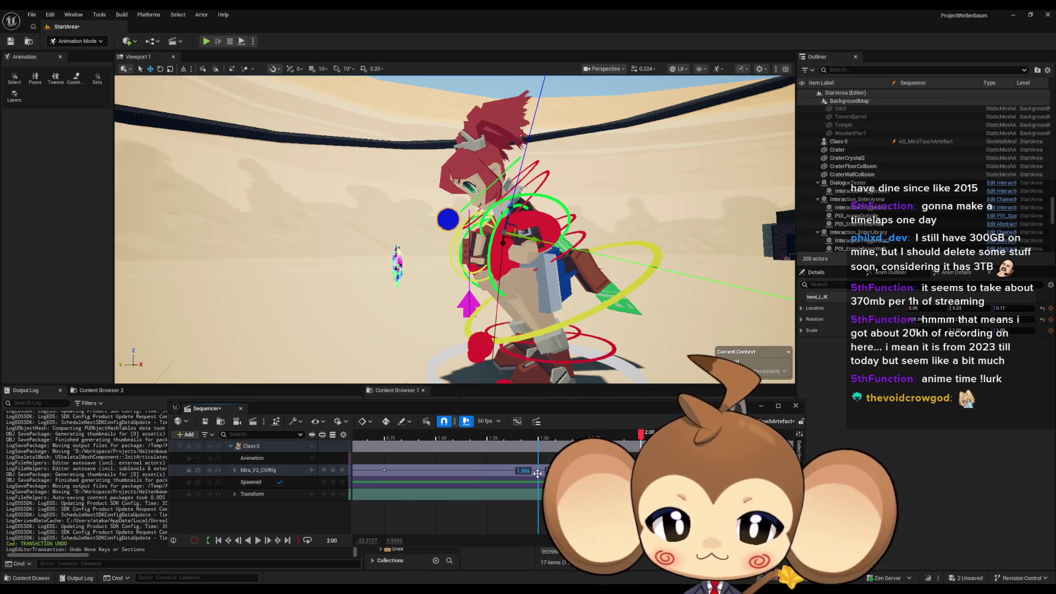
pyautogui.press('space')
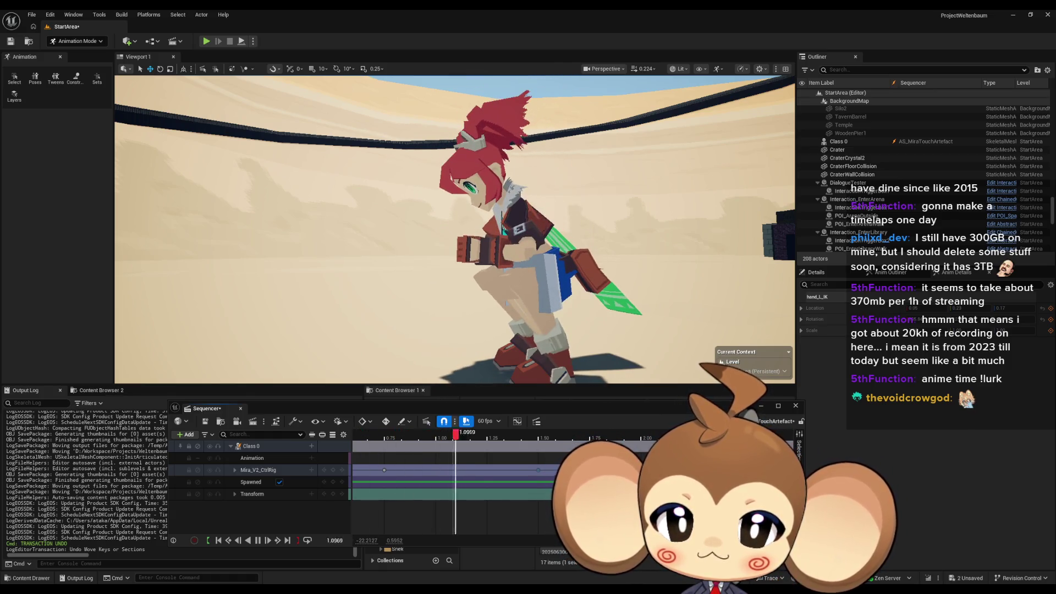
pyautogui.press('space')
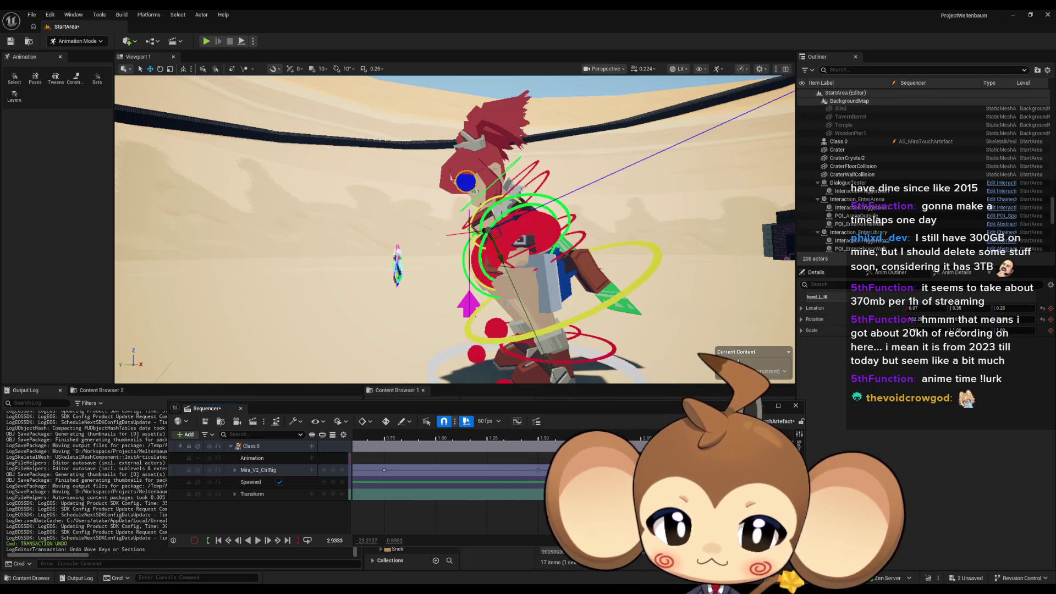
pyautogui.scroll(-5, 544, 462)
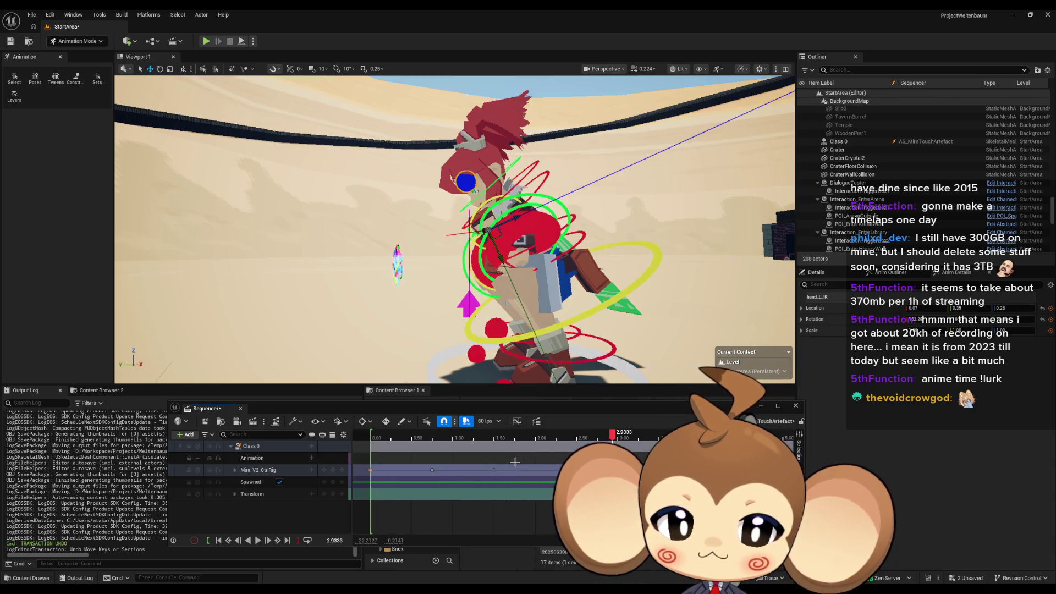
pyautogui.scroll(3, 612, 467)
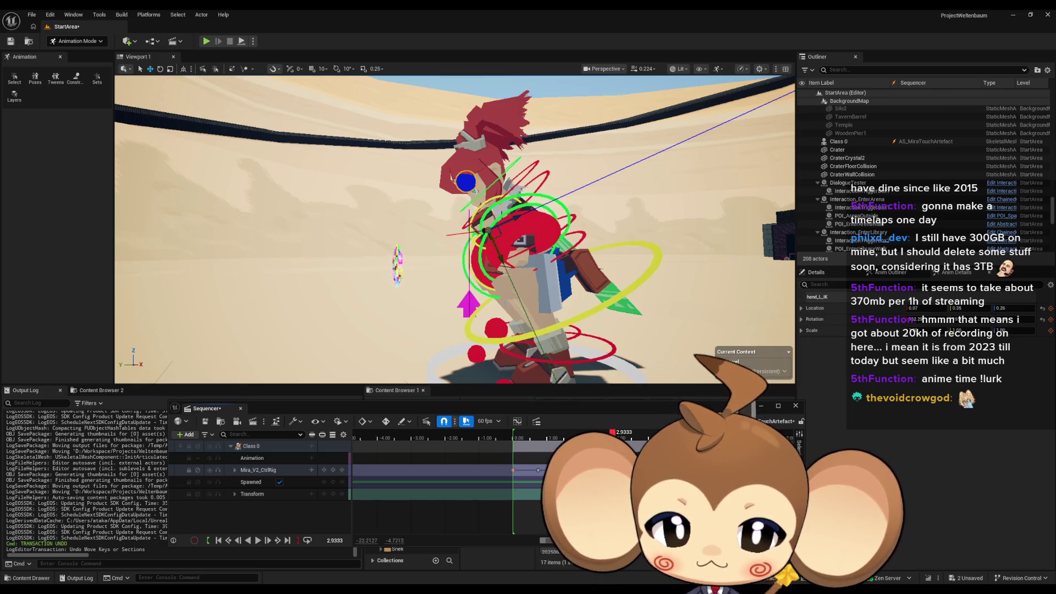
pyautogui.press('space')
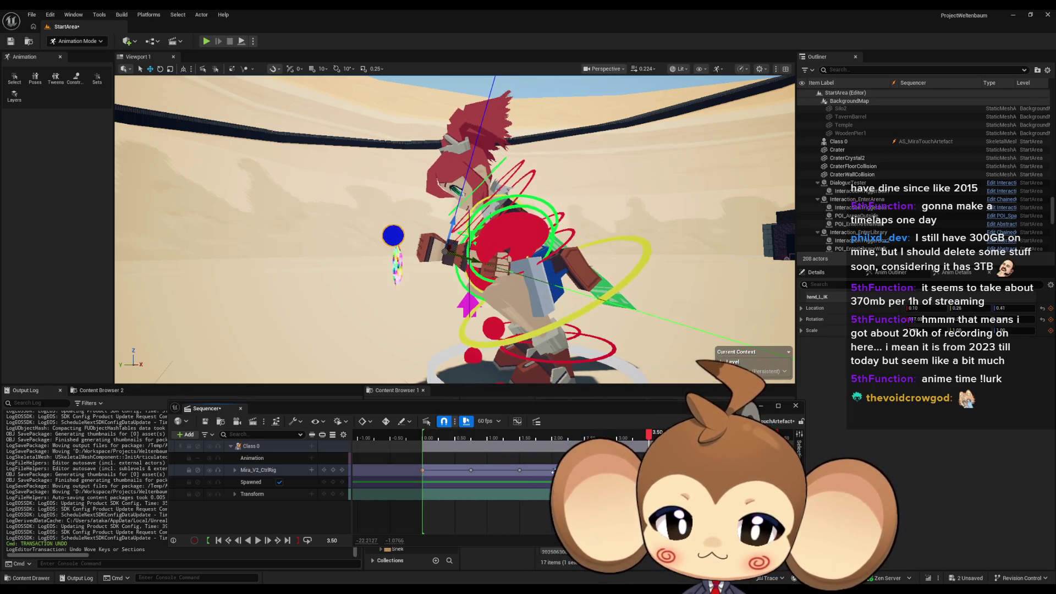
pyautogui.scroll(3, 549, 485)
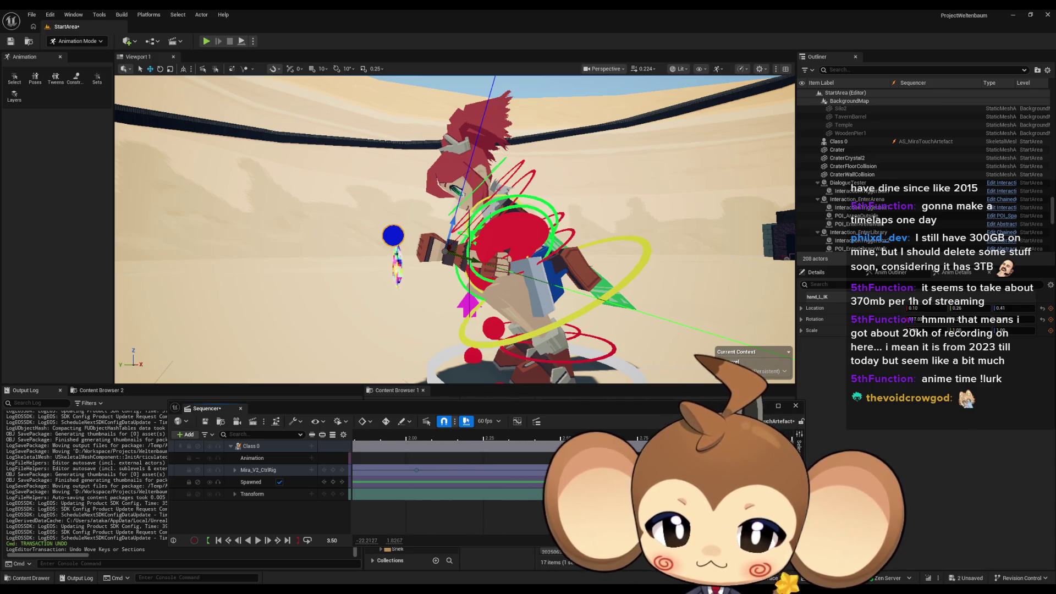
pyautogui.click(571, 435)
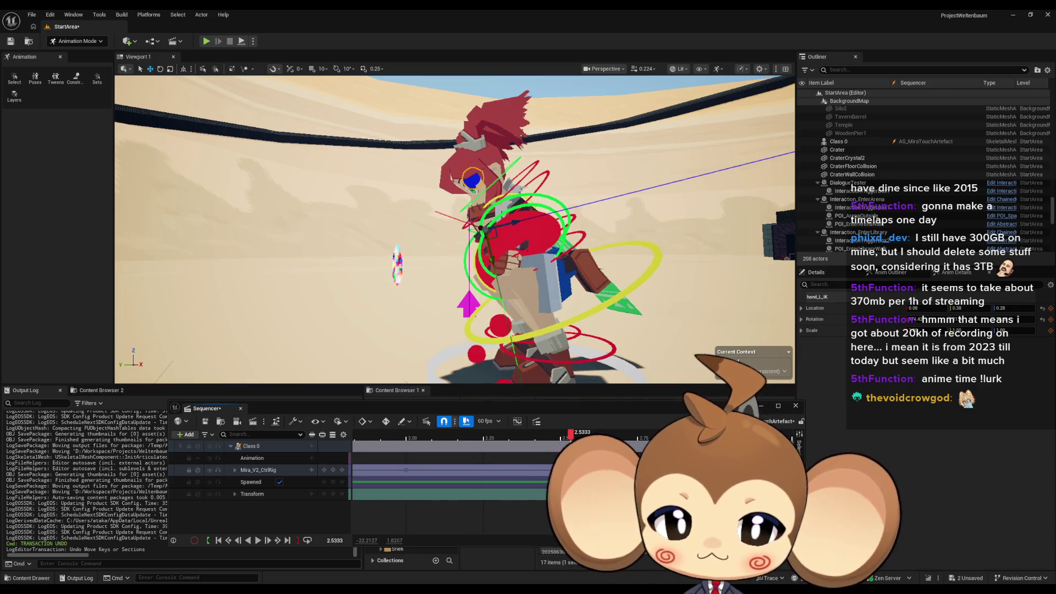
pyautogui.press('space')
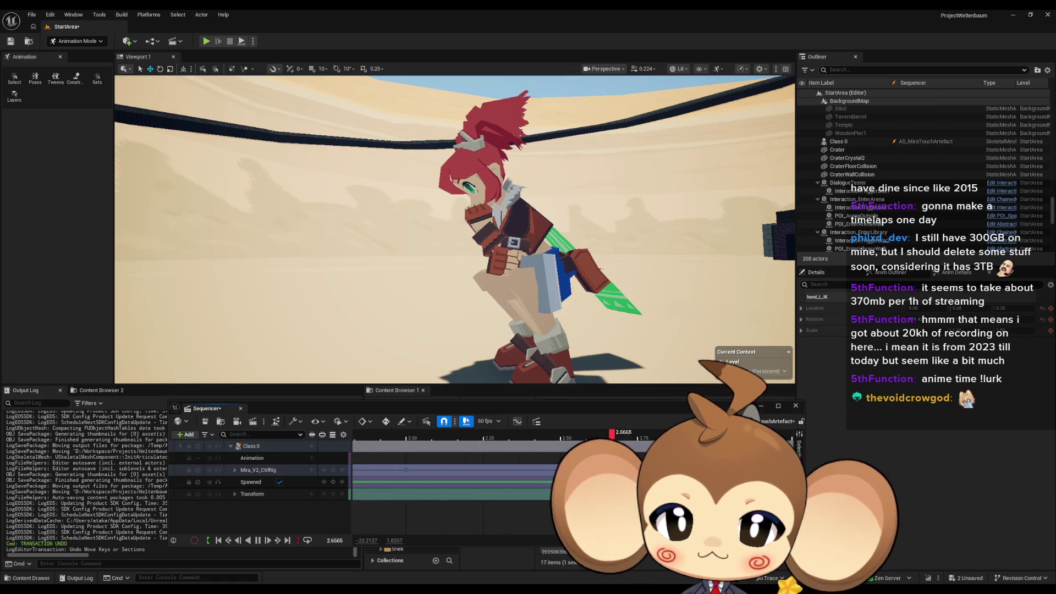
pyautogui.press('space')
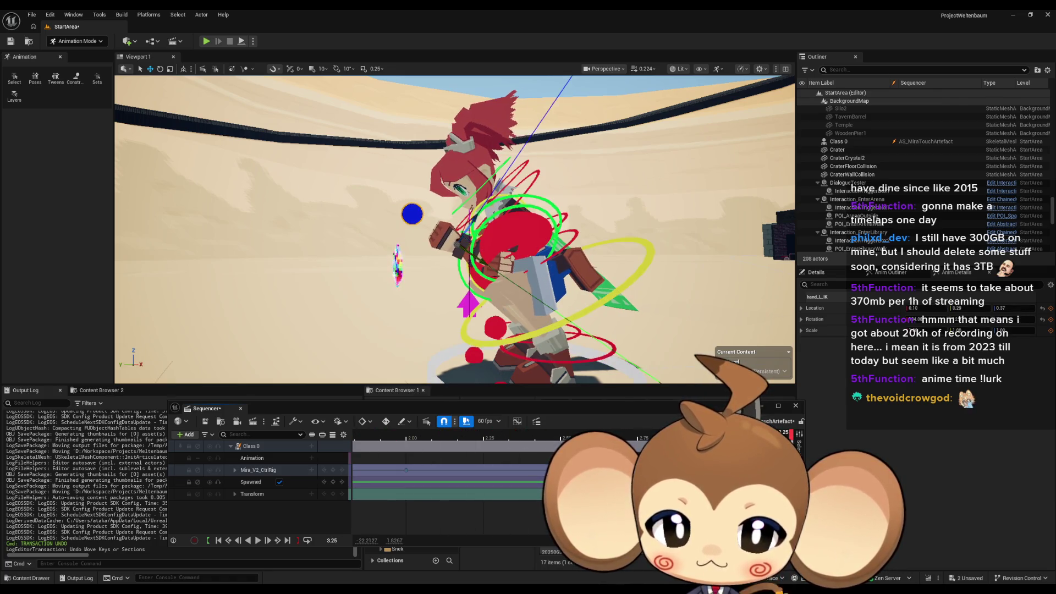
pyautogui.scroll(-1, 495, 468)
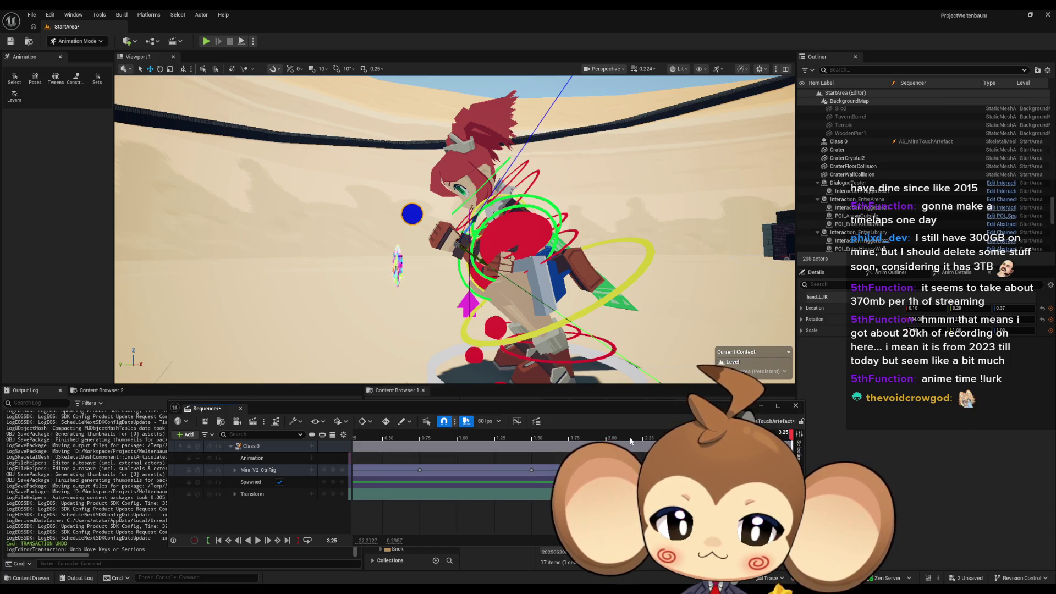
pyautogui.moveTo(631, 440)
pyautogui.mouseDown()
pyautogui.moveTo(489, 440)
pyautogui.moveTo(606, 440)
pyautogui.mouseUp()
pyautogui.scroll(-4, 516, 471)
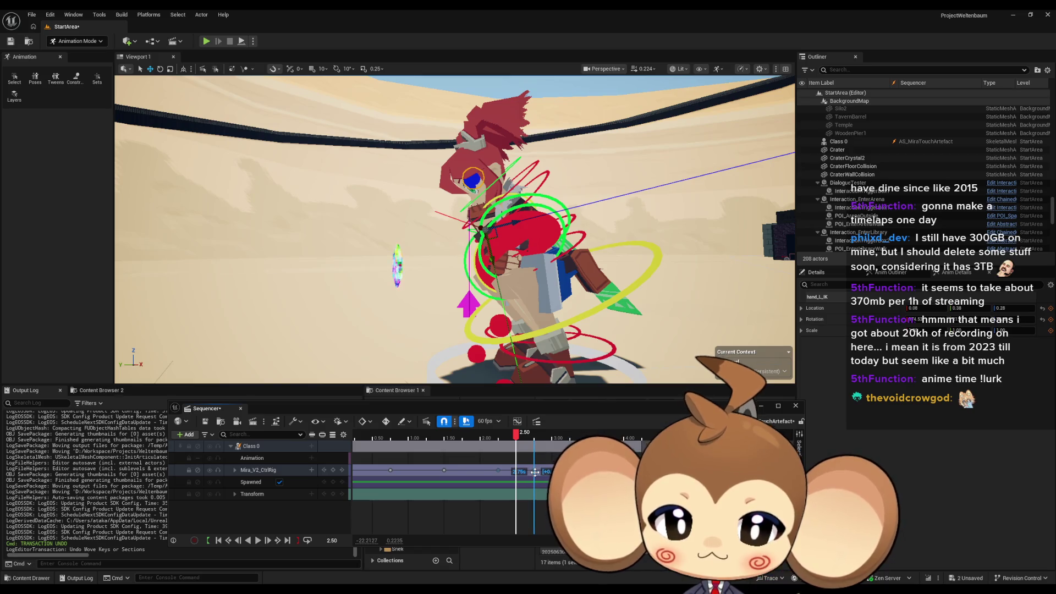
pyautogui.moveTo(534, 472); pyautogui.dragTo(533, 471)
pyautogui.hotkey('ctrl', 'z')
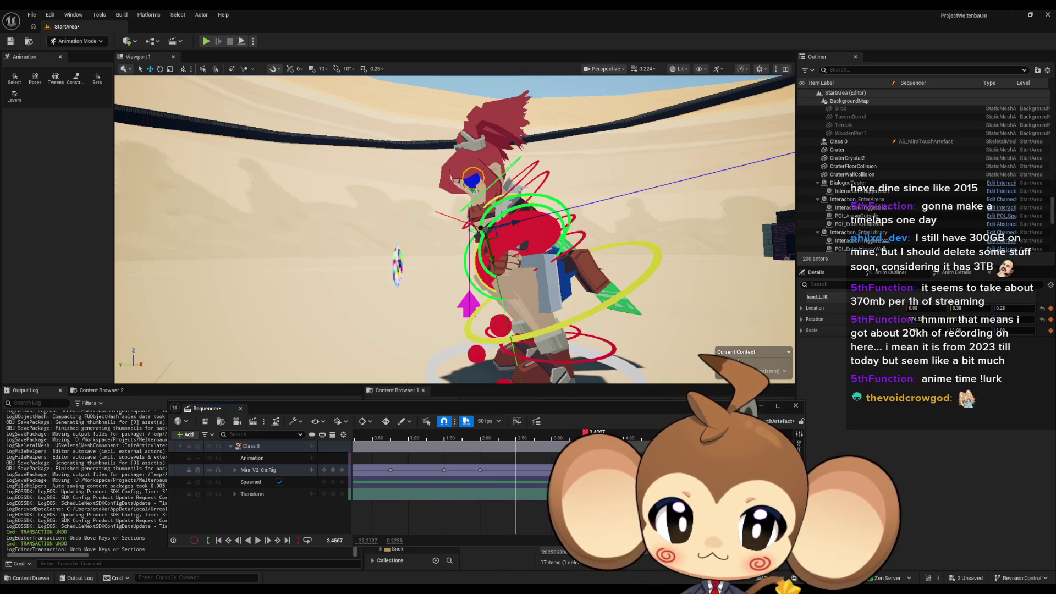
pyautogui.press('space')
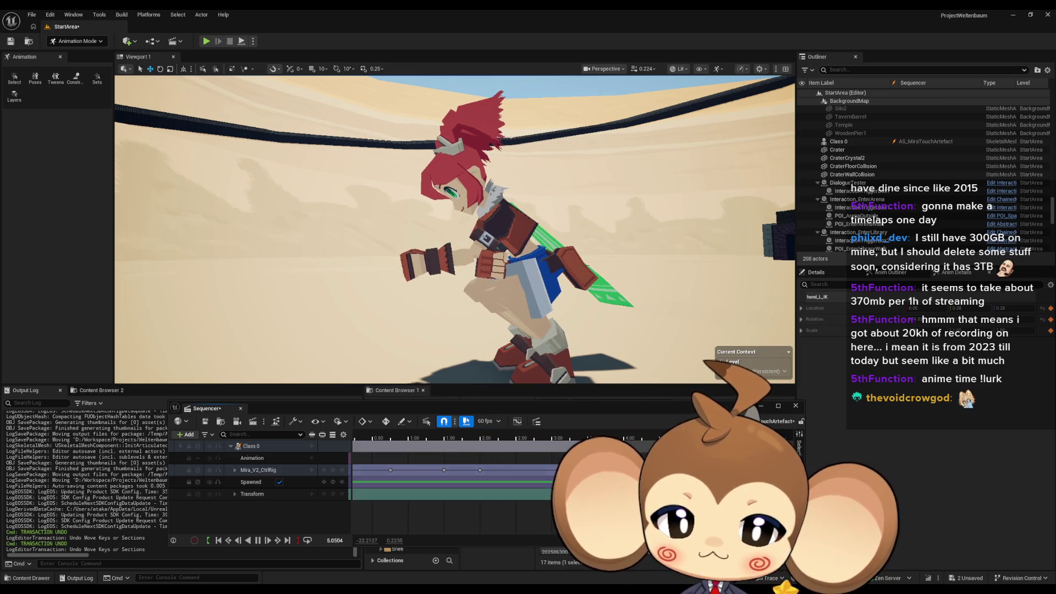
pyautogui.moveTo(396, 435)
pyautogui.mouseDown()
pyautogui.moveTo(419, 435)
pyautogui.moveTo(389, 434)
pyautogui.mouseUp()
pyautogui.scroll(3, 426, 481)
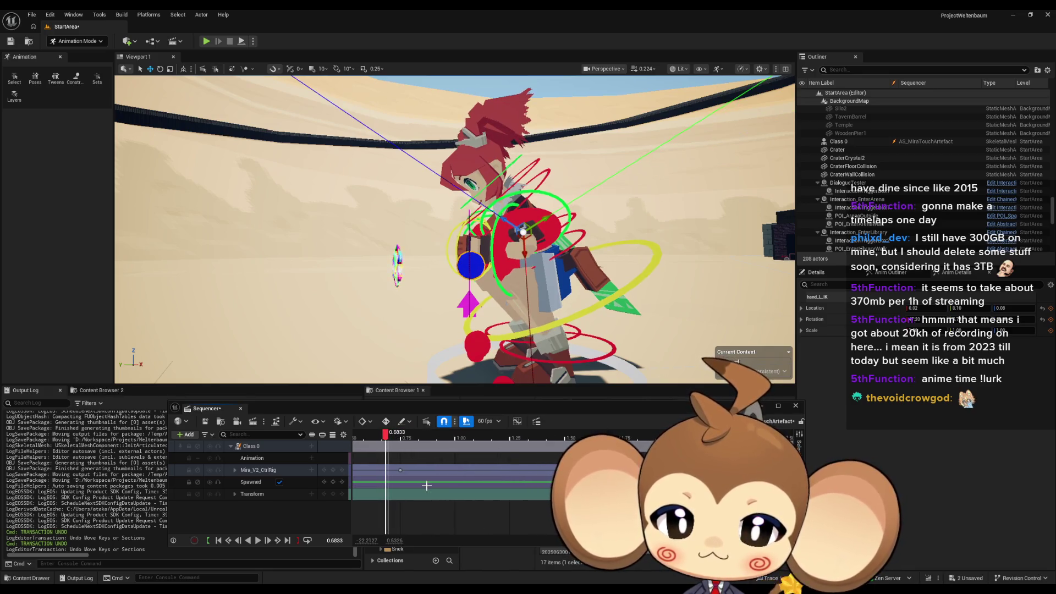
pyautogui.hscroll(-5, 440, 482)
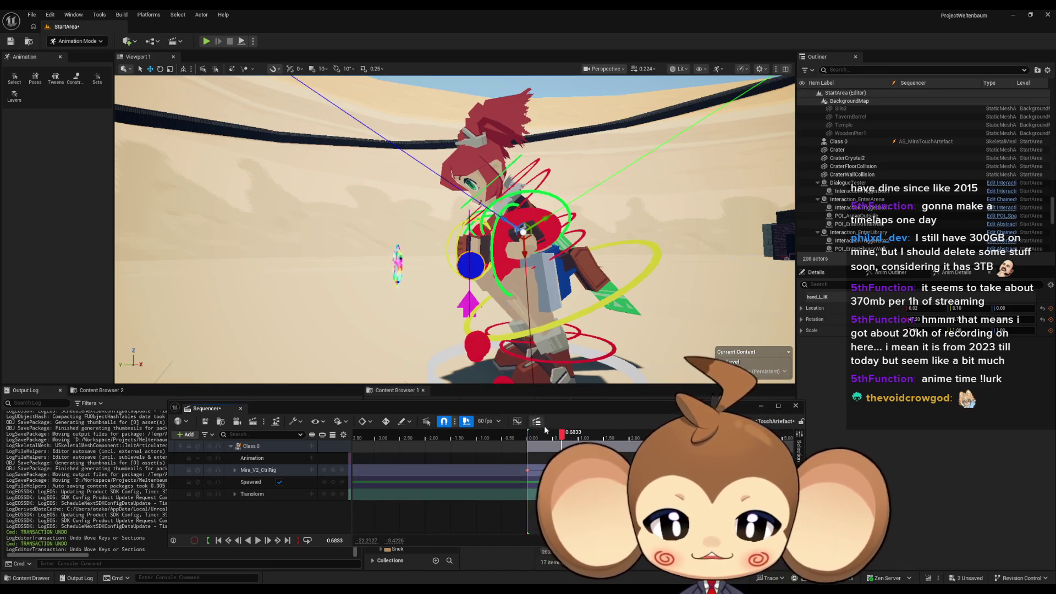
pyautogui.moveTo(560, 437); pyautogui.dragTo(490, 434)
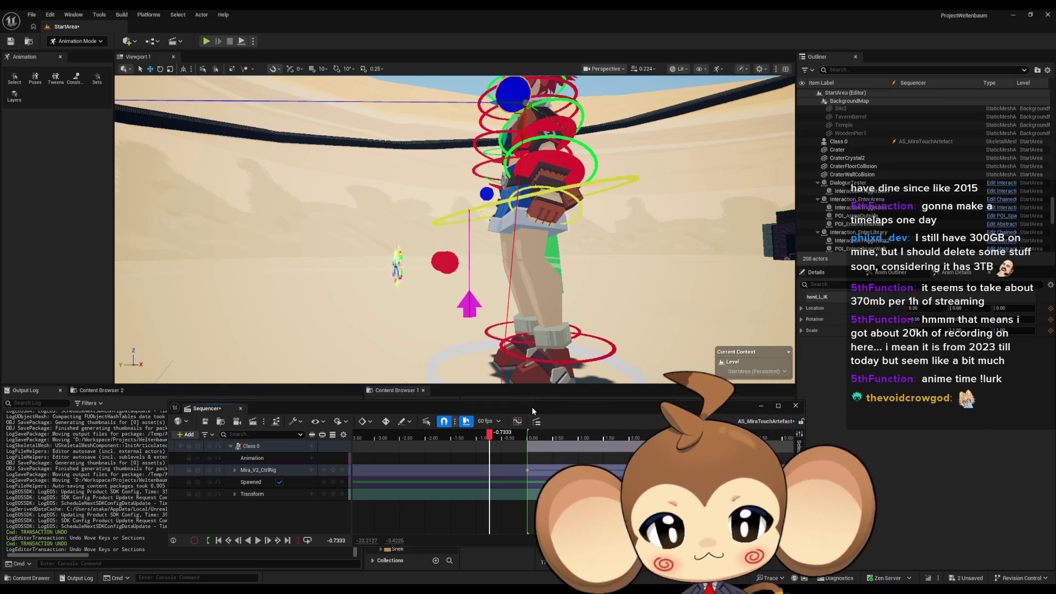
pyautogui.moveTo(515, 438)
pyautogui.mouseDown()
pyautogui.moveTo(743, 438)
pyautogui.moveTo(725, 438)
pyautogui.mouseUp()
pyautogui.hscroll(6, 725, 467)
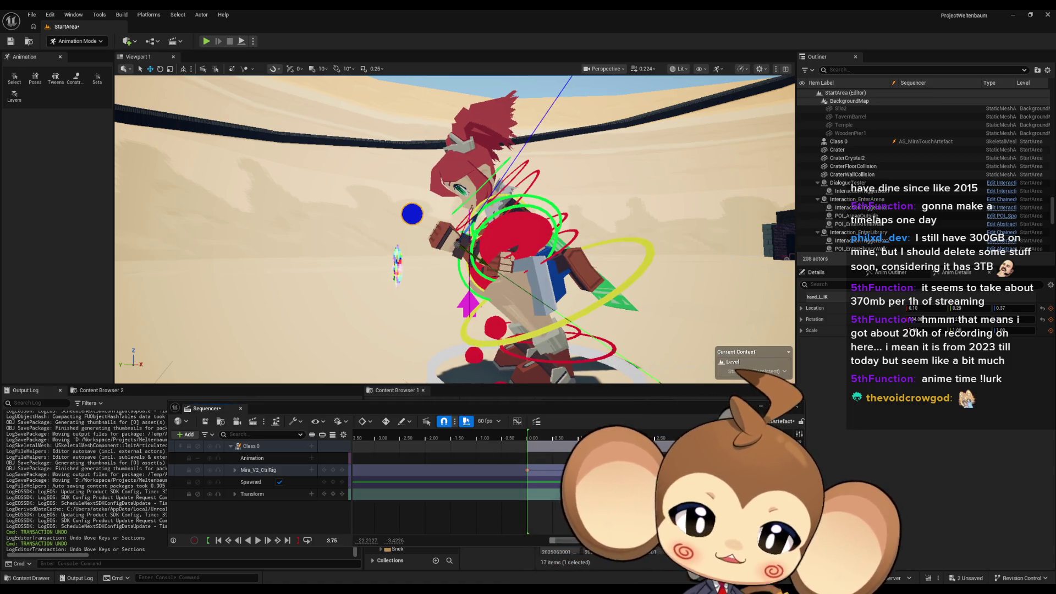
pyautogui.scroll(5, 587, 467)
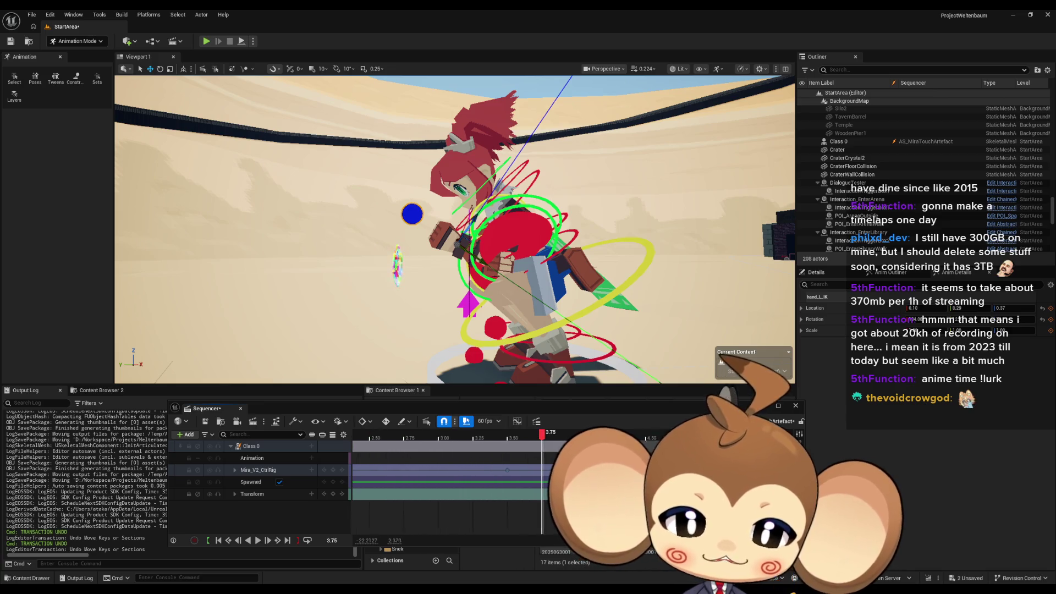
pyautogui.scroll(-5, 636, 437)
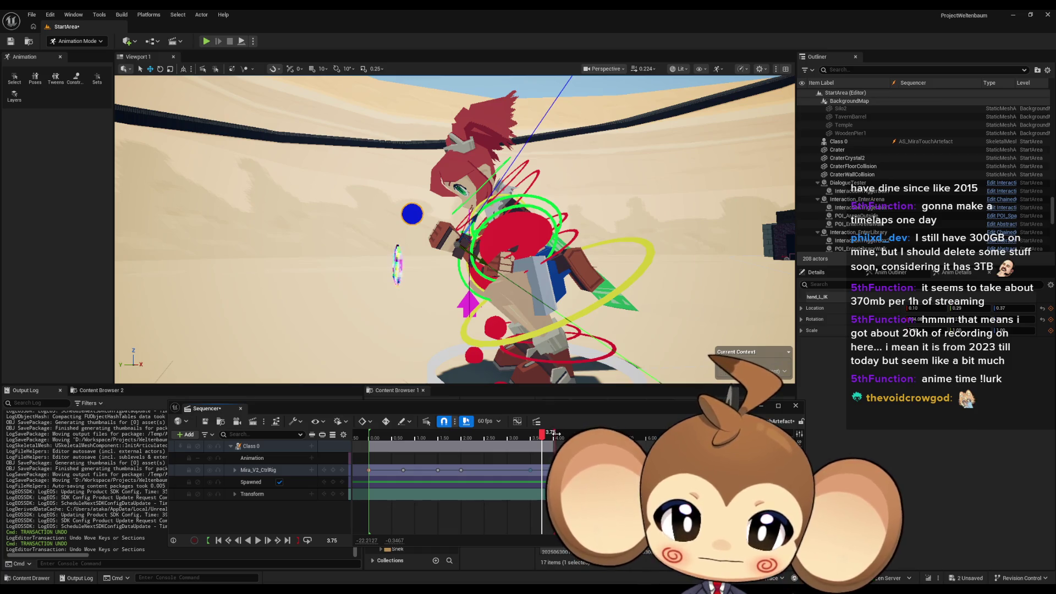
pyautogui.scroll(3, 526, 475)
pyautogui.press('space')
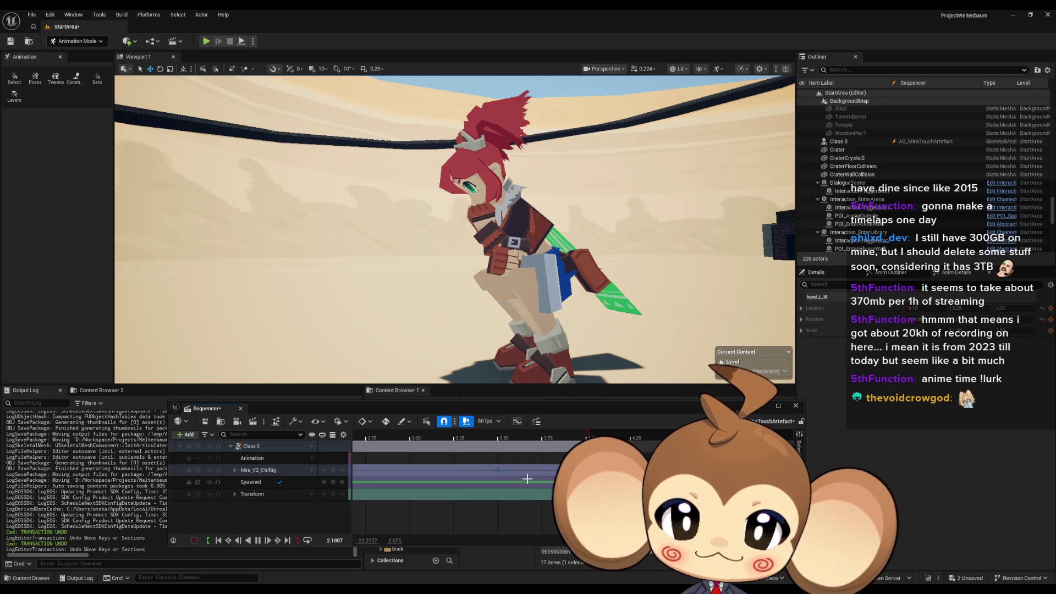
pyautogui.press('space')
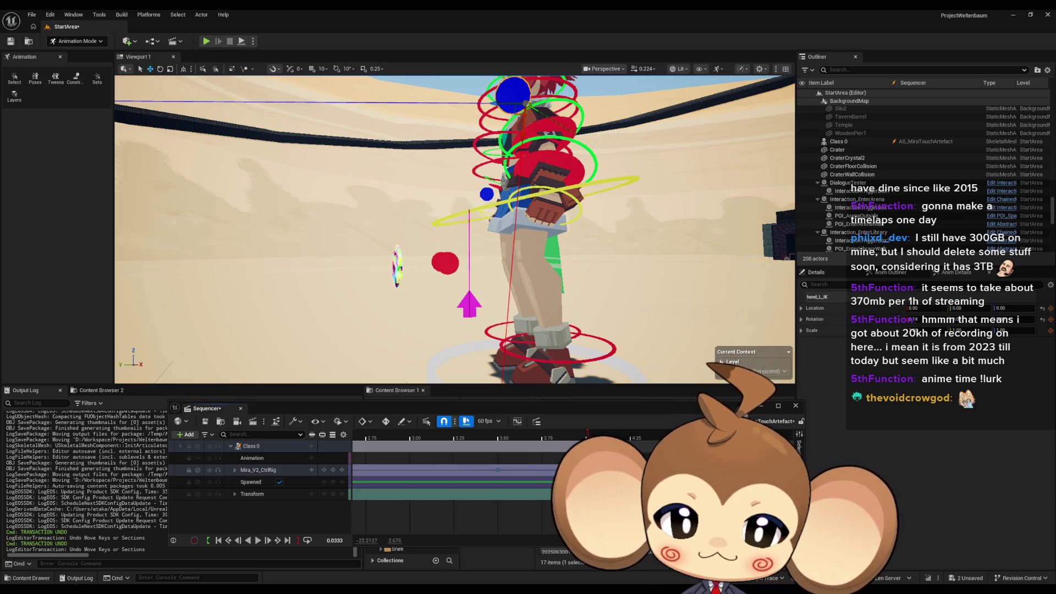
# Step: Scrub between 3.20 and 3.80 seconds and play back briefly to compare the reach
pyautogui.click(548, 474)
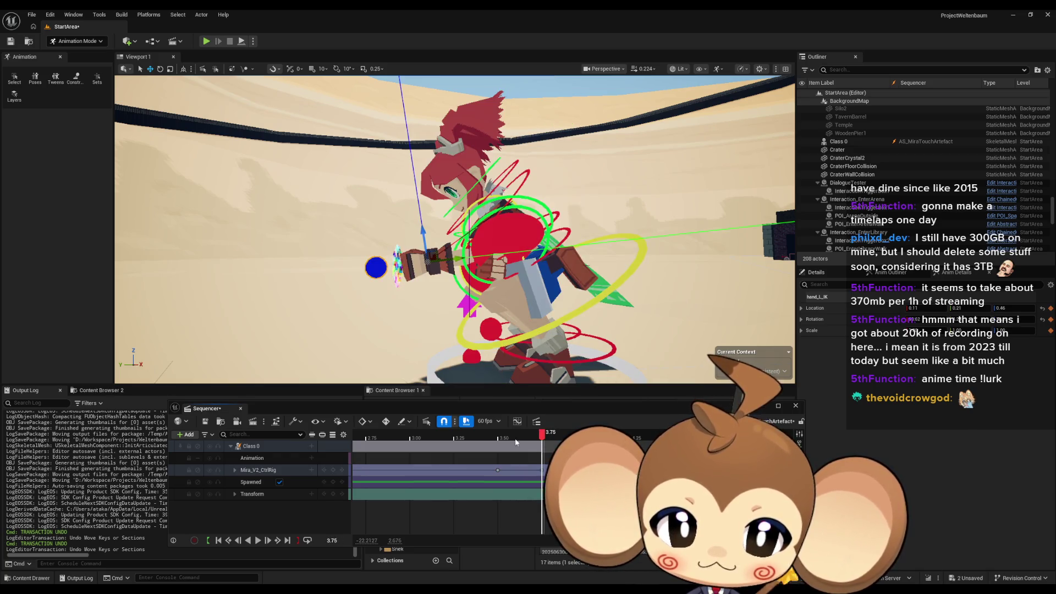
pyautogui.moveTo(449, 437)
pyautogui.mouseDown()
pyautogui.moveTo(473, 437)
pyautogui.moveTo(437, 437)
pyautogui.moveTo(548, 437)
pyautogui.mouseUp()
pyautogui.moveTo(378, 437); pyautogui.dragTo(580, 437)
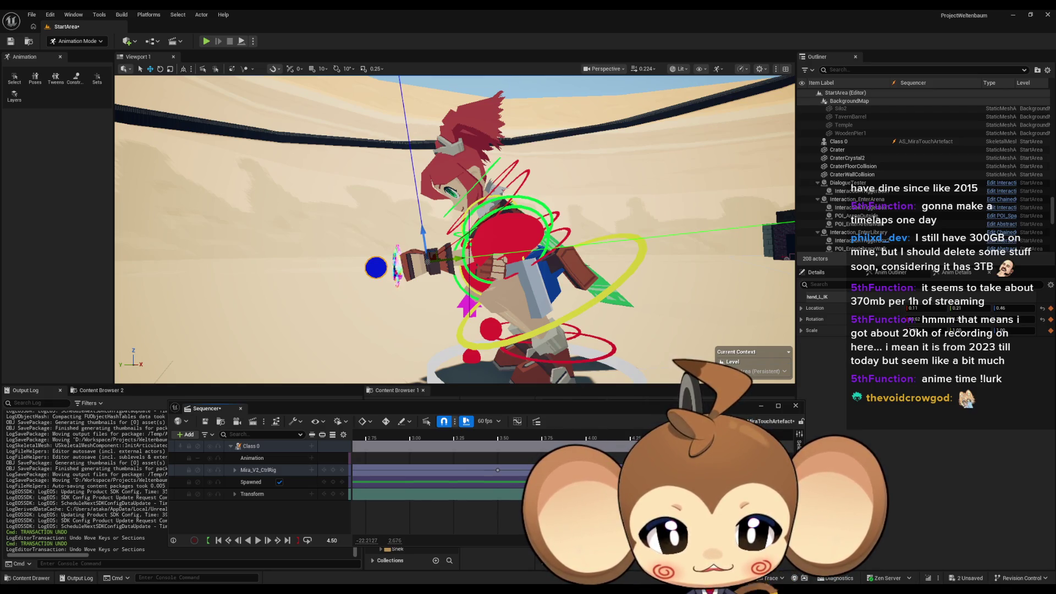
pyautogui.press('space')
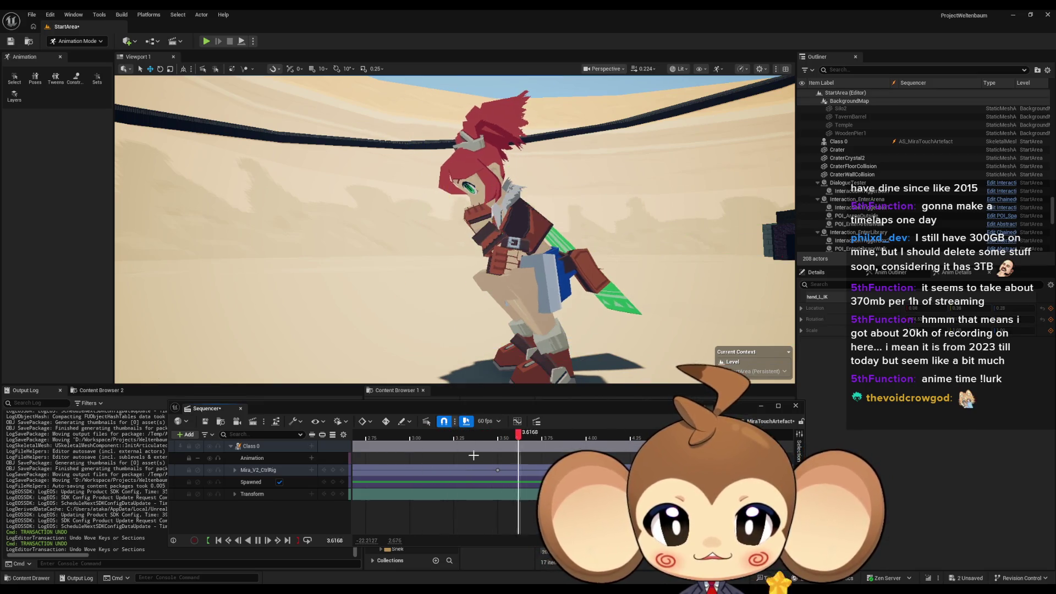
pyautogui.press('space')
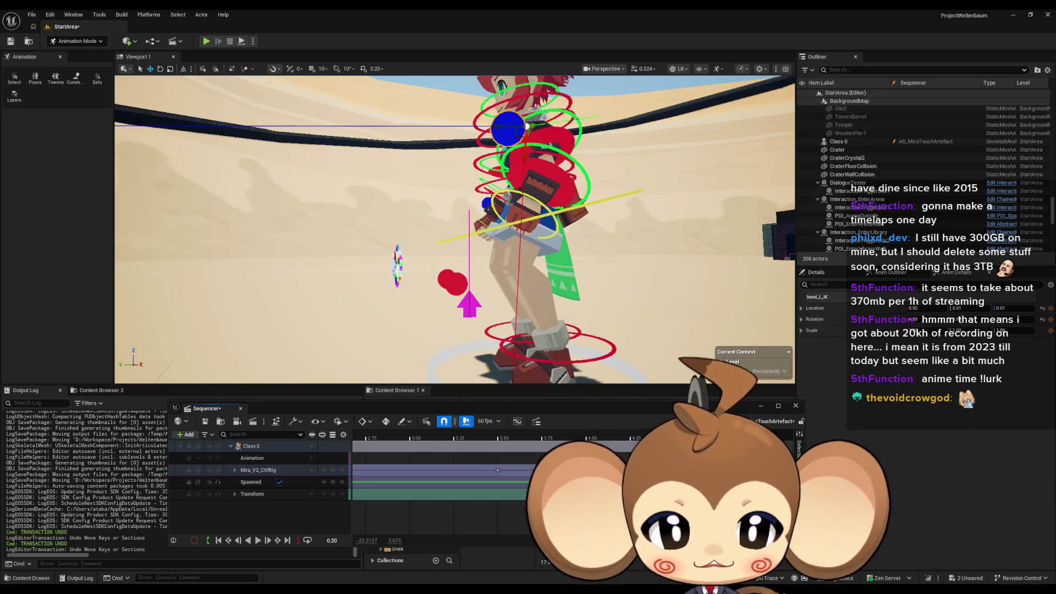
# Step: Play from about 3 seconds while orbiting the viewport to face the character
pyautogui.press('End')
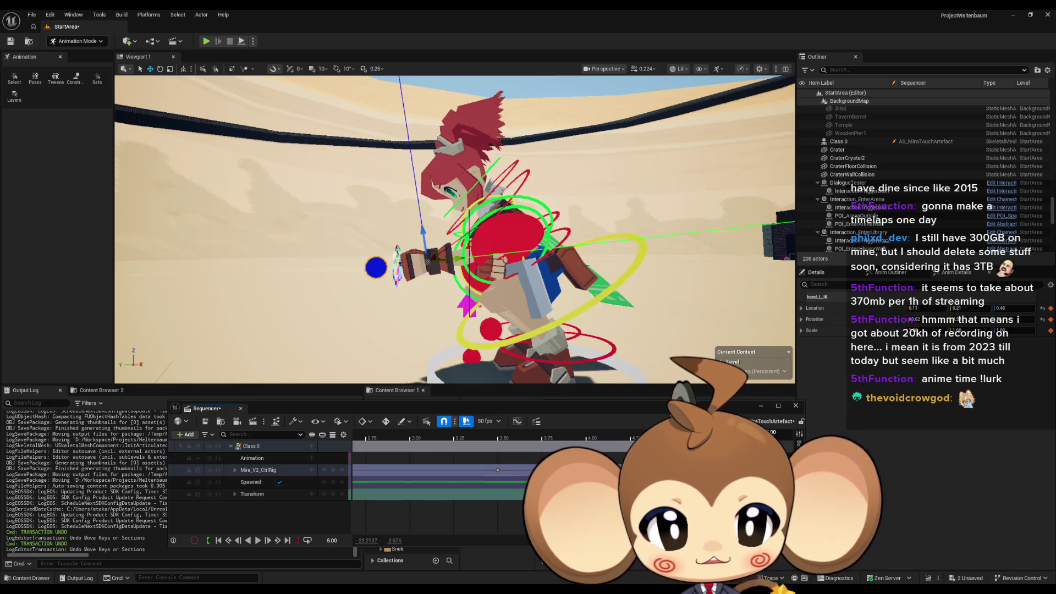
pyautogui.click(409, 438)
pyautogui.press('space')
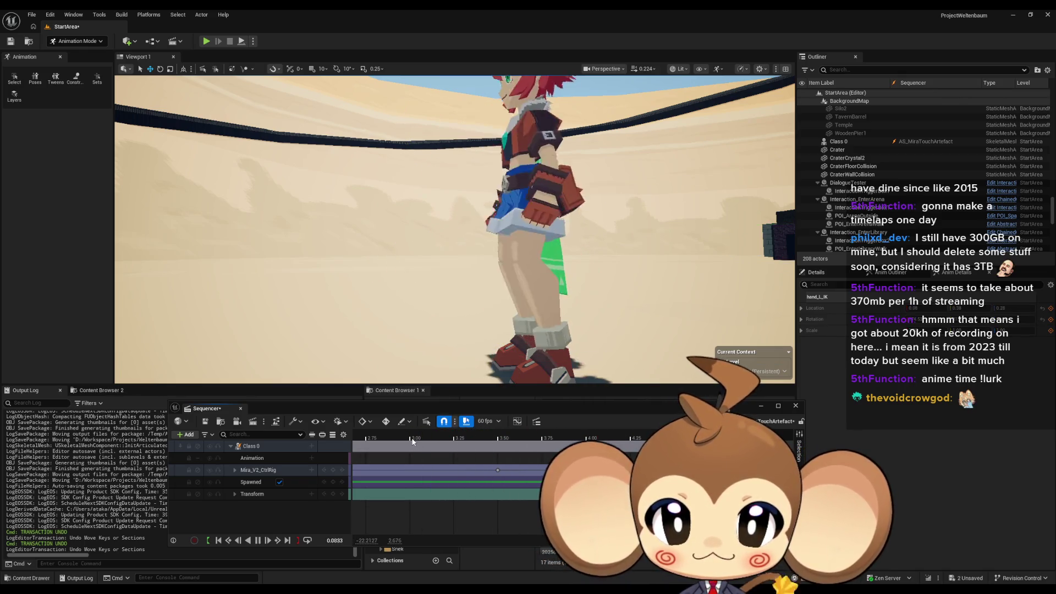
pyautogui.moveTo(417, 286); pyautogui.dragTo(462, 286)
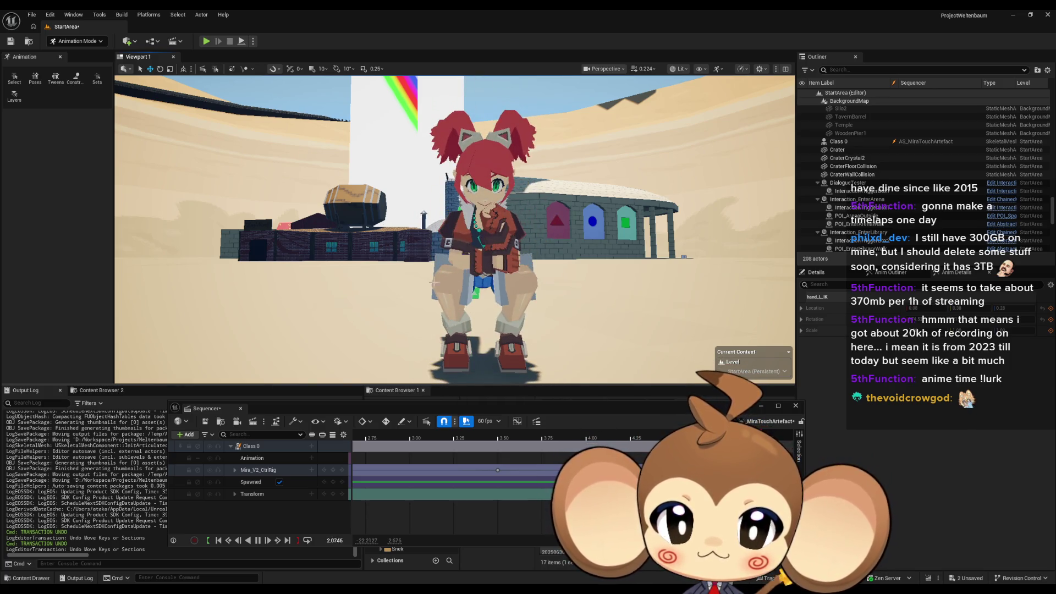
# Step: Stop at 2.95 seconds and scrub the playhead from 1.15 to about 1.38 seconds
pyautogui.click(402, 434)
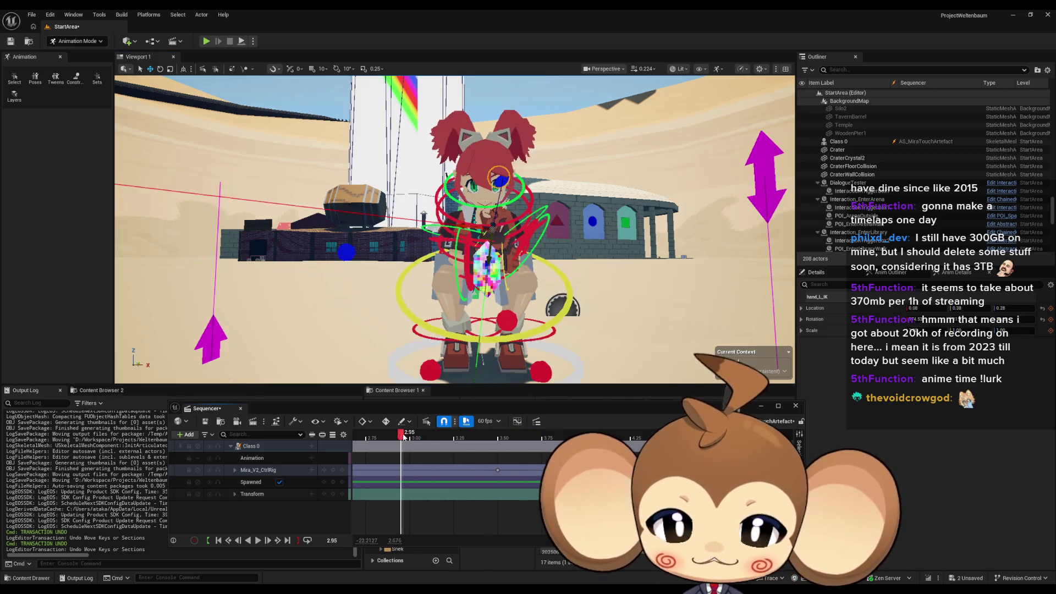
pyautogui.scroll(-5, 445, 476)
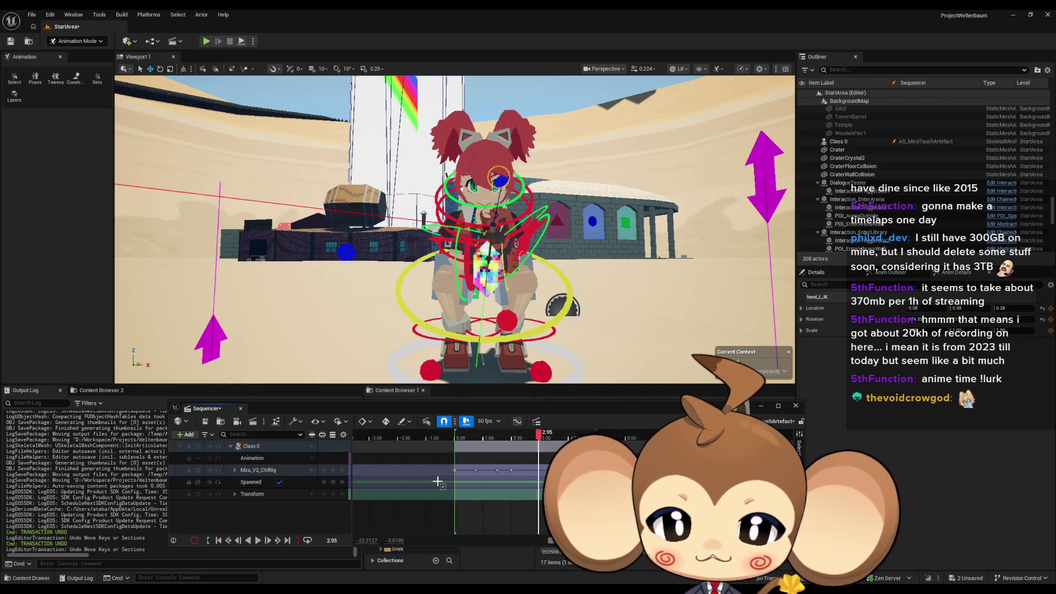
pyautogui.hscroll(3, 439, 482)
pyautogui.click(439, 437)
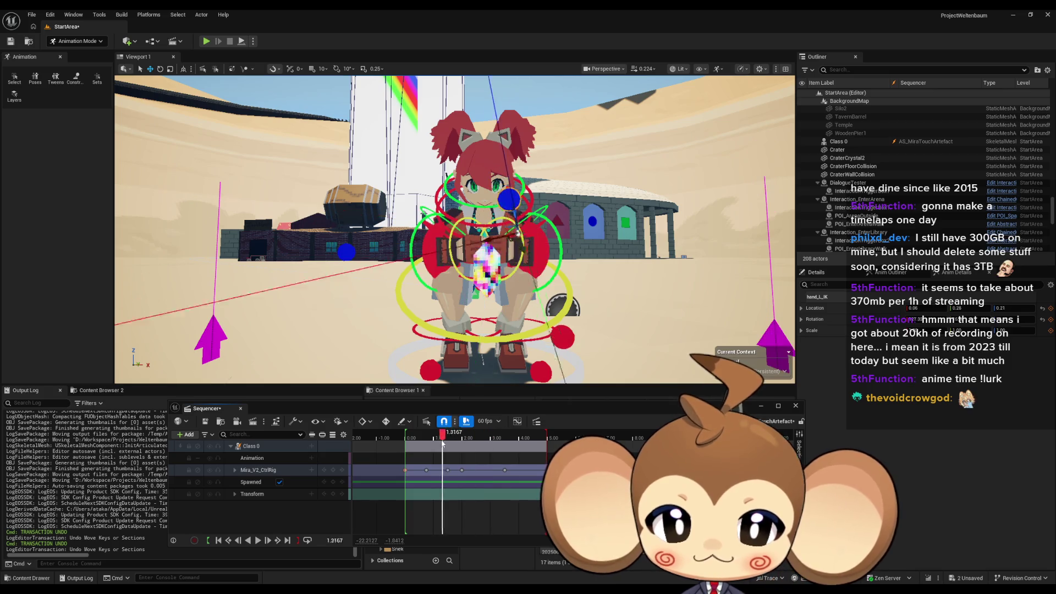
pyautogui.moveTo(439, 443)
pyautogui.mouseDown()
pyautogui.moveTo(408, 444)
pyautogui.moveTo(455, 445)
pyautogui.moveTo(444, 445)
pyautogui.mouseUp()
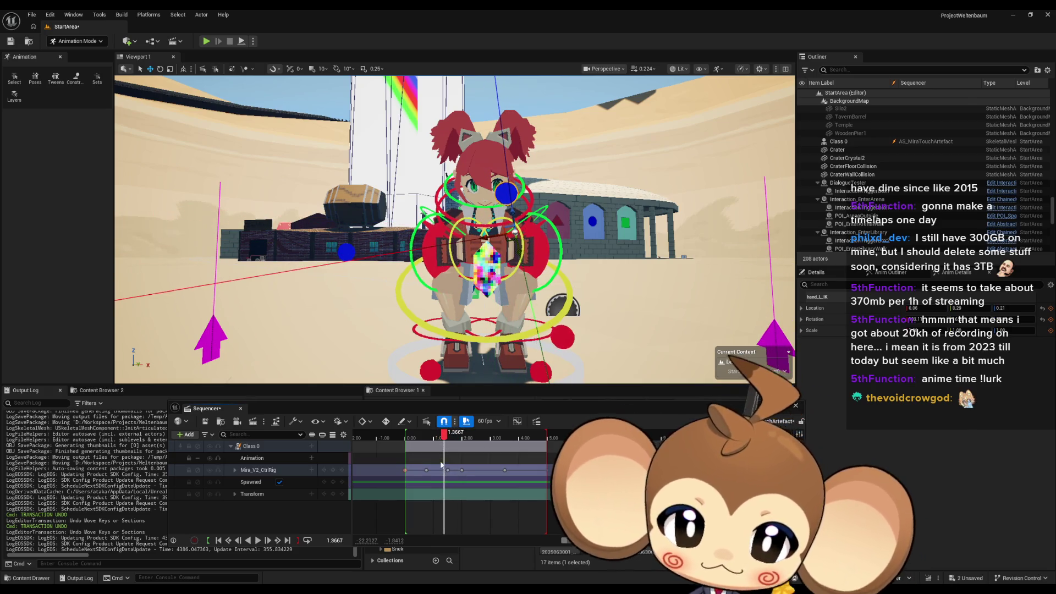
# Step: Set the playhead to 1.50, then replay from the start and stop at 1.3667 seconds
pyautogui.scroll(8, 455, 487)
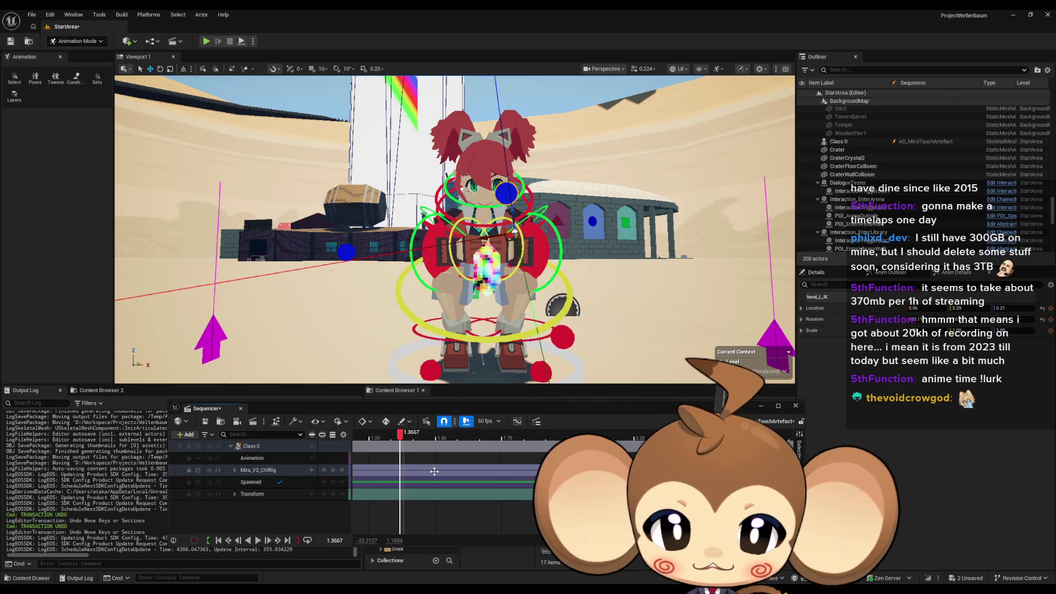
pyautogui.click(435, 435)
pyautogui.scroll(-6, 440, 446)
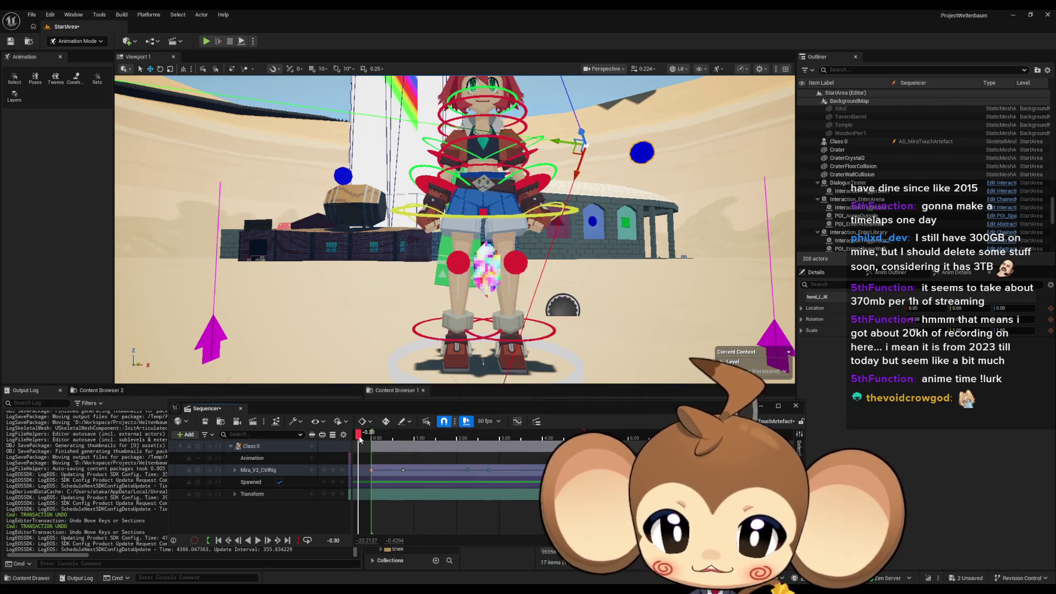
pyautogui.press('space')
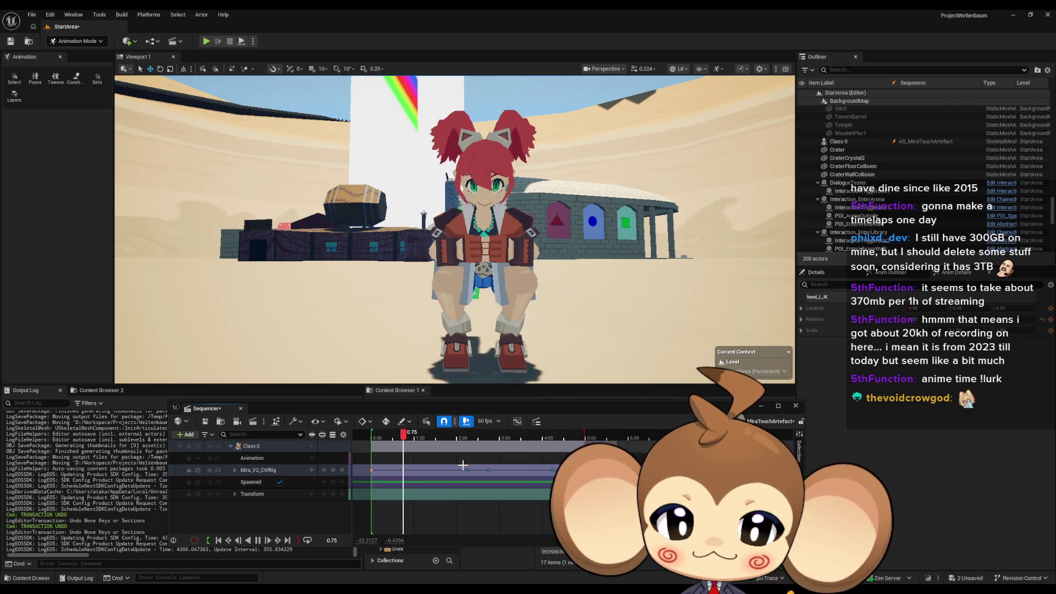
pyautogui.press('space')
pyautogui.scroll(-4, 501, 487)
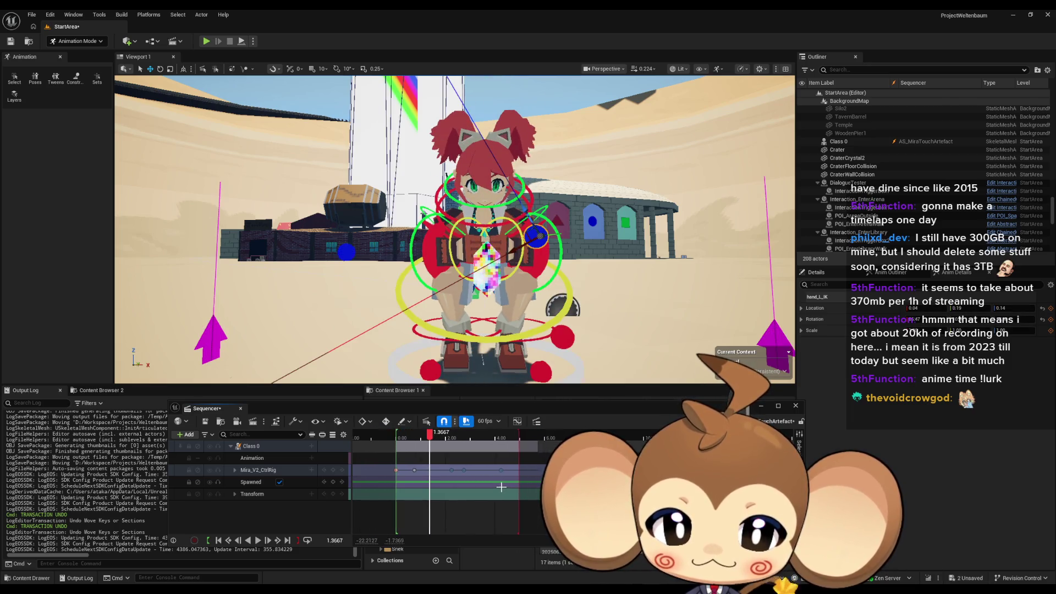
# Step: Play the animation from 4.25 seconds
pyautogui.scroll(3, 445, 476)
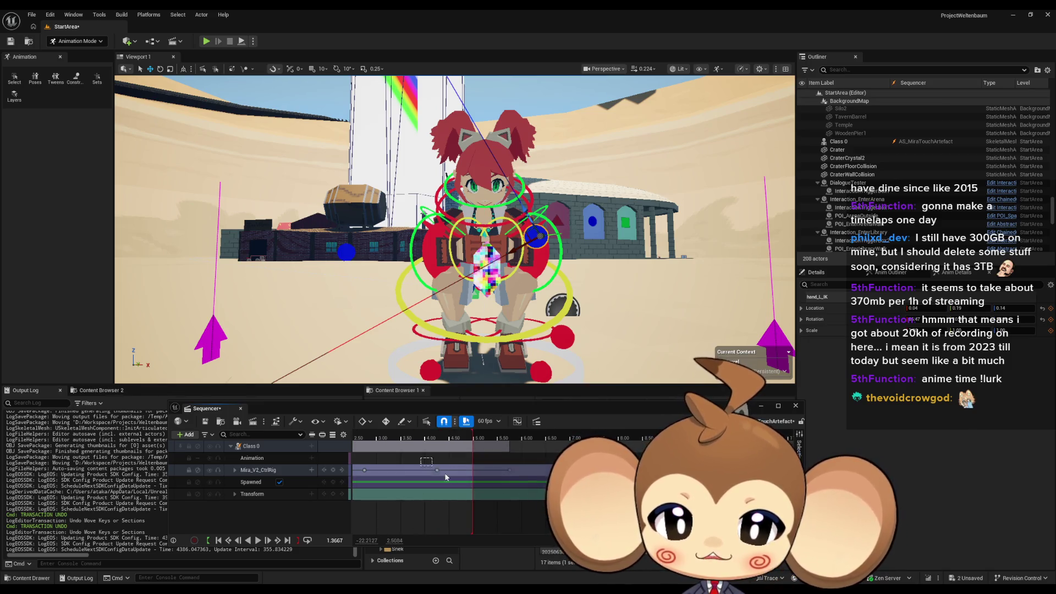
pyautogui.scroll(-1, 441, 489)
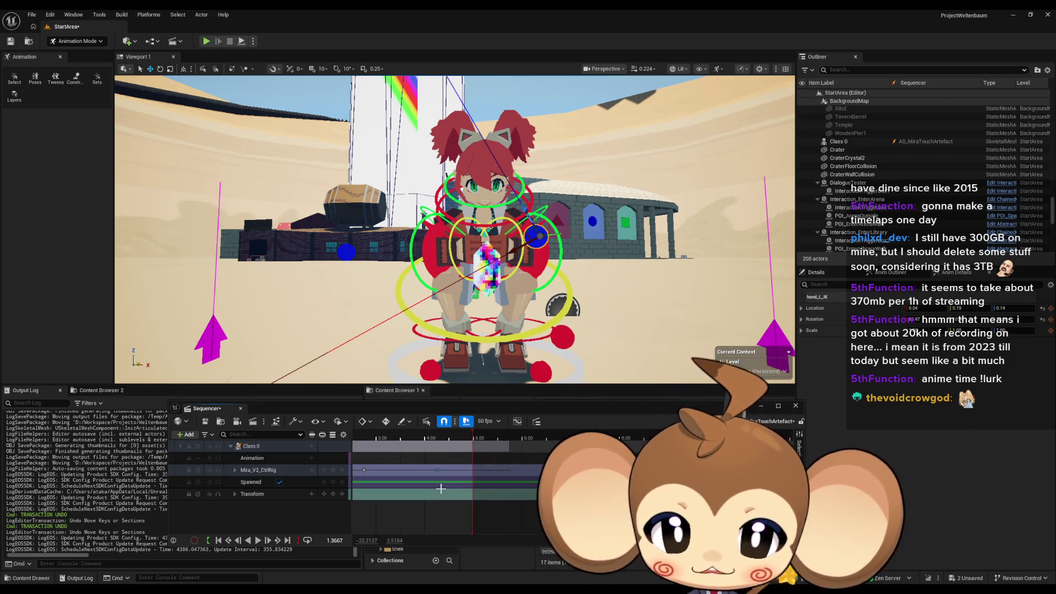
pyautogui.scroll(1, 437, 481)
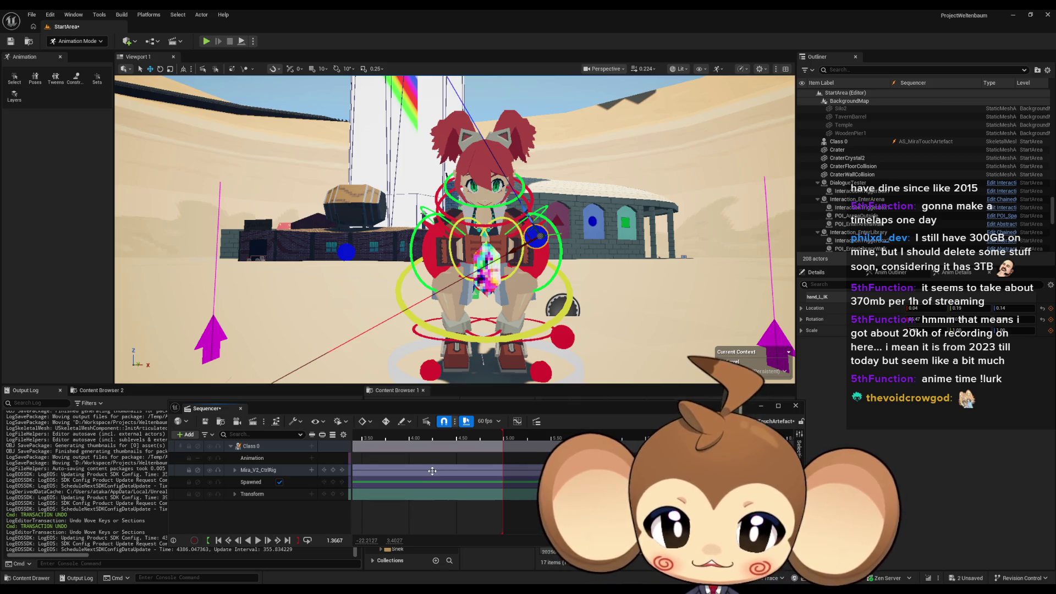
pyautogui.click(433, 471)
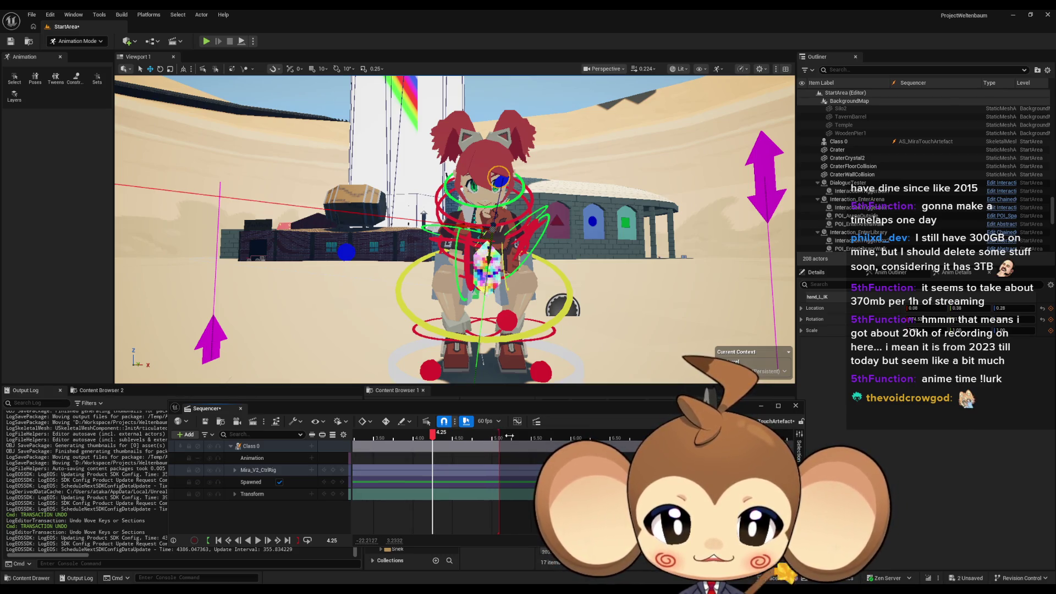
pyautogui.scroll(-2, 524, 481)
pyautogui.scroll(3, 606, 430)
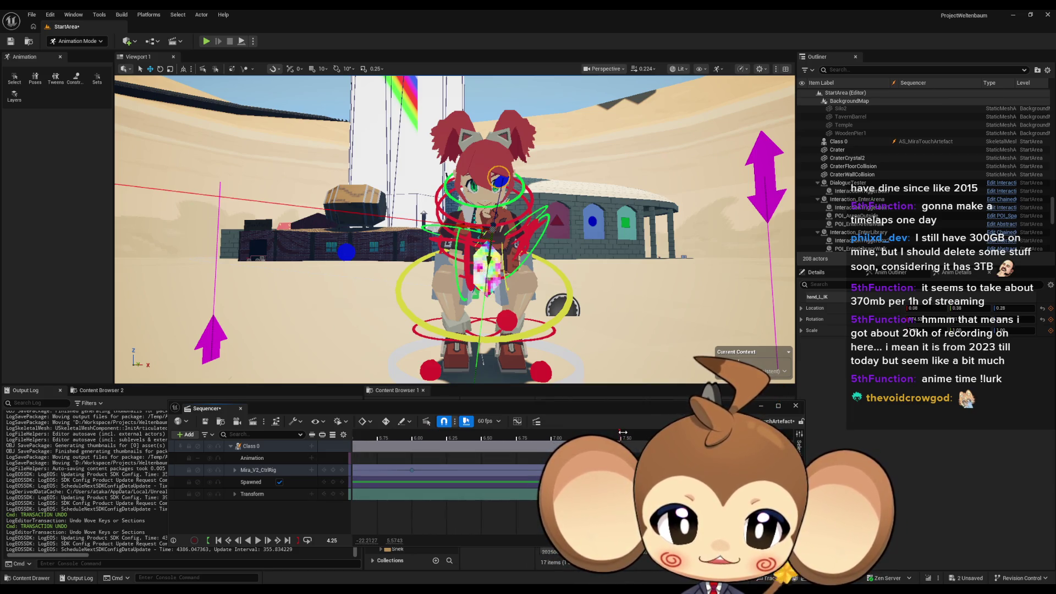
pyautogui.press('space')
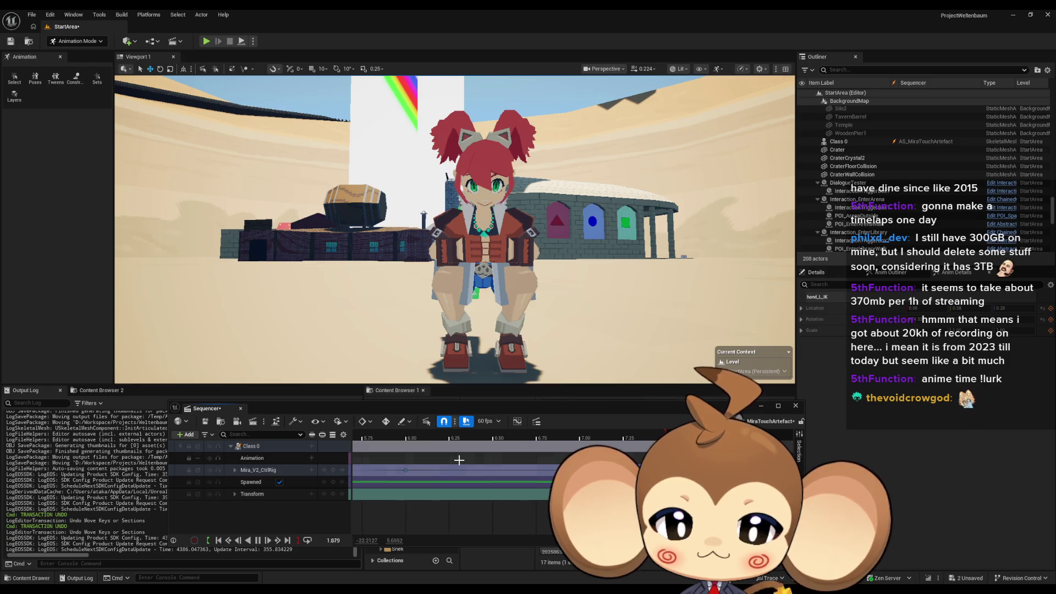
# Step: Return to the start and scrub forward to about 0.75 seconds
pyautogui.scroll(-2, 465, 462)
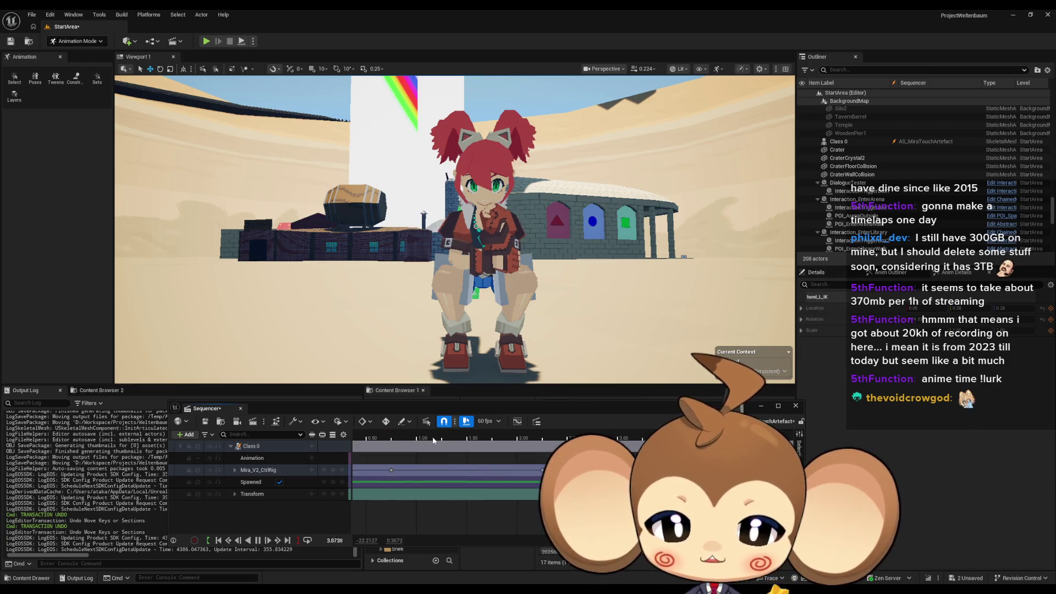
pyautogui.click(536, 437)
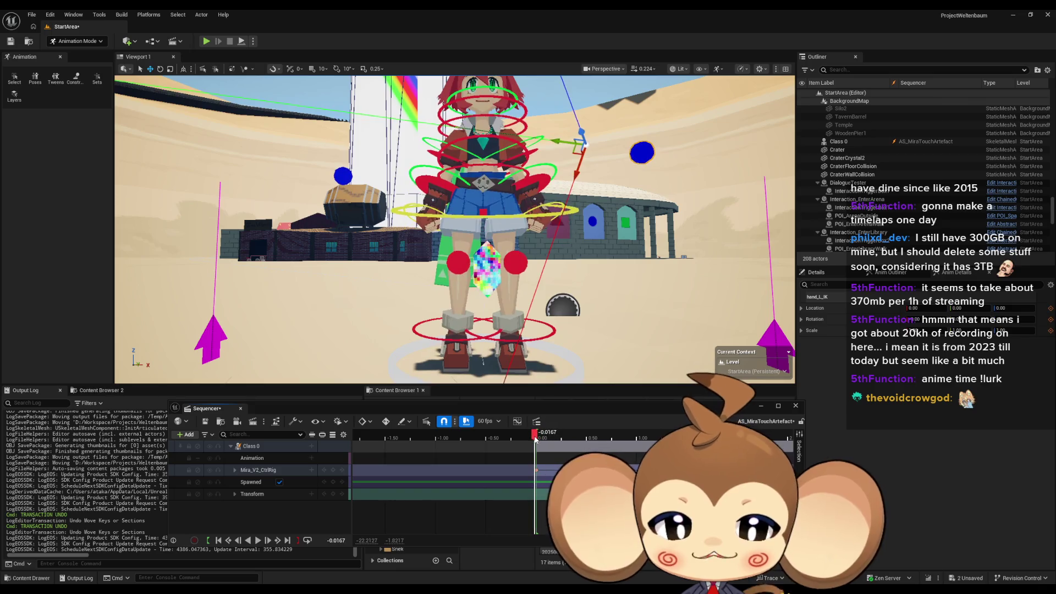
pyautogui.moveTo(537, 437); pyautogui.dragTo(613, 442)
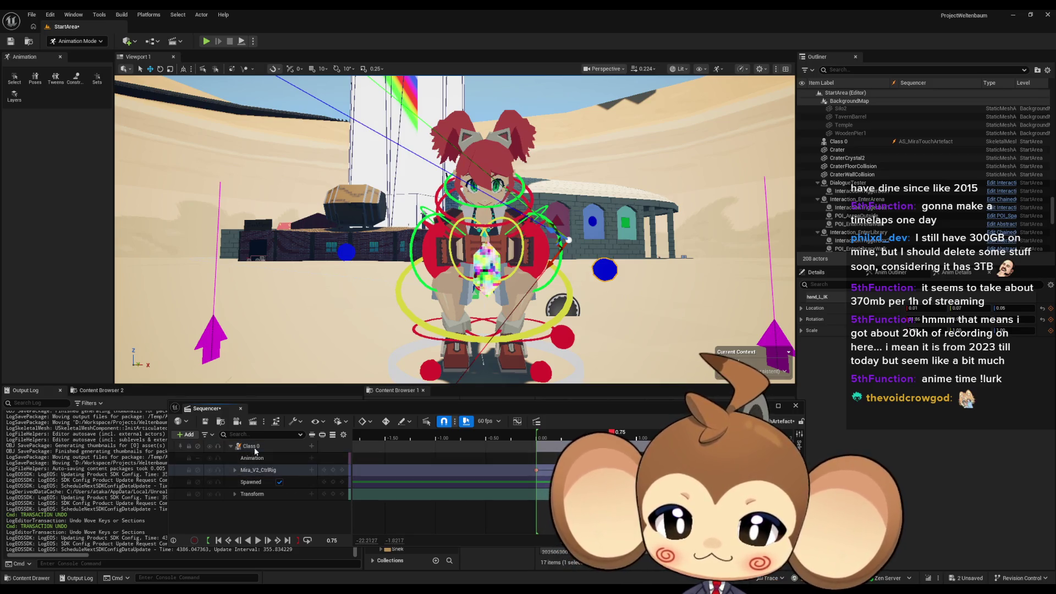
# Step: Expand Mira_V2_CtrlRig into its control tracks and select spine_006_ctrl near the character's head
pyautogui.click(236, 470)
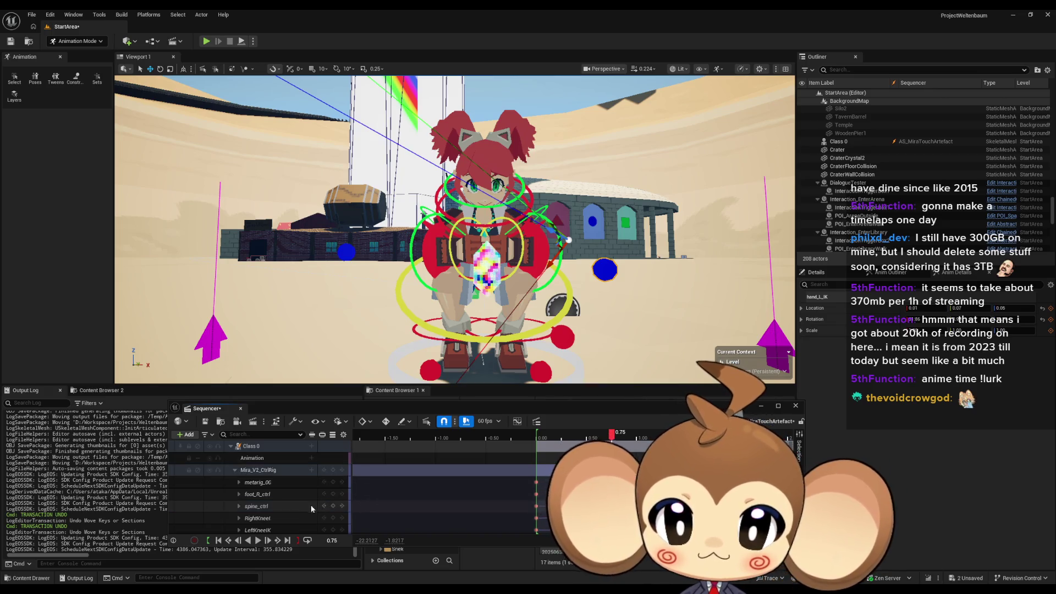
pyautogui.moveTo(504, 295); pyautogui.dragTo(594, 274)
pyautogui.moveTo(496, 257); pyautogui.dragTo(489, 259)
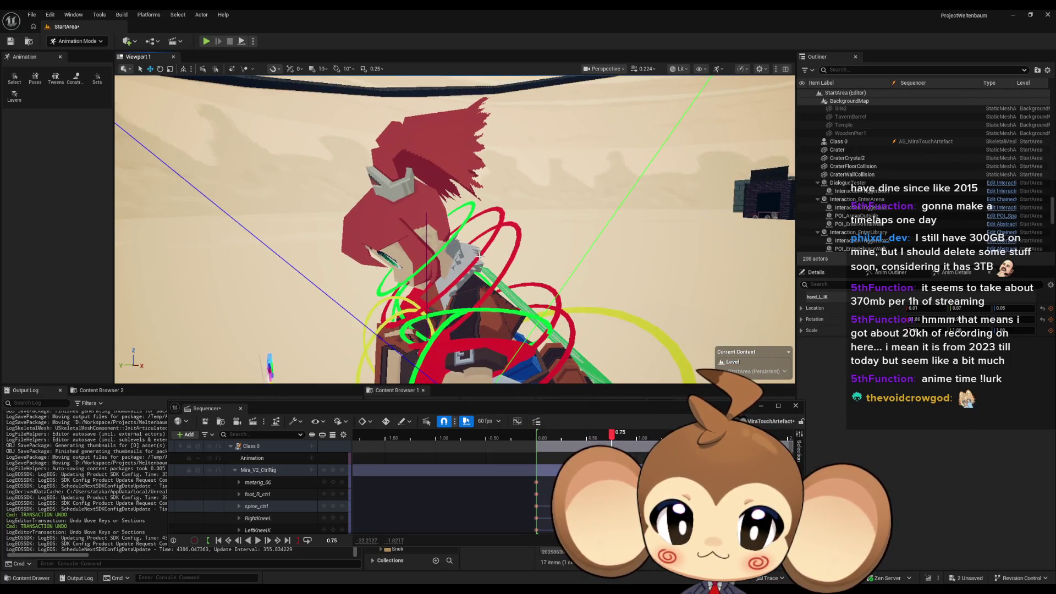
pyautogui.click(479, 256)
pyautogui.moveTo(506, 216); pyautogui.dragTo(505, 215)
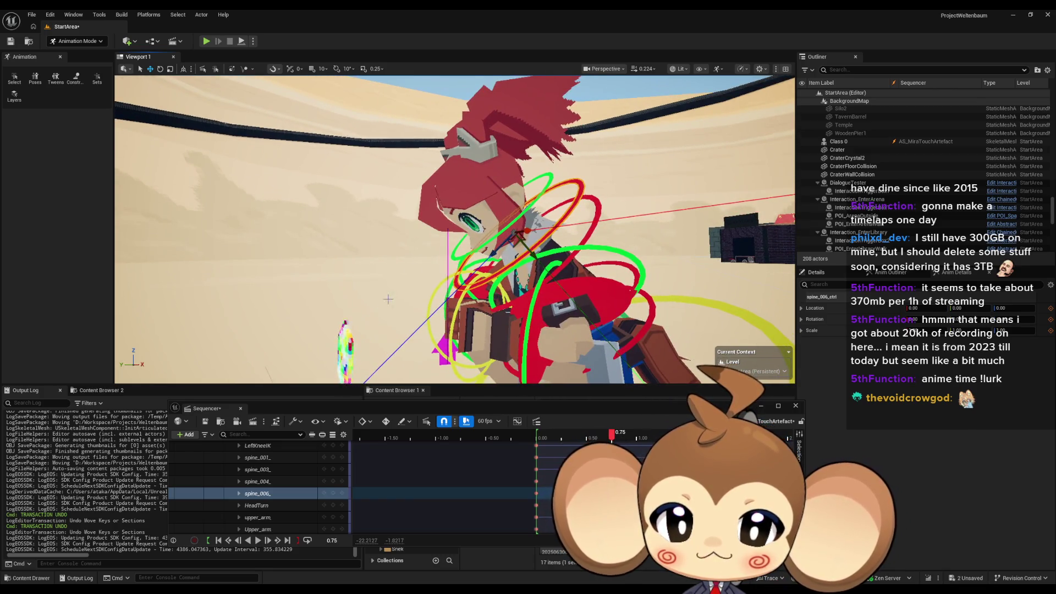
pyautogui.moveTo(483, 303); pyautogui.dragTo(483, 303)
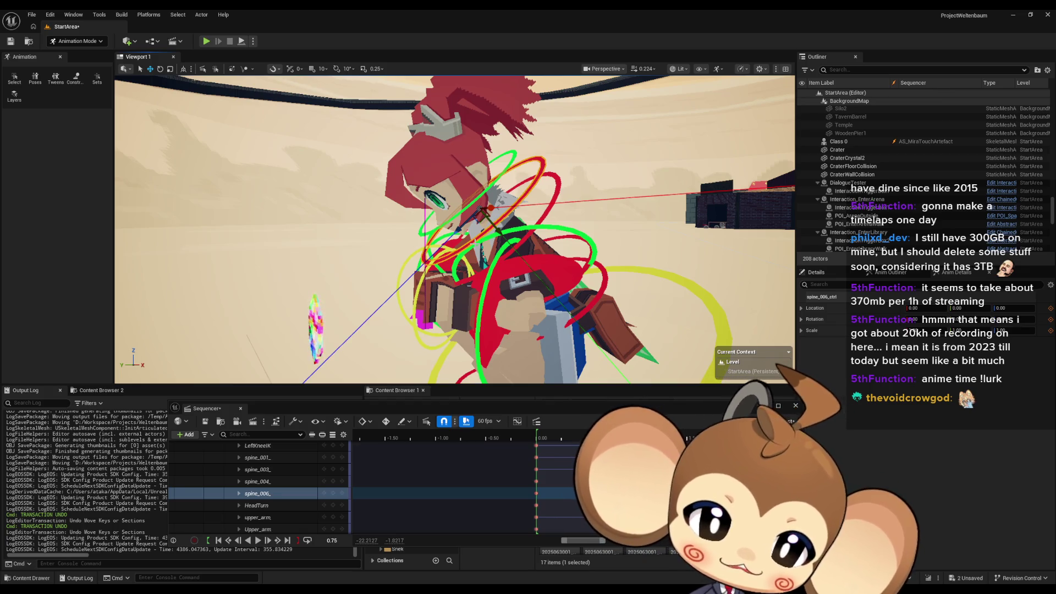
pyautogui.scroll(5, 610, 478)
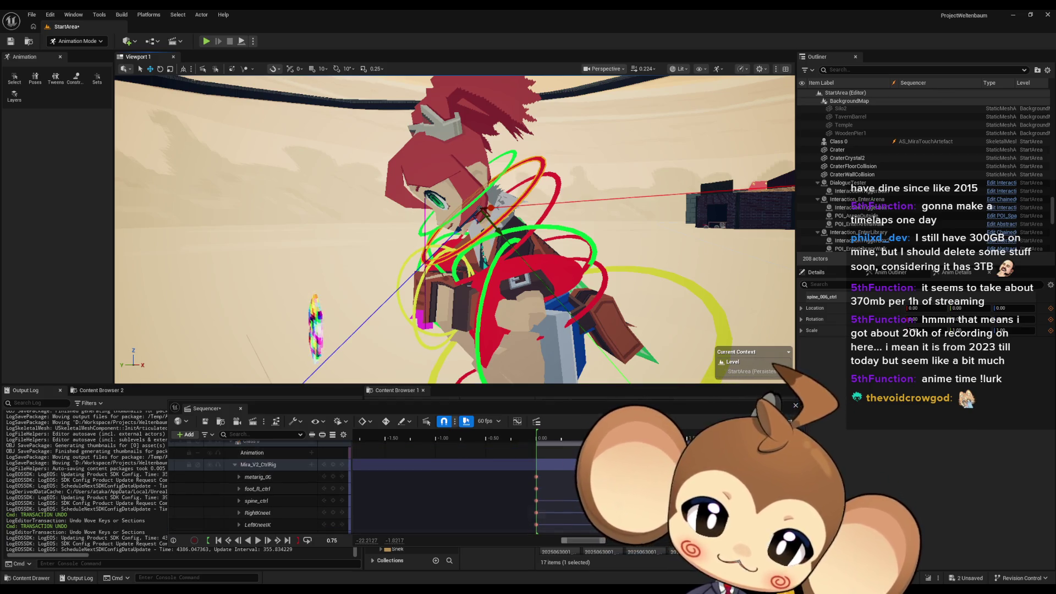
pyautogui.scroll(-5, 517, 484)
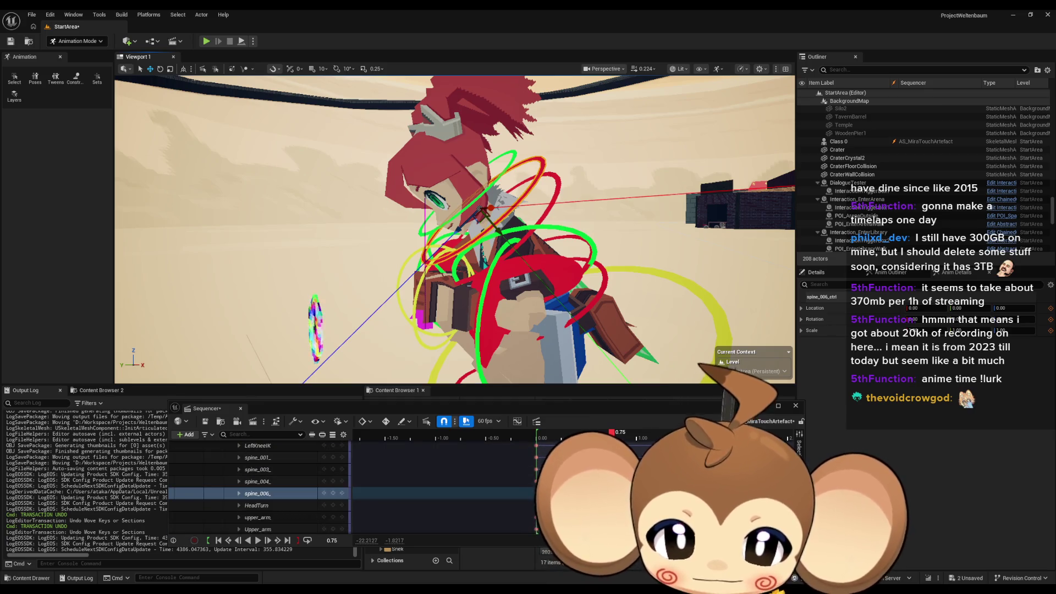